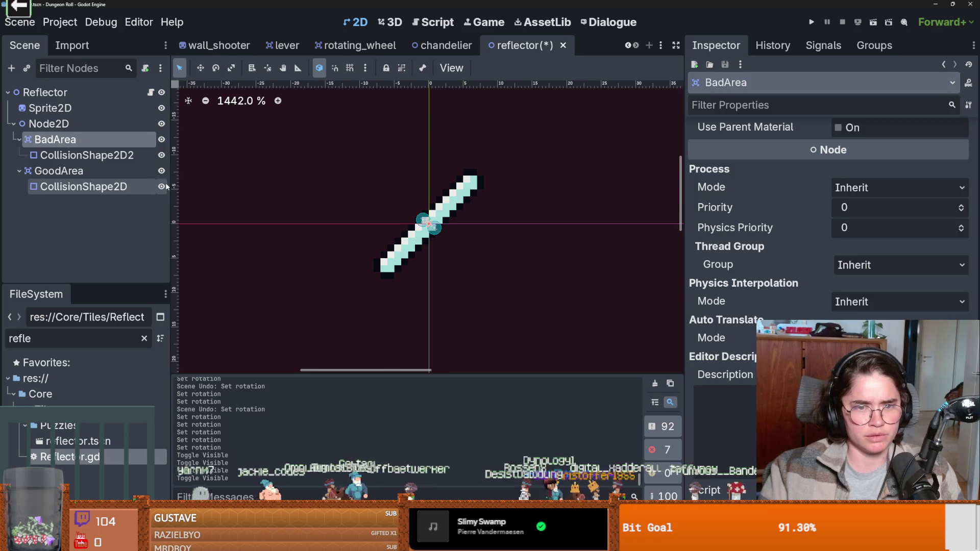
key("ctrl+s")
left_click(151, 92)
scroll(534, 273, "down", 1)
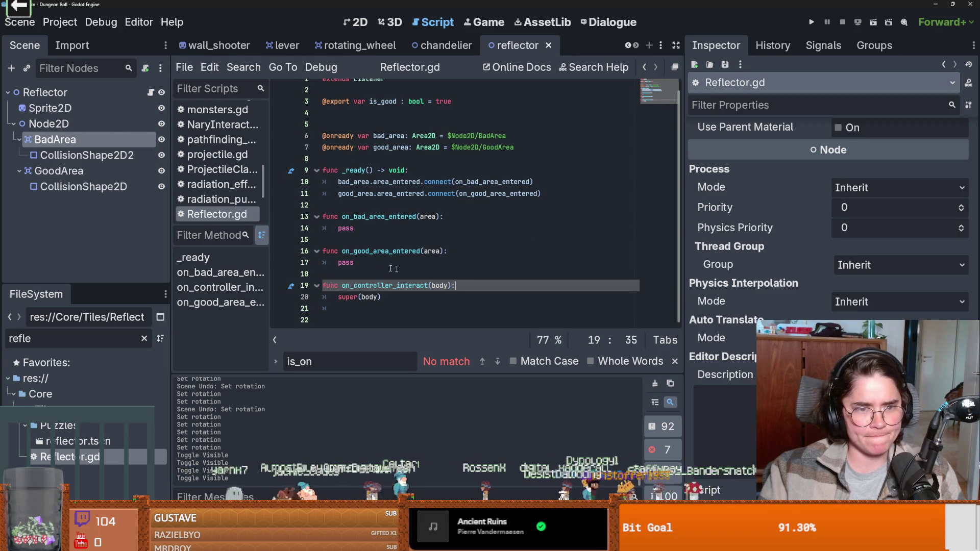
key("Down")
key("Return")
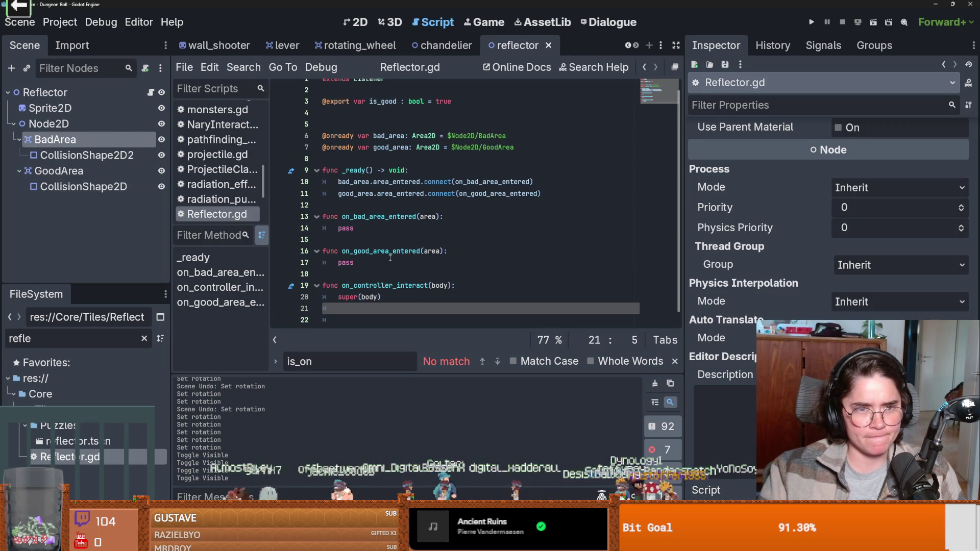
mouse_move(50, 108)
left_mouse_down()
mouse_move(315, 127)
mouse_move(324, 104)
left_mouse_up()
mouse_move(48, 124)
left_mouse_down()
mouse_move(389, 119)
mouse_move(327, 113)
left_mouse_up()
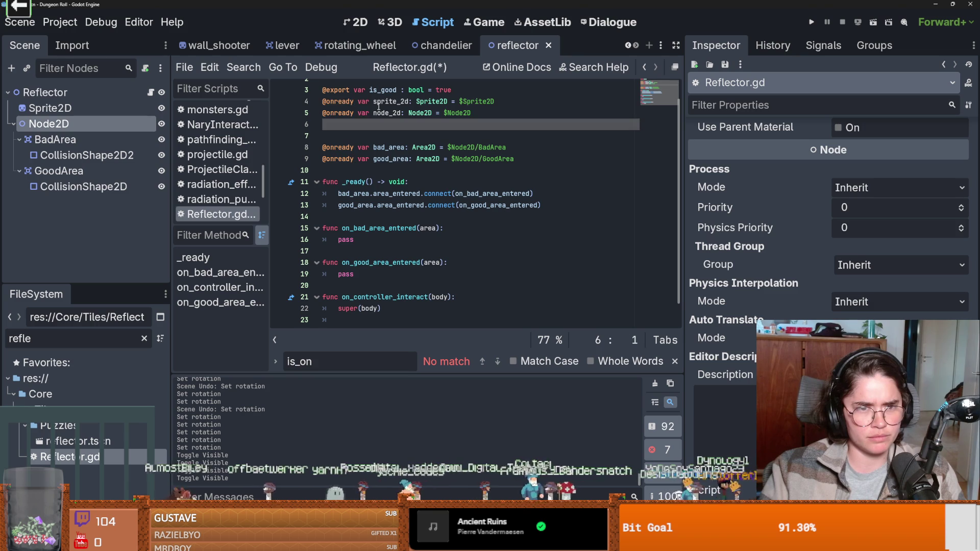
scroll(454, 216, "down", 2)
scroll(398, 286, "up", 2)
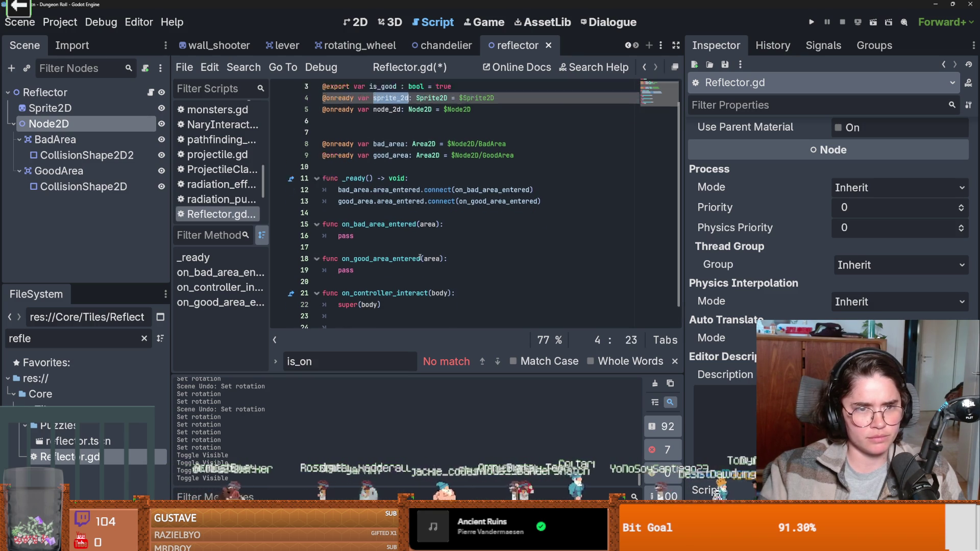
left_click(388, 145)
left_click(472, 114)
key("Return")
triple_click(366, 109)
key("BackSpace")
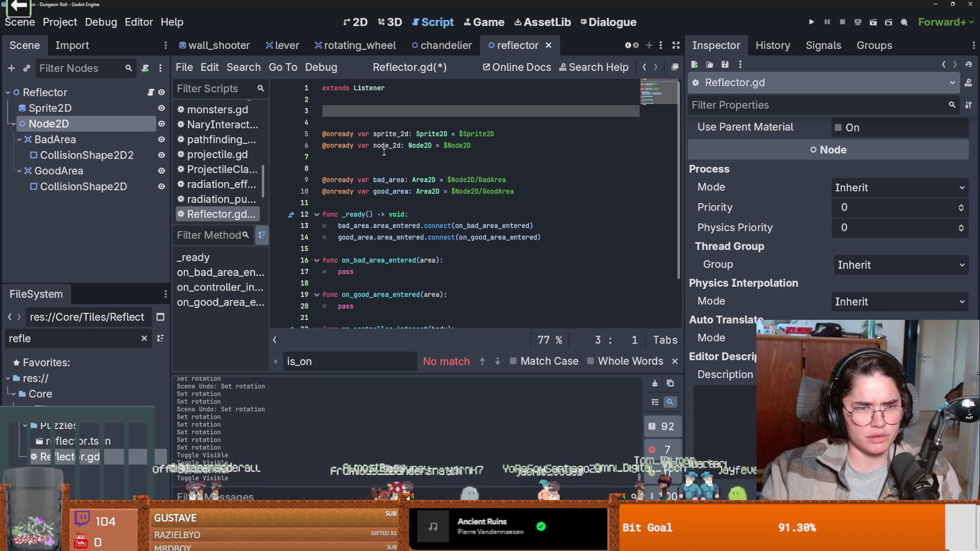
key("Down")
key("Down")
key("Down")
key("BackSpace")
left_click(345, 114)
key("BackSpace")
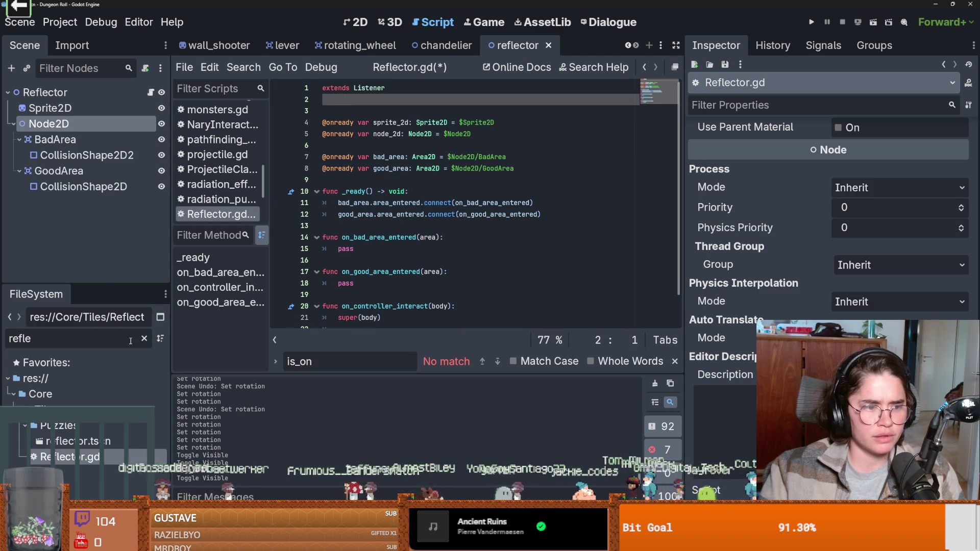
left_click(119, 337)
Step: Filter FileSystem by 'nar', open NaryInteractable.gd and highlight value and outer_bound
type("naa")
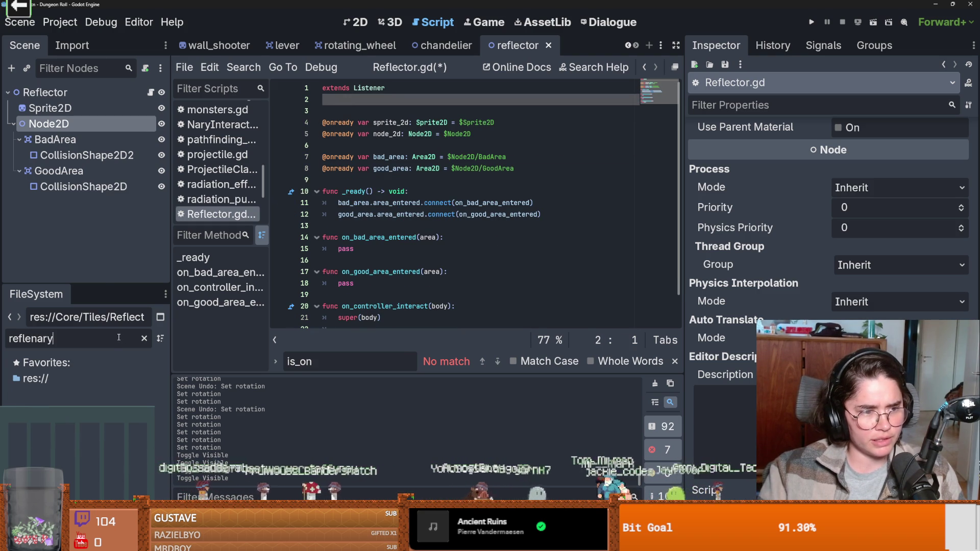
type("na")
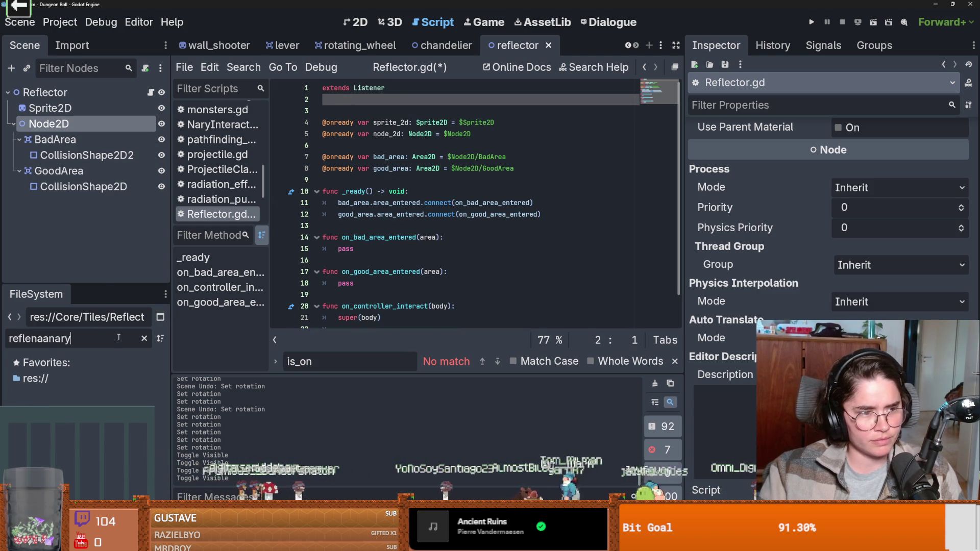
double_click(119, 338)
type("nar")
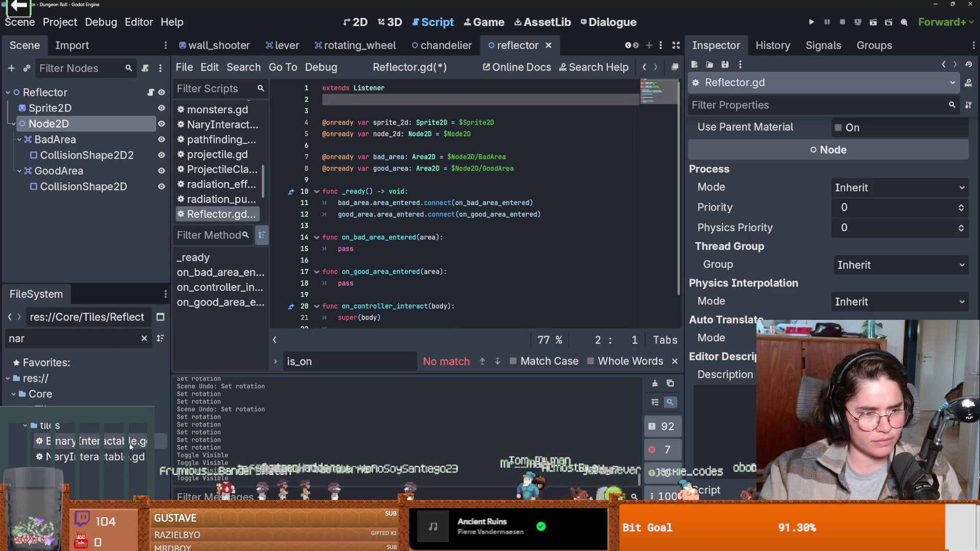
double_click(102, 457)
double_click(379, 122)
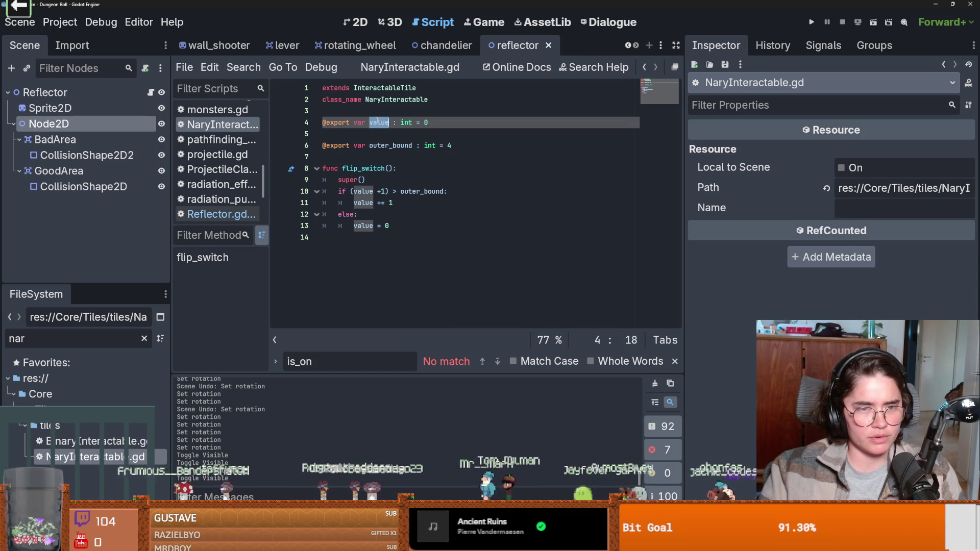
double_click(382, 146)
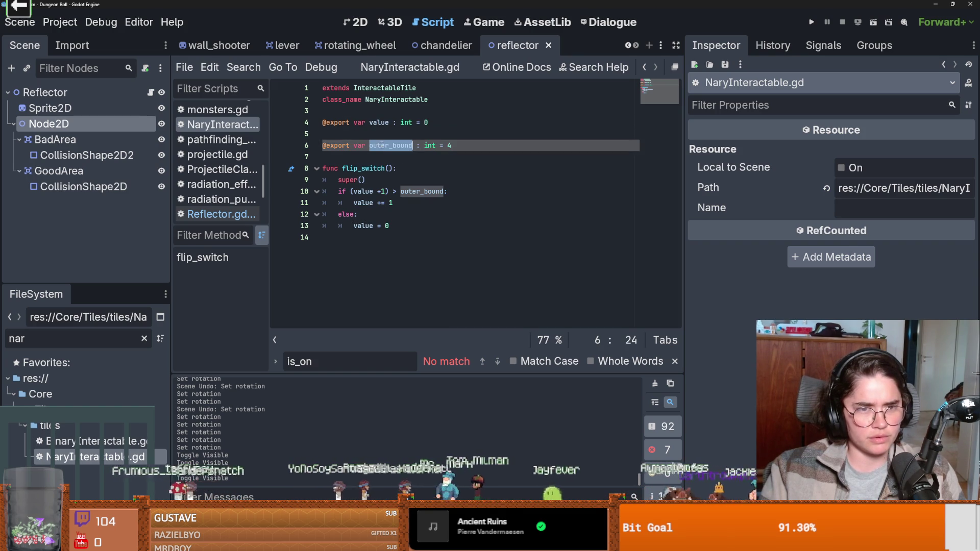
Step: Back in Reflector.gd, highlight every use of body in on_controller_interact
left_click(151, 92)
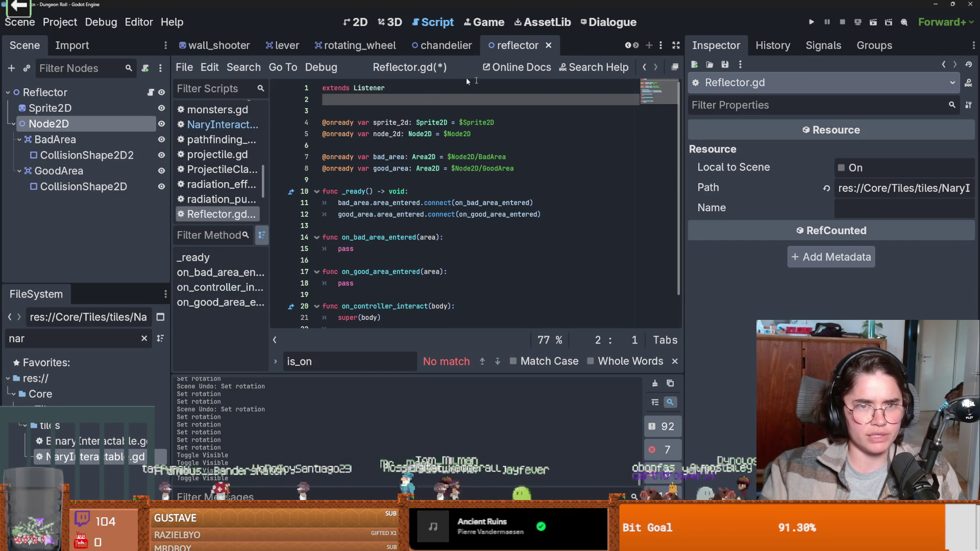
scroll(459, 204, "down", 1)
left_click(449, 274)
double_click(449, 274)
Step: Open BinaryInteractable.gd and select its whole flip_switch function
double_click(90, 441)
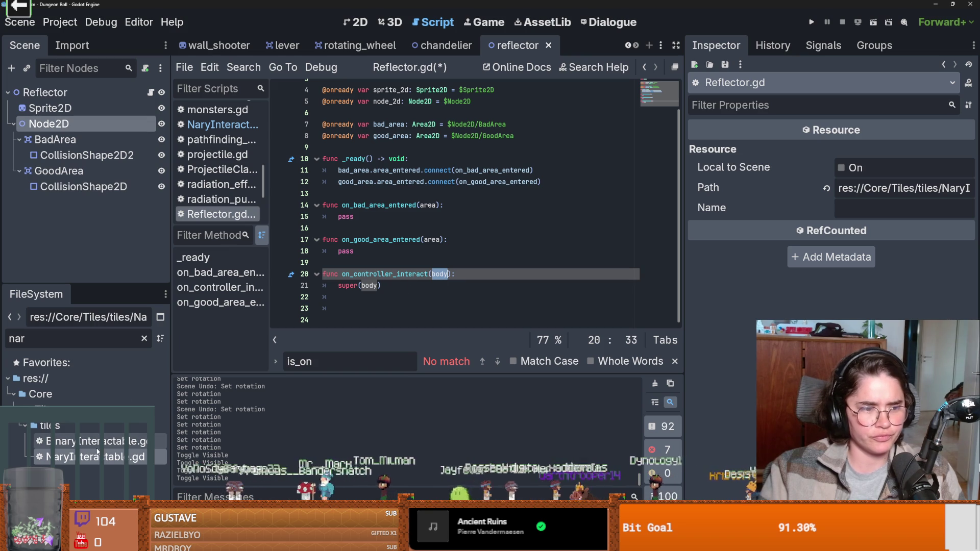
left_click(392, 261)
scroll(407, 220, "up", 1)
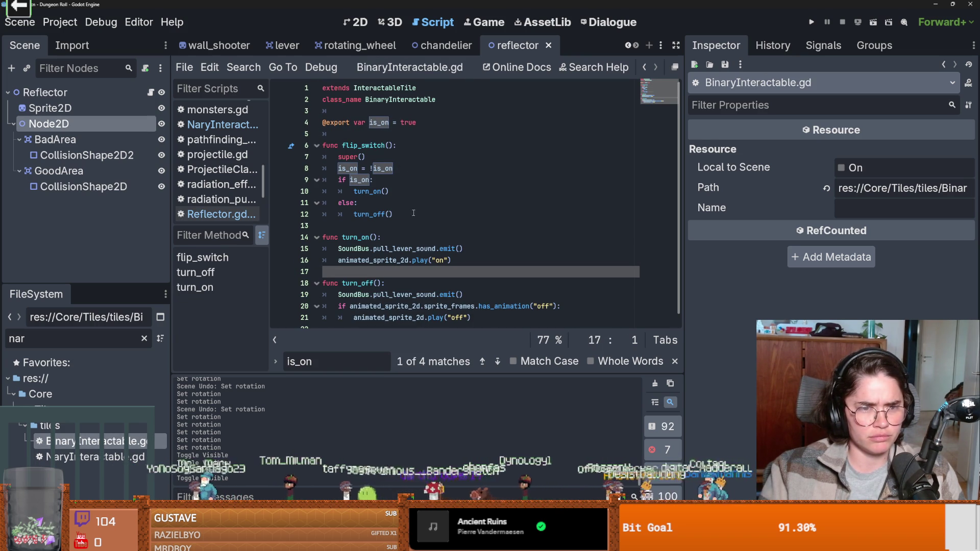
left_click_drag(393, 214, 323, 146)
Step: Reopen NaryInteractable.gd, highlight value, then jump to the parent InteractableTile script
left_click(107, 457)
double_click(108, 459)
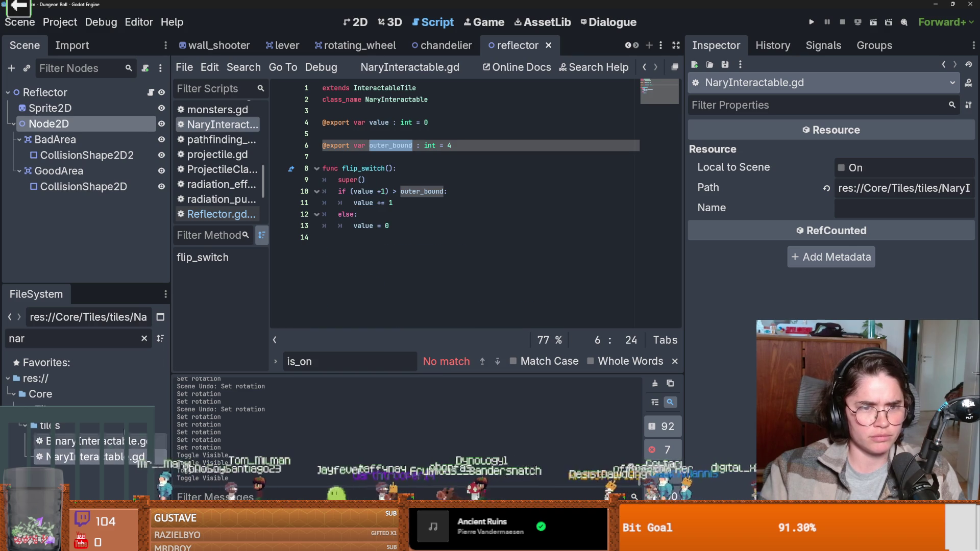
double_click(364, 226)
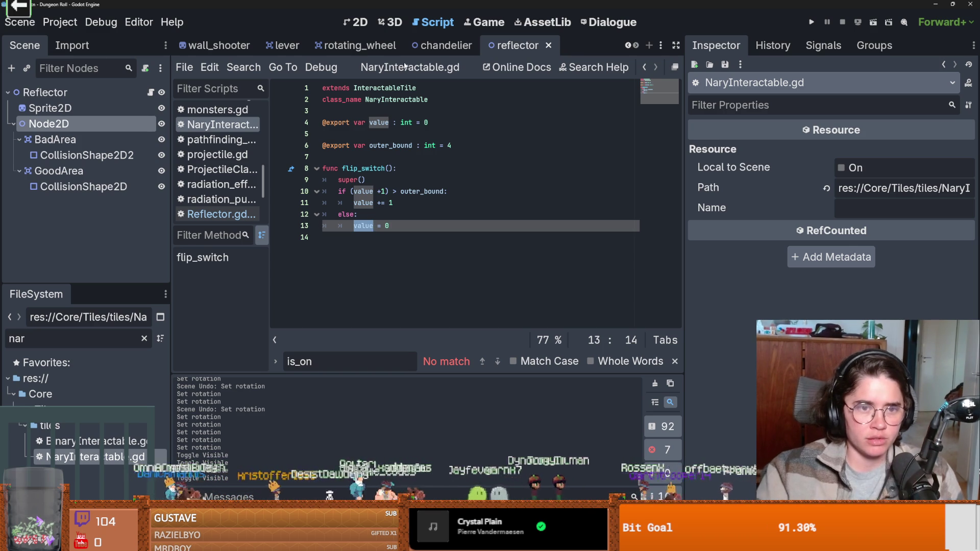
left_click(395, 88, "ctrl")
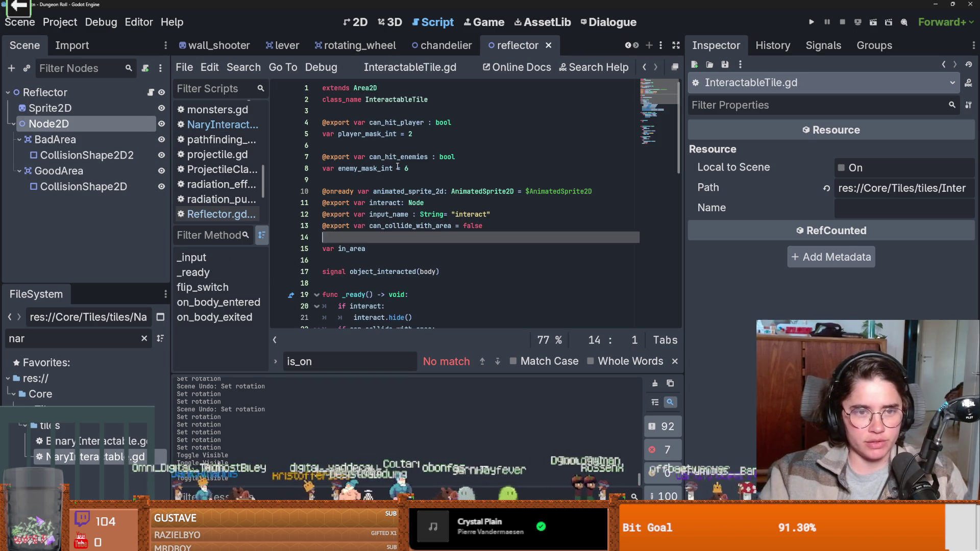
left_click(396, 169)
double_click(400, 204)
scroll(400, 207, "down", 4)
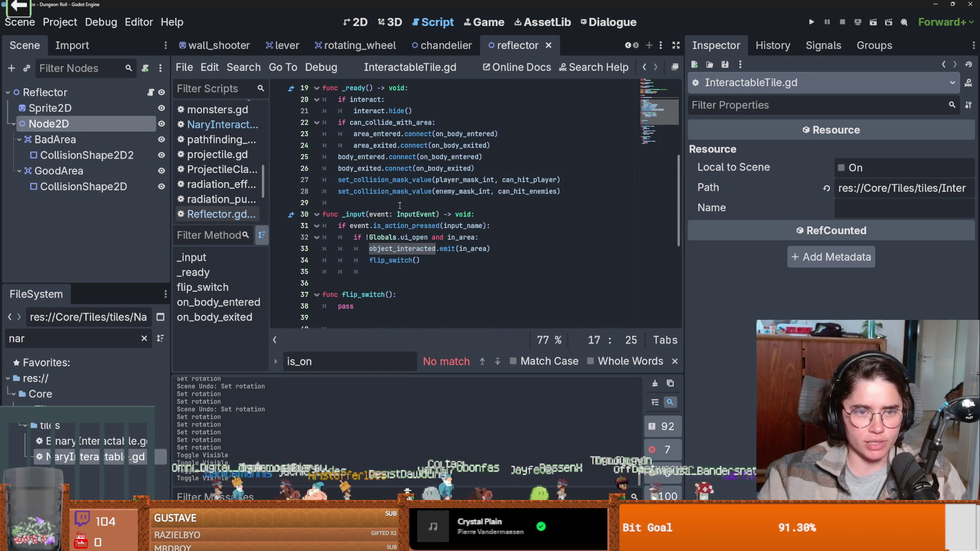
left_click(393, 230)
double_click(404, 249)
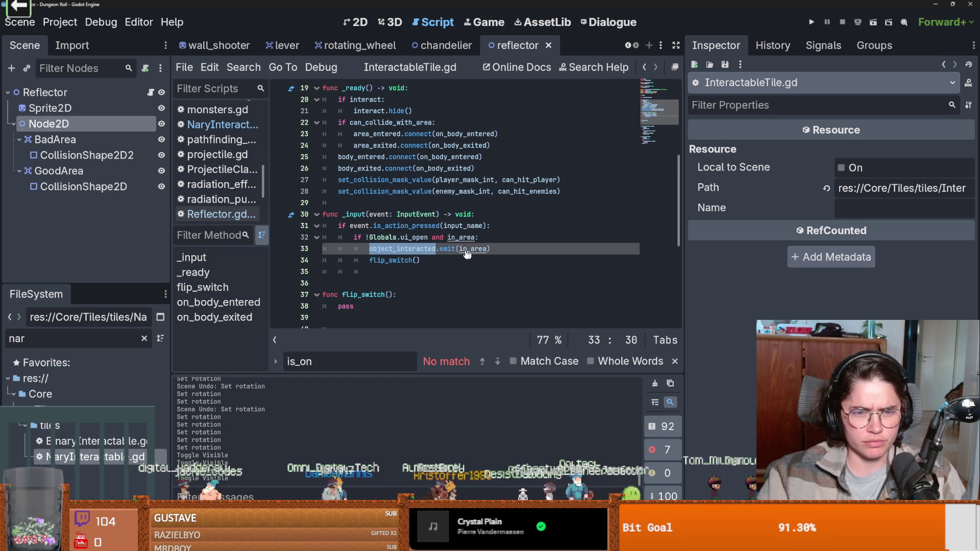
double_click(473, 254)
scroll(472, 254, "up", 1)
scroll(471, 255, "up", 2)
scroll(471, 256, "down", 4)
double_click(391, 192)
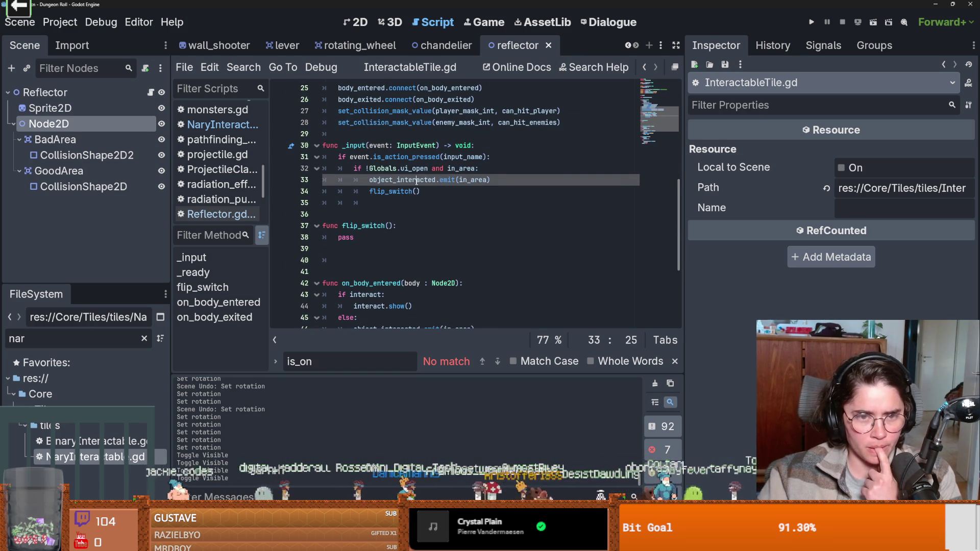
scroll(416, 208, "down", 2)
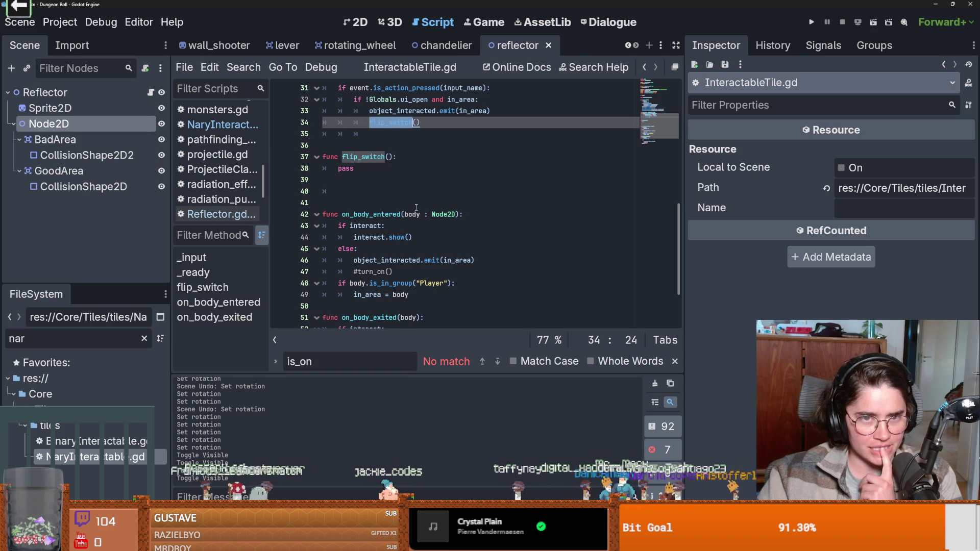
left_click(356, 23)
Step: Scroll through the current script, then return to Reflector.gd
scroll(421, 203, "up", 5)
scroll(422, 203, "down", 6)
scroll(422, 203, "up", 4)
scroll(422, 203, "down", 6)
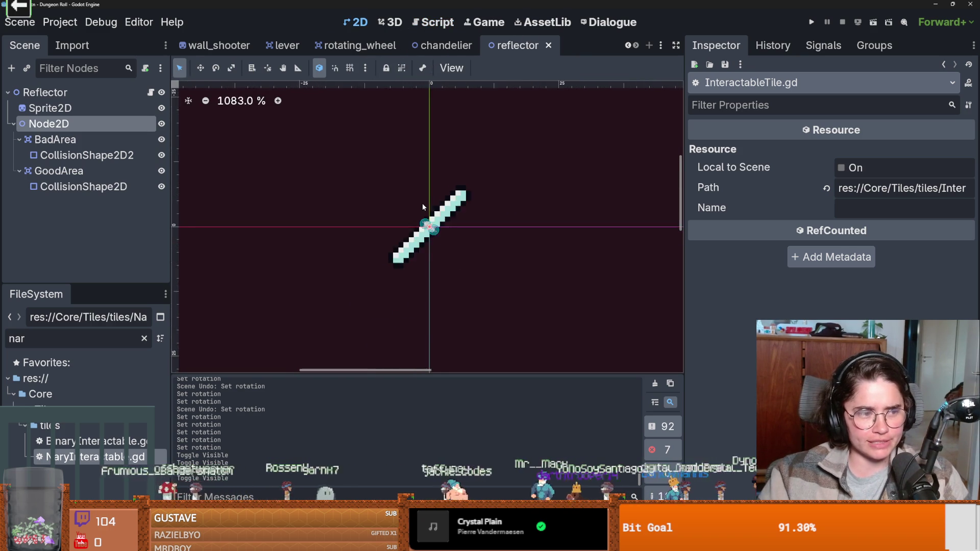
scroll(421, 203, "up", 4)
scroll(421, 203, "down", 7)
scroll(422, 203, "up", 5)
left_click(150, 92)
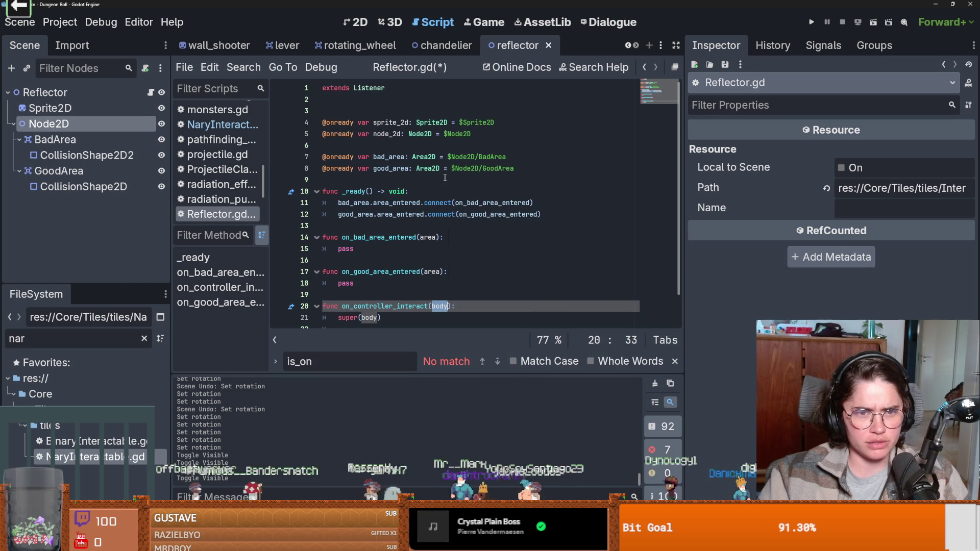
Step: In Listener.gd, trace controller, object_interacted and on_controller_interact in the _ready signal hookup
left_click(368, 89, "ctrl")
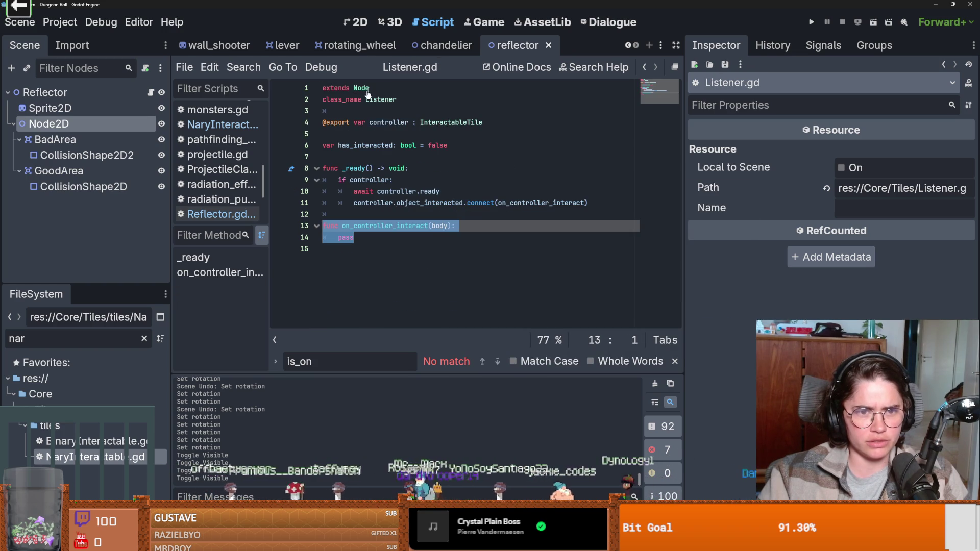
left_click(378, 145)
double_click(390, 124)
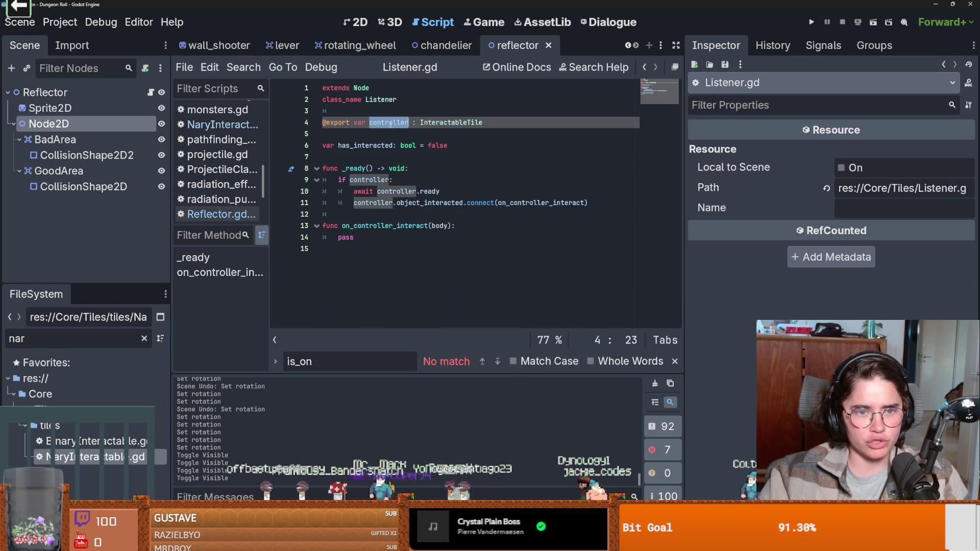
left_click(525, 195)
double_click(541, 202)
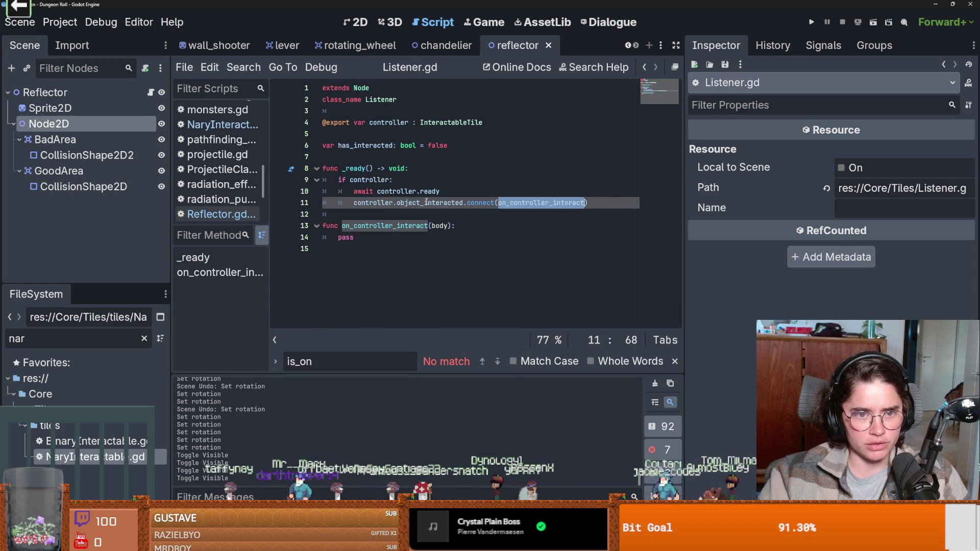
double_click(428, 203)
double_click(387, 203)
double_click(535, 203)
Step: Glance at the Node class docs, then select Listener.gd's controller connection block in _ready
left_click(360, 88, "ctrl")
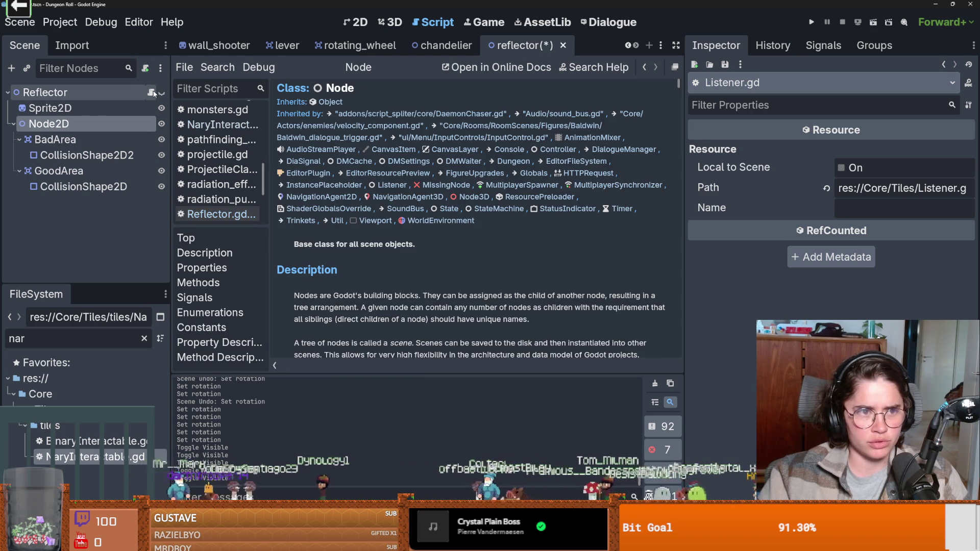
left_click(152, 92)
left_click(370, 93, "ctrl")
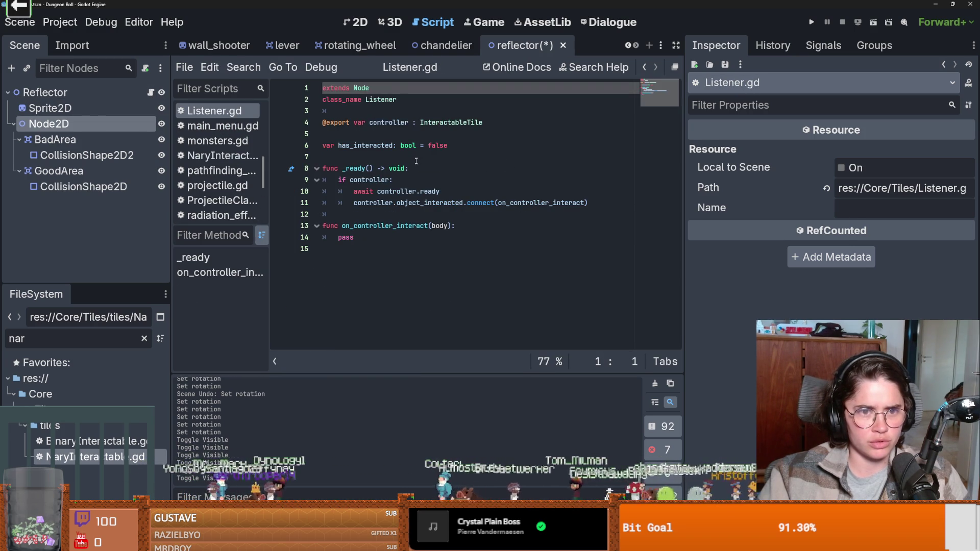
left_click(399, 182)
mouse_move(587, 203)
left_mouse_down()
mouse_move(337, 192)
mouse_move(332, 180)
left_mouse_up()
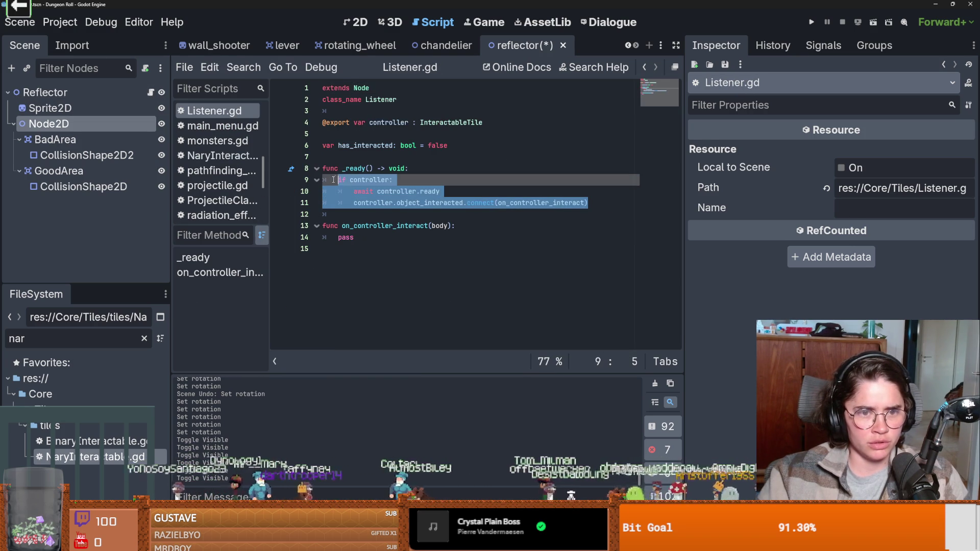
mouse_move(345, 168)
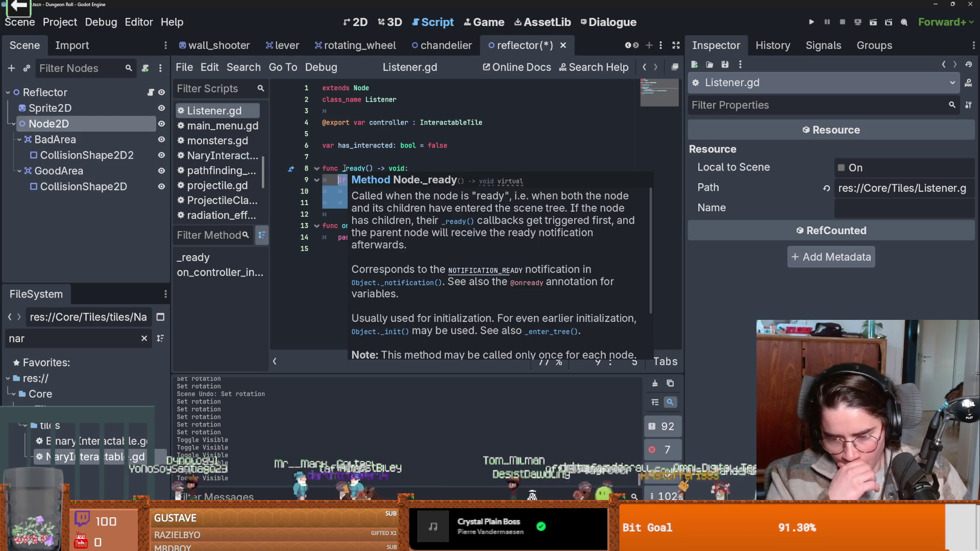
left_click(344, 169)
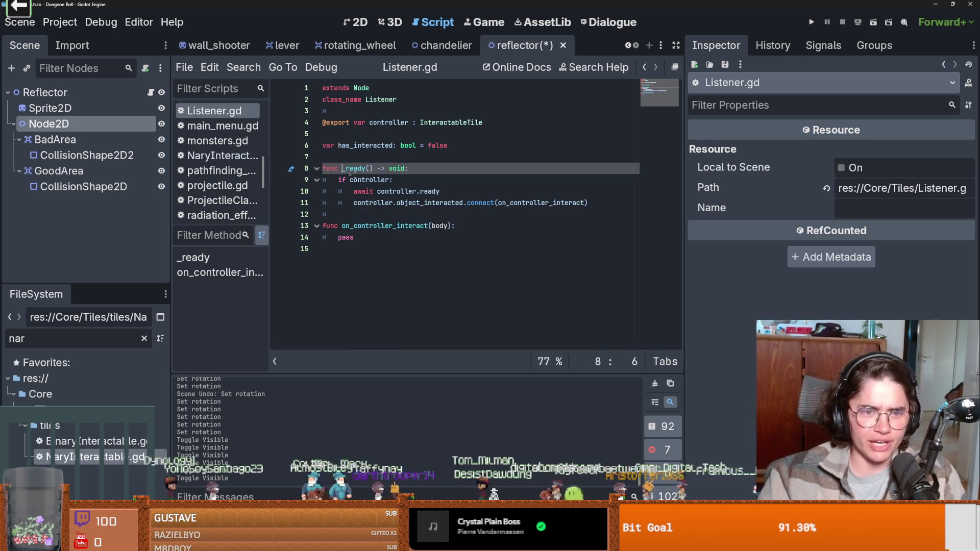
Step: Highlight controller and on_controller_interact uses, then open NaryInteractable.gd and its parent InteractableTile
double_click(383, 184)
left_click(367, 205)
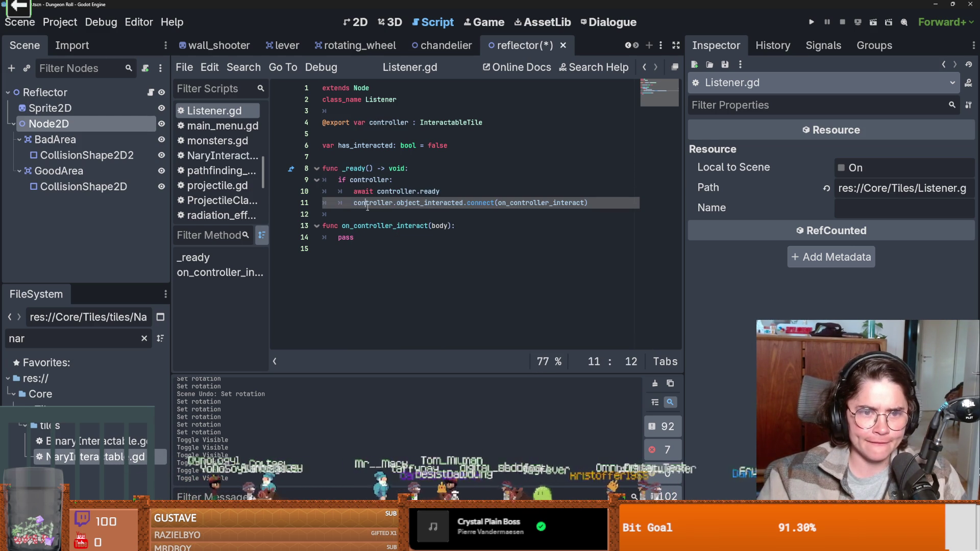
double_click(373, 203)
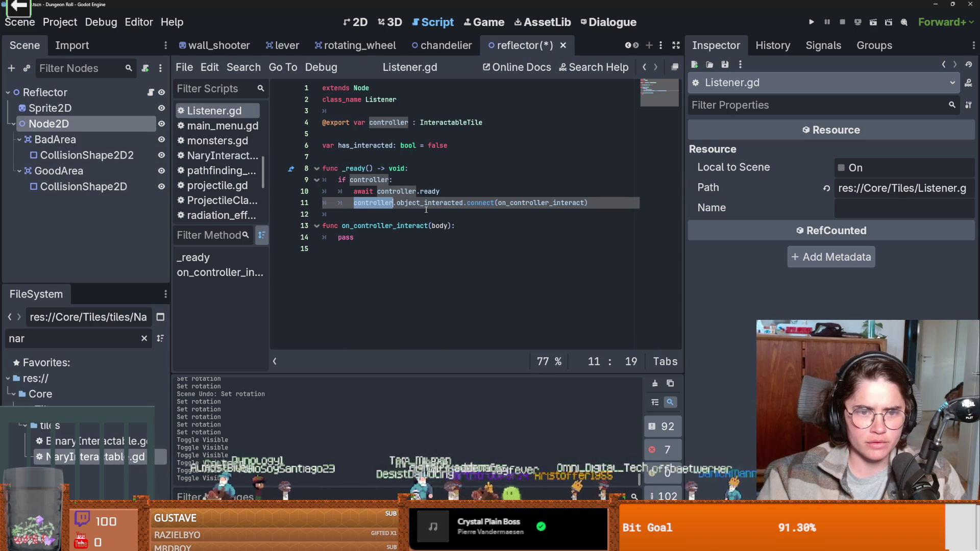
double_click(428, 203)
double_click(547, 203)
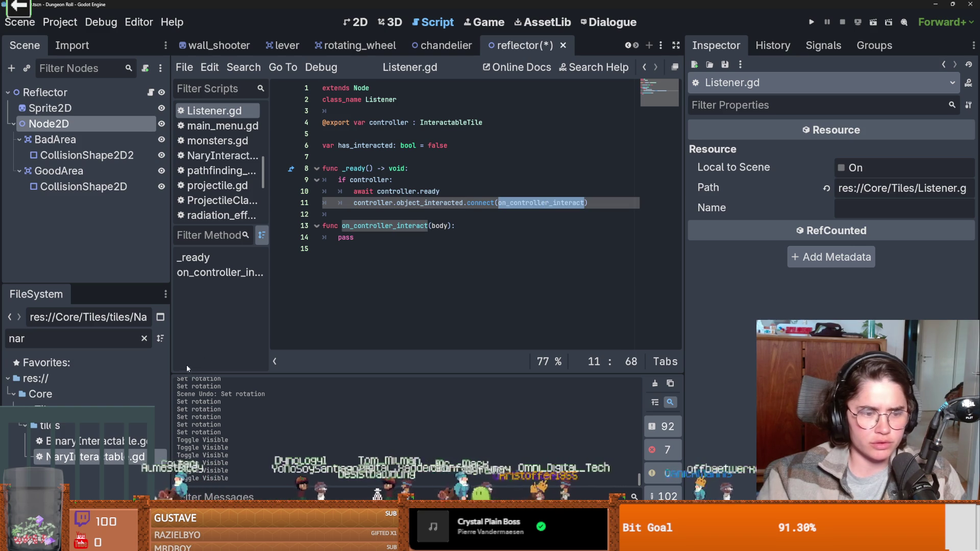
double_click(104, 456)
left_click(392, 85, "ctrl")
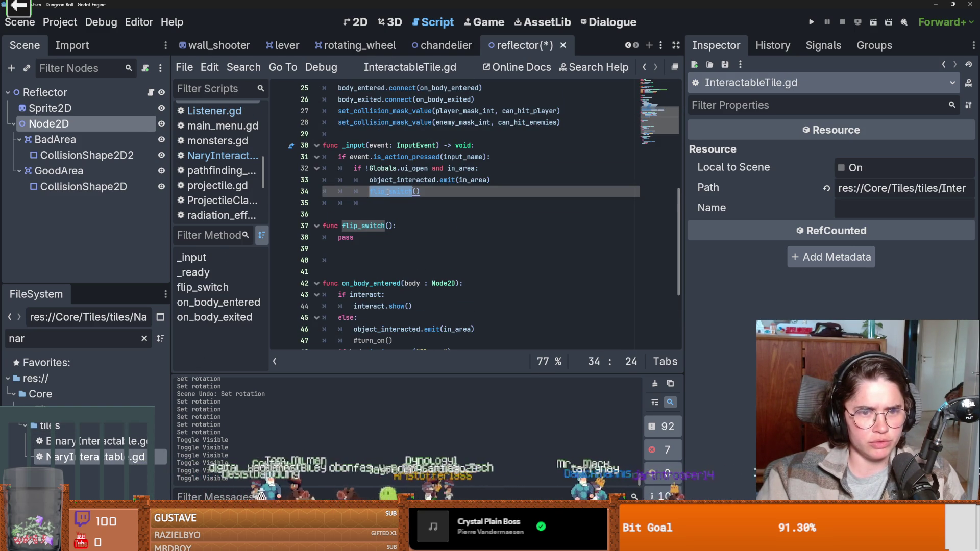
Step: Highlight flip_switch in InteractableTile.gd, then open NaryInteractable.gd and BinaryInteractable.gd
left_click(397, 192)
double_click(397, 192)
scroll(400, 197, "down", 3)
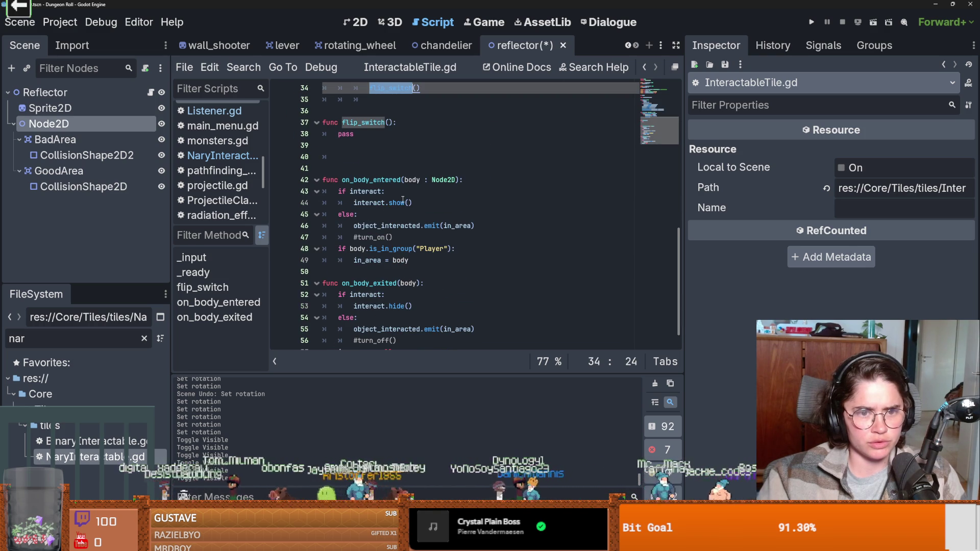
scroll(403, 200, "down", 1)
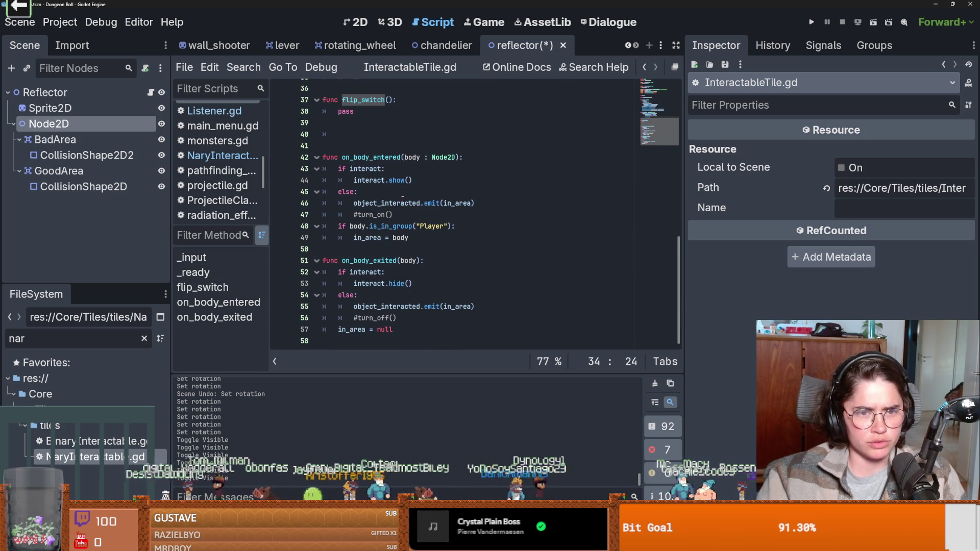
double_click(98, 456)
double_click(97, 441)
Step: Compare BinaryInteractable's flip_switch override and turn_on calls with NaryInteractable's value increment
left_click(375, 226)
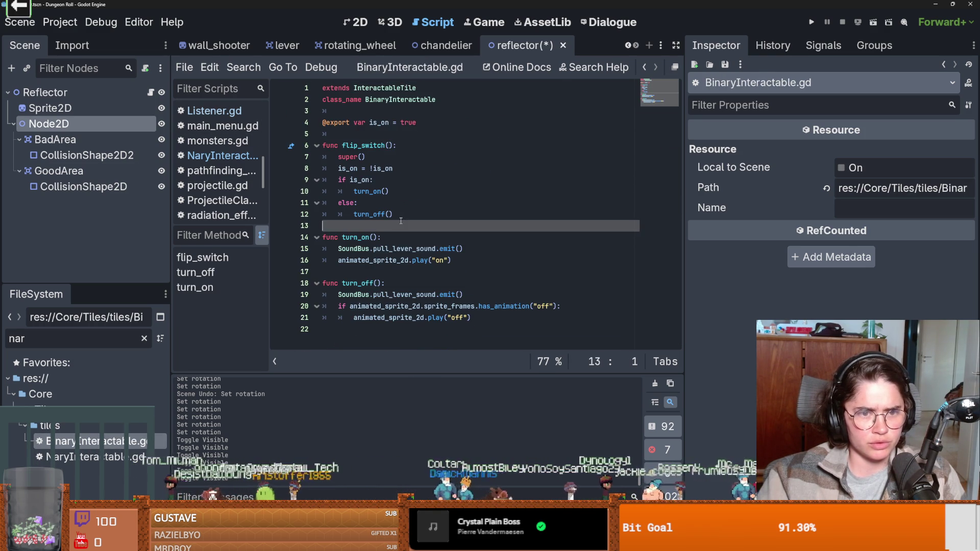
double_click(375, 146)
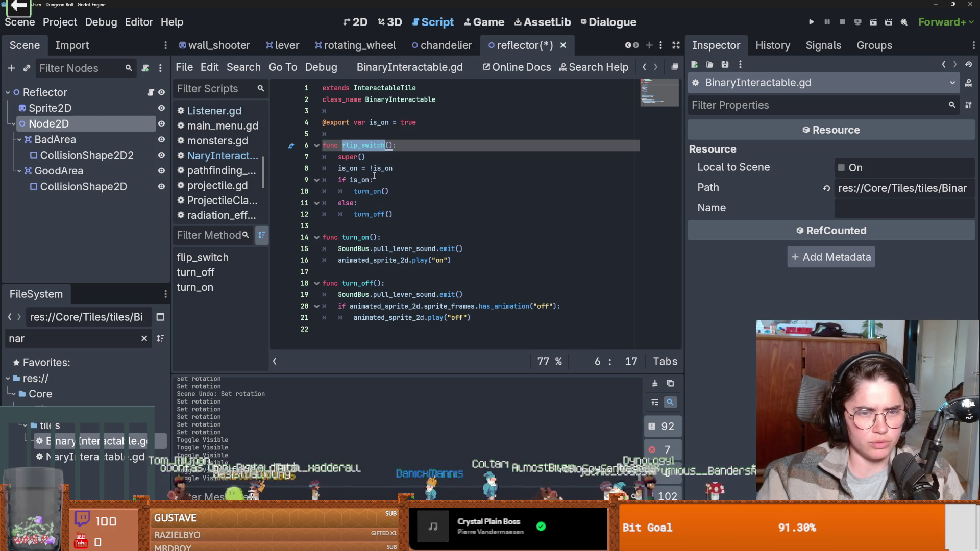
left_click(96, 457)
double_click(96, 458)
left_click(401, 204)
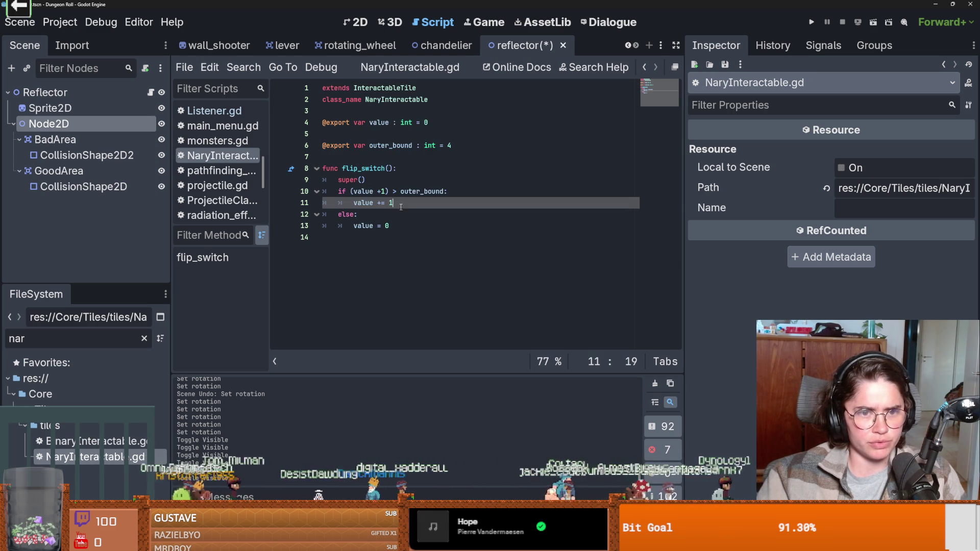
double_click(372, 203)
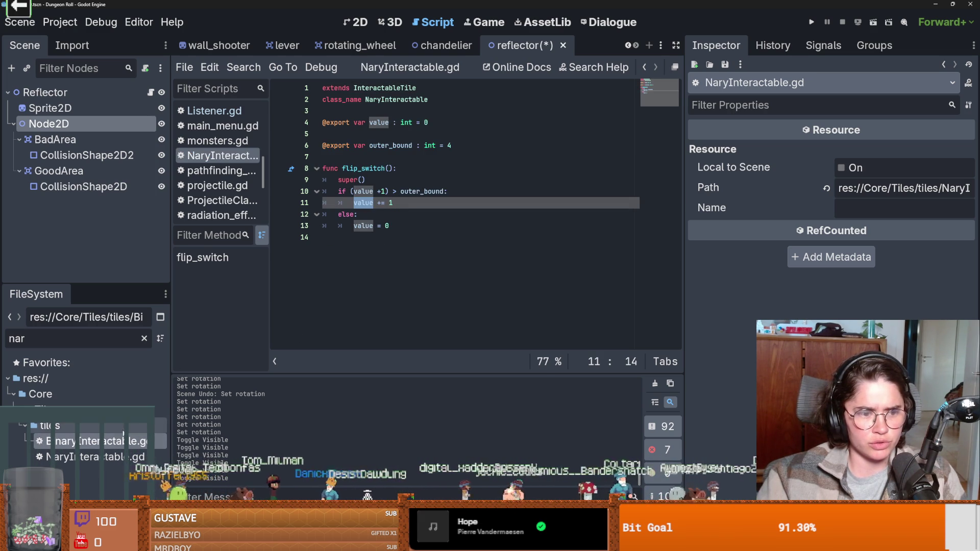
key("alt+Left")
left_click(386, 214)
double_click(370, 191)
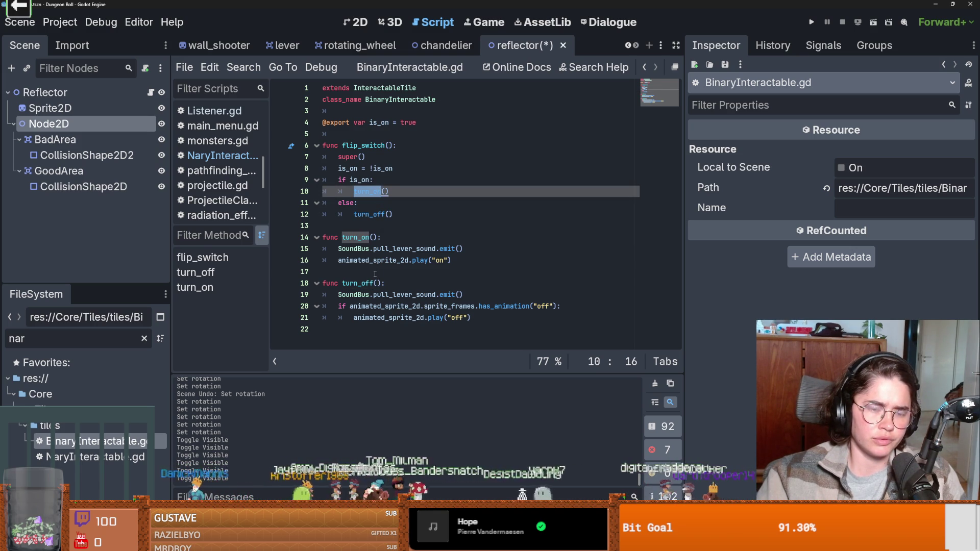
Step: In InteractableTile.gd, highlight uses of the object_interacted signal and in_area
left_click(397, 90, "ctrl")
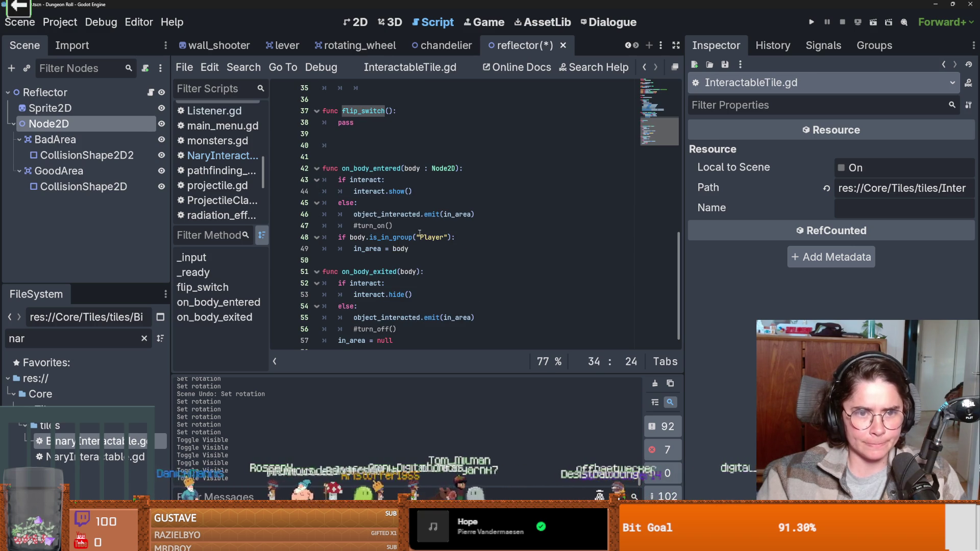
double_click(397, 217)
double_click(457, 214)
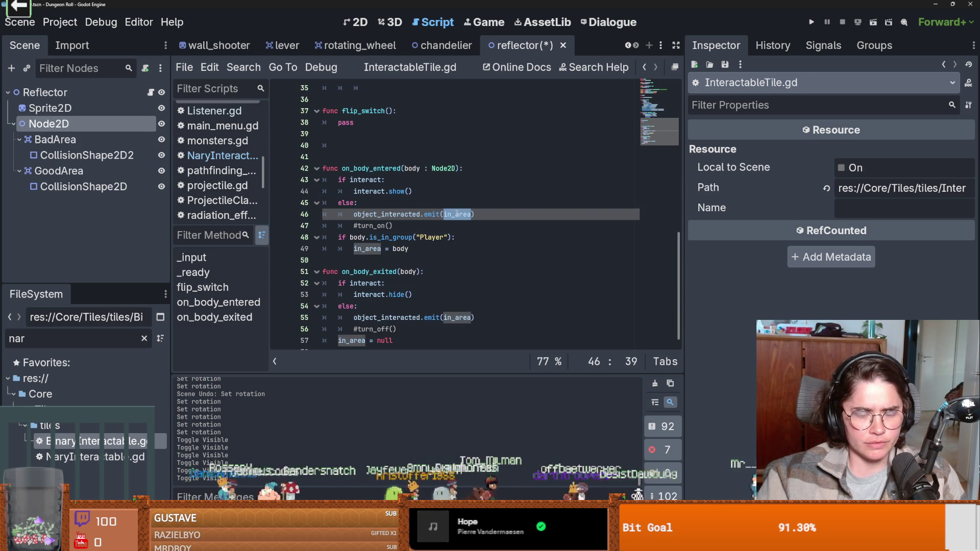
scroll(458, 218, "up", 10)
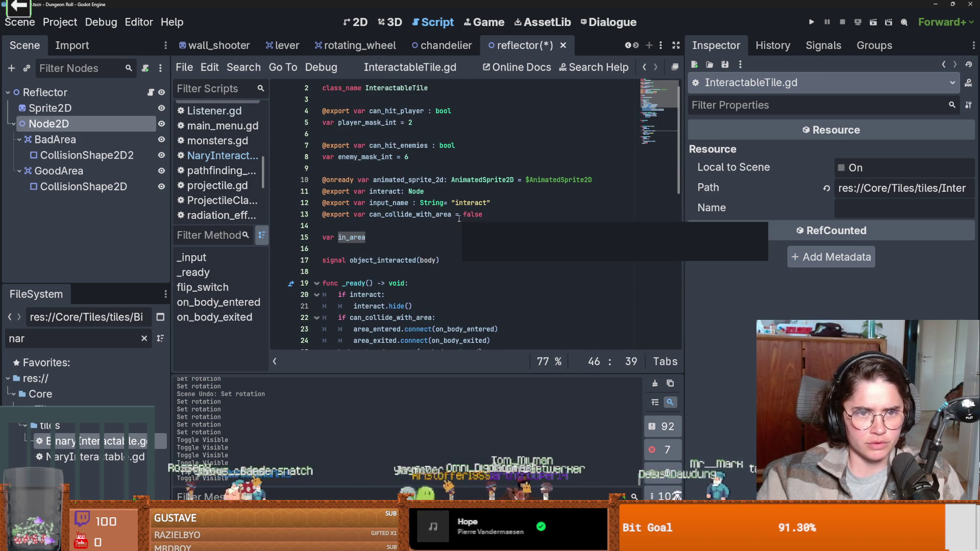
scroll(459, 218, "down", 9)
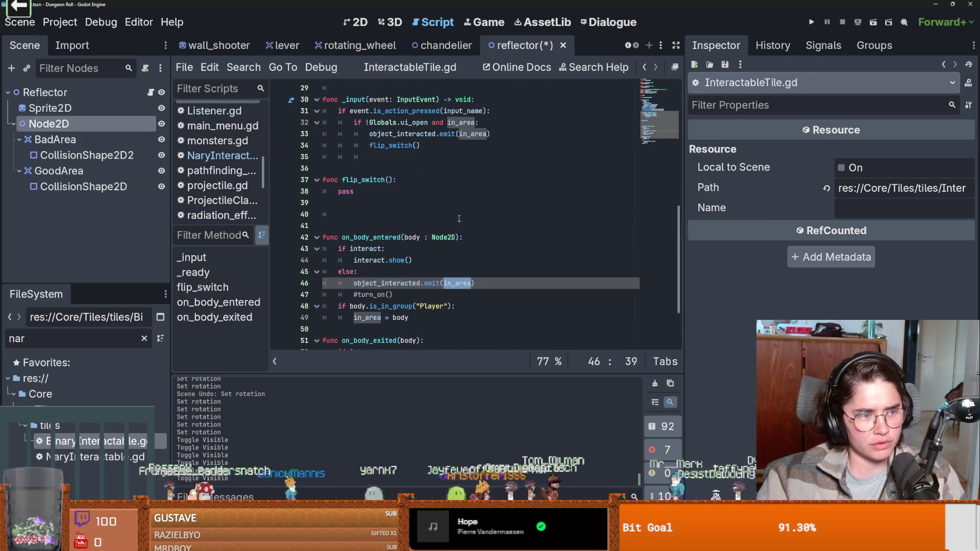
scroll(459, 218, "down", 1)
Step: Delete the blank lines after and above flip_switch, then open BinaryInteractable.gd
left_click(392, 191)
key("BackSpace")
key("BackSpace")
key("BackSpace")
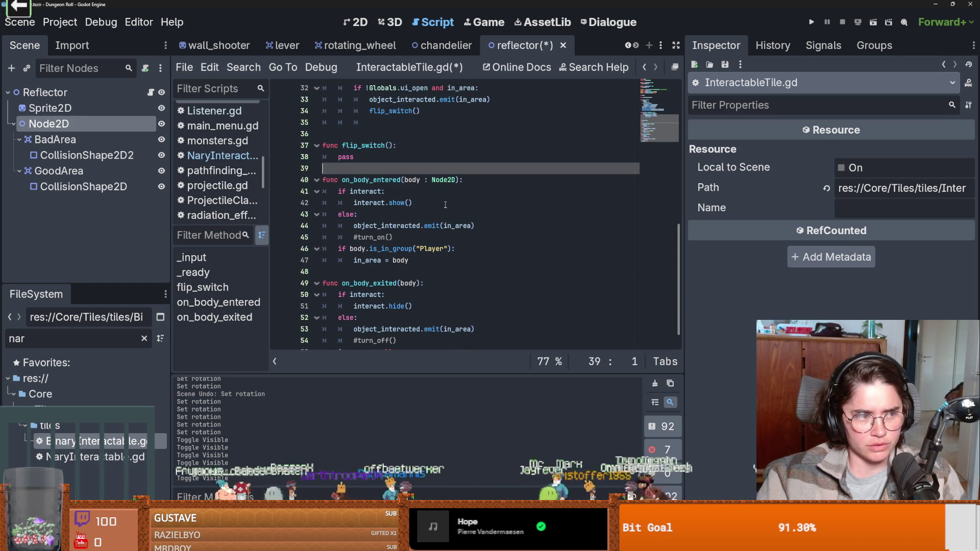
scroll(445, 204, "up", 1)
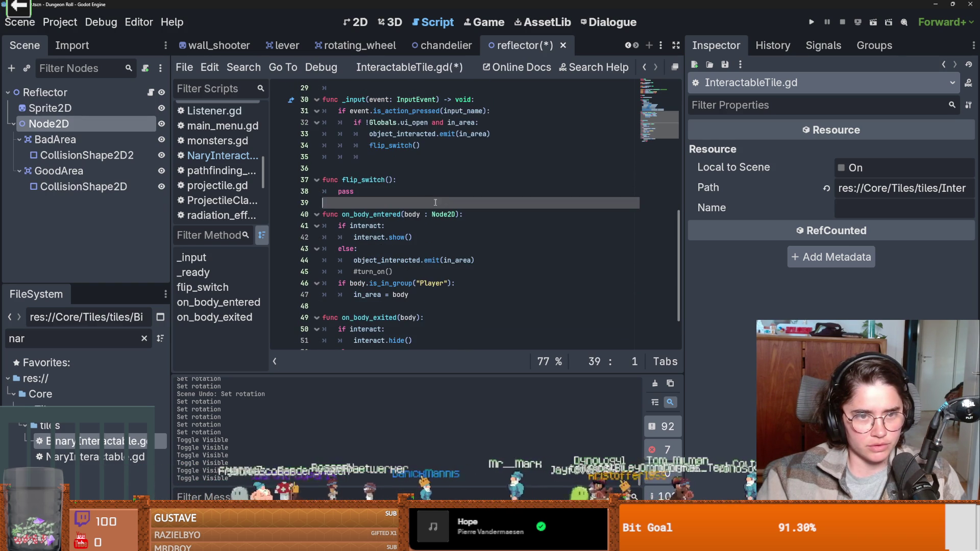
left_click(362, 168)
key("BackSpace")
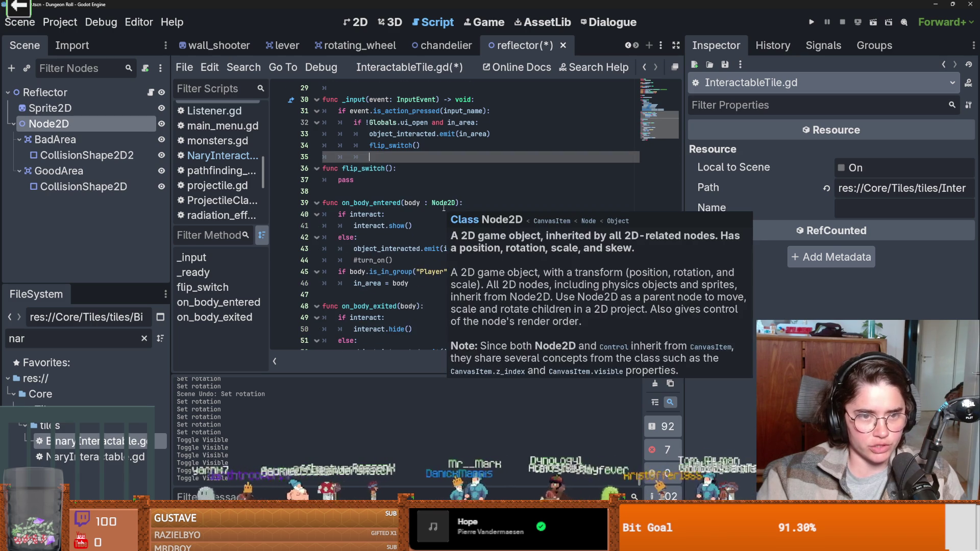
scroll(444, 208, "down", 1)
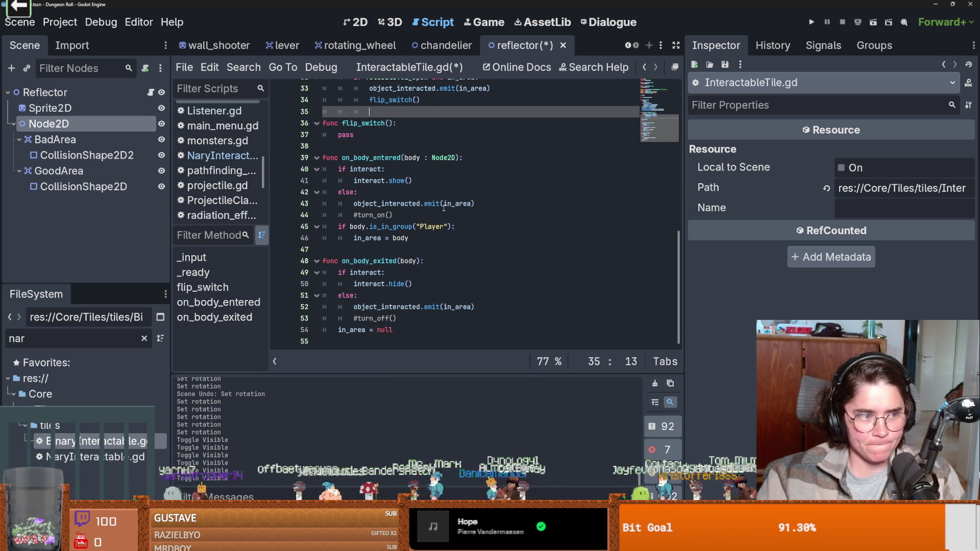
double_click(84, 444)
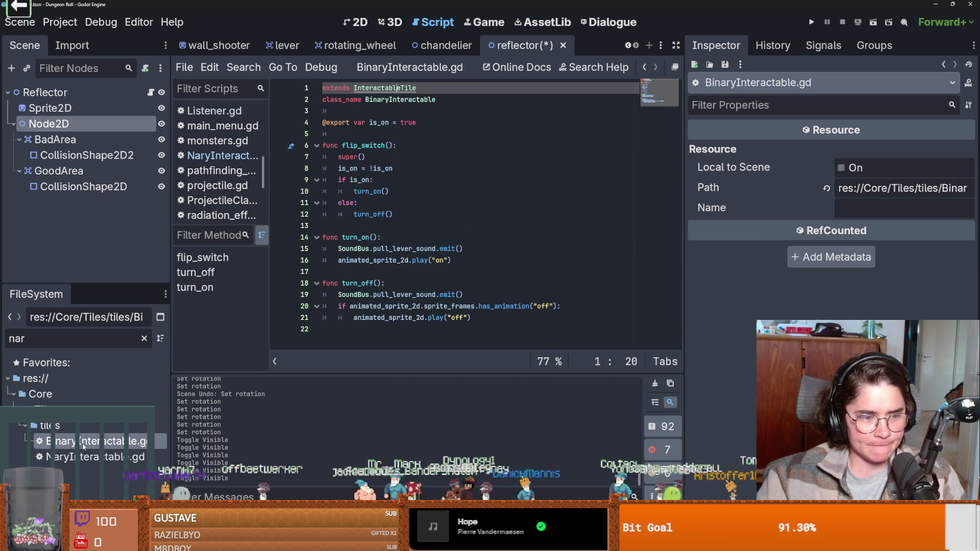
Step: From NaryInteractable.gd, go to InteractableTile and highlight flip_switch and object_interacted
double_click(118, 456)
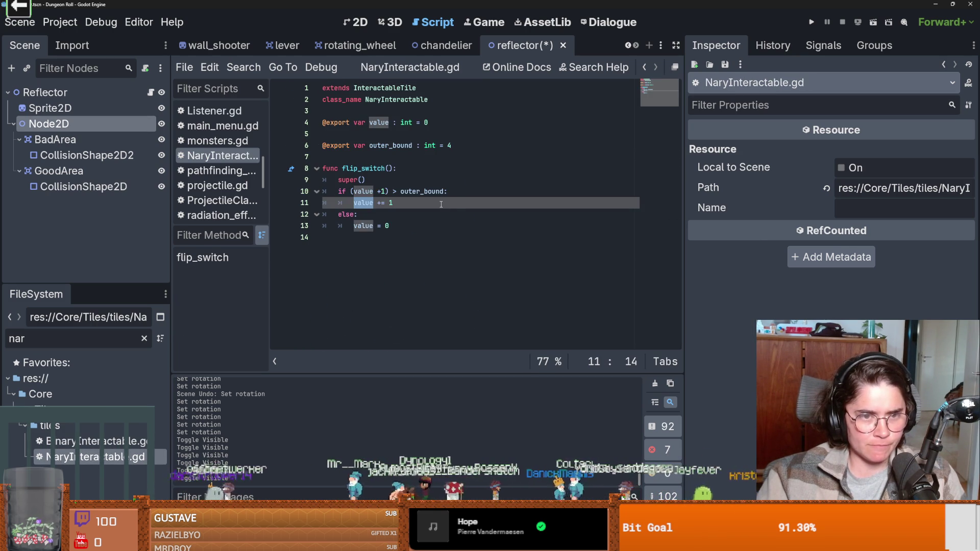
left_click(367, 172)
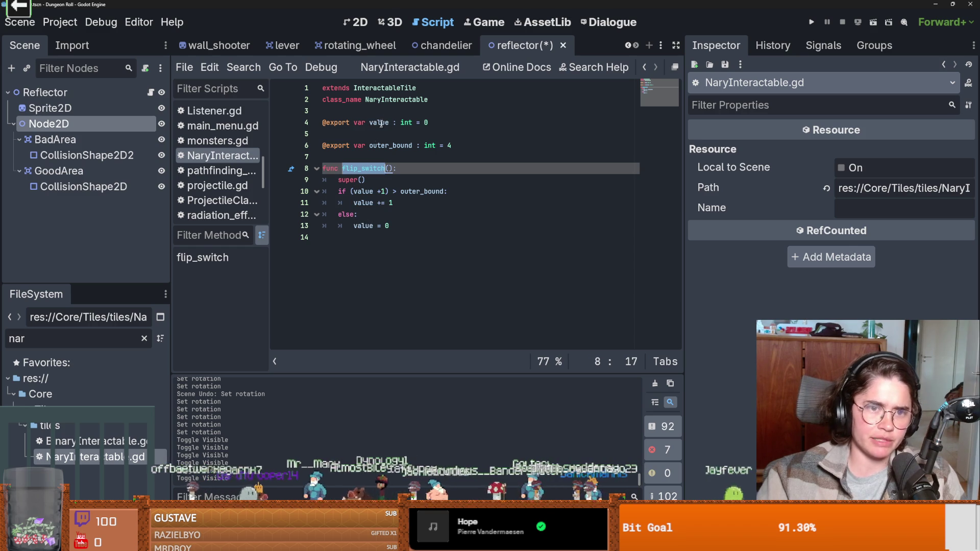
left_click(385, 89, "ctrl")
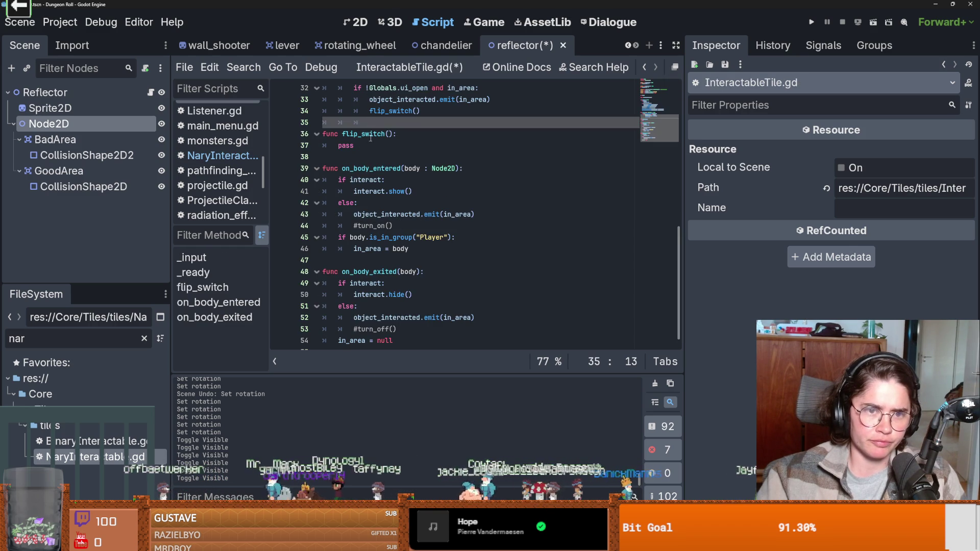
double_click(387, 113)
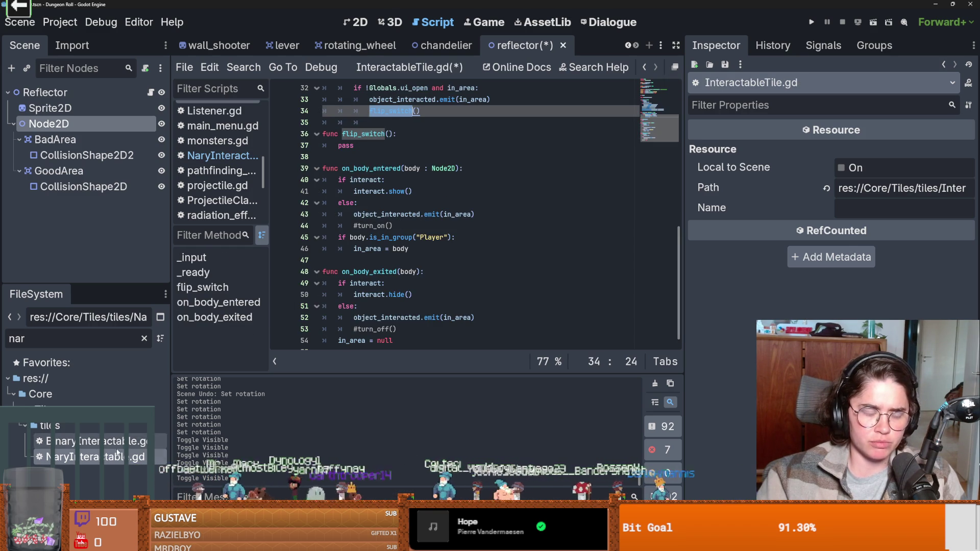
scroll(411, 226, "up", 3)
double_click(414, 203)
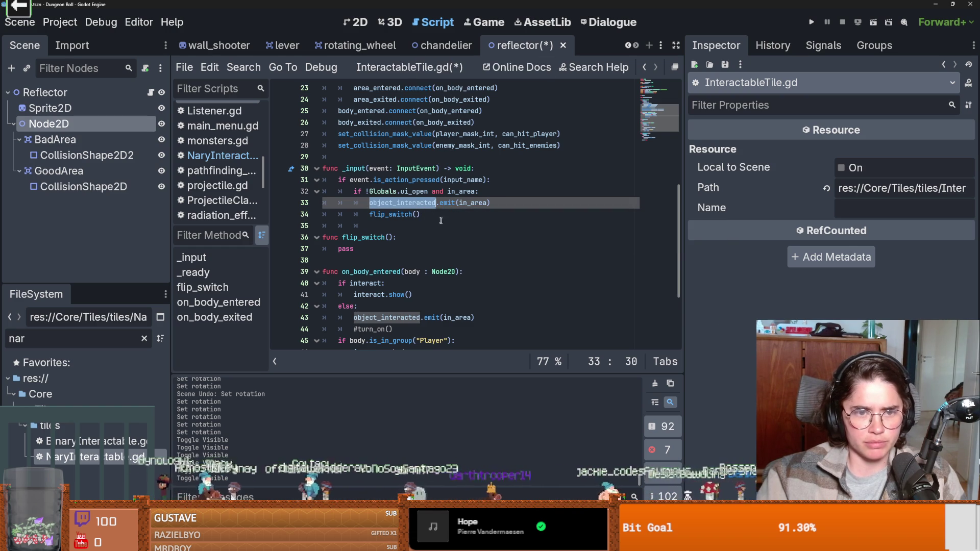
Step: Inspect the signal's body parameter and the player collision mask line in InteractableTile.gd
scroll(449, 200, "up", 4)
scroll(469, 238, "down", 2)
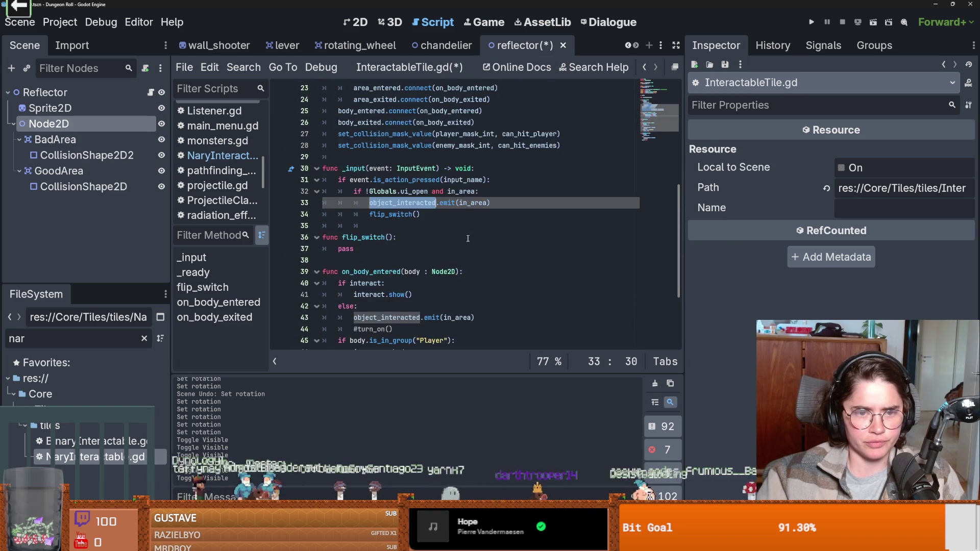
scroll(463, 236, "up", 1)
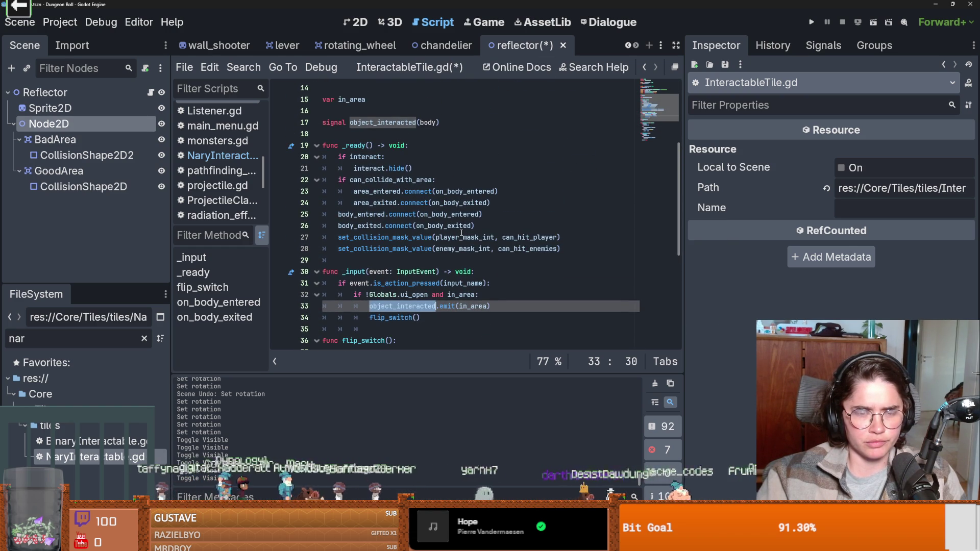
double_click(424, 123)
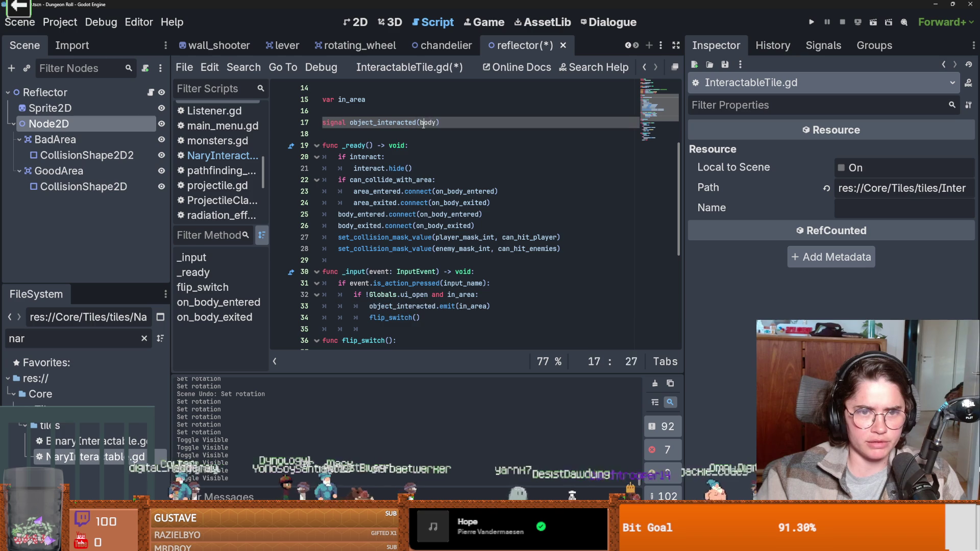
left_click(425, 238)
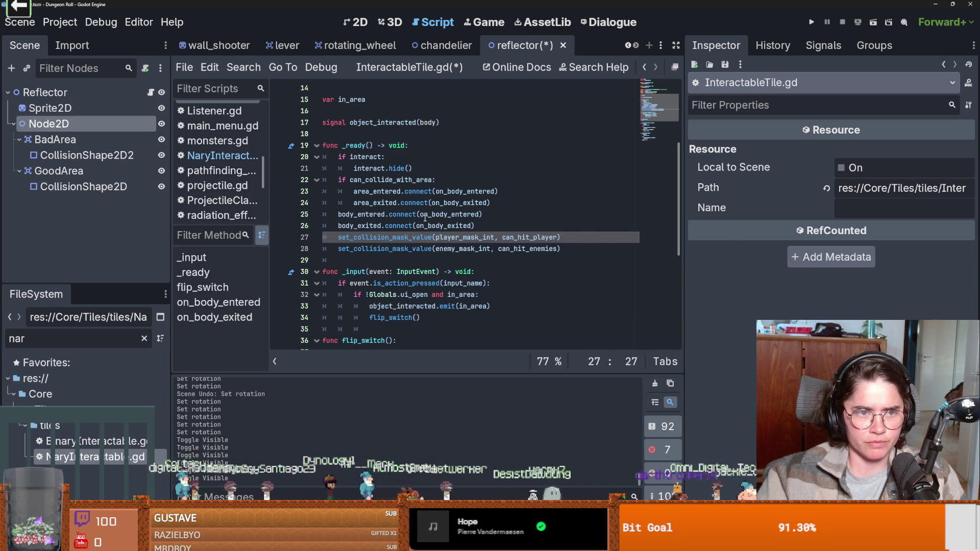
scroll(431, 199, "up", 3)
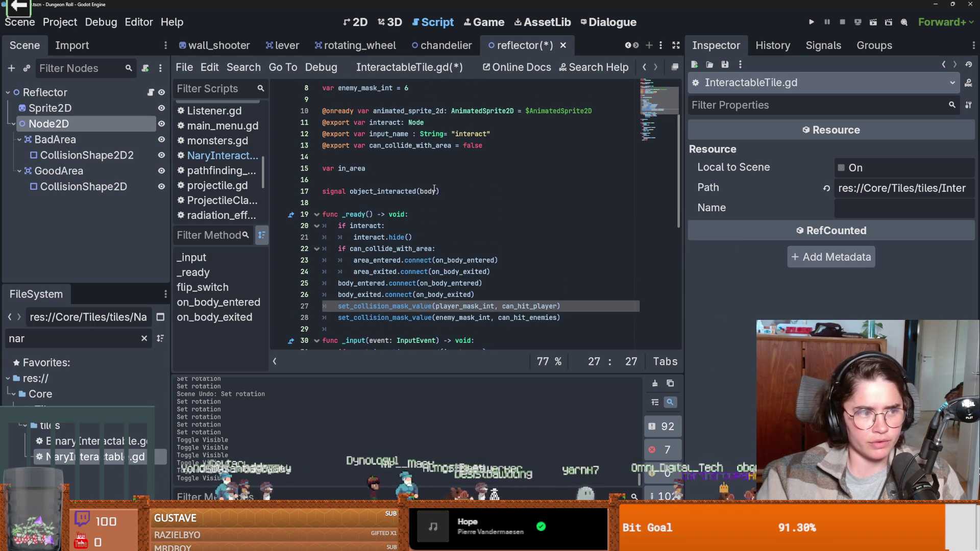
scroll(451, 230, "down", 1)
scroll(449, 223, "down", 1)
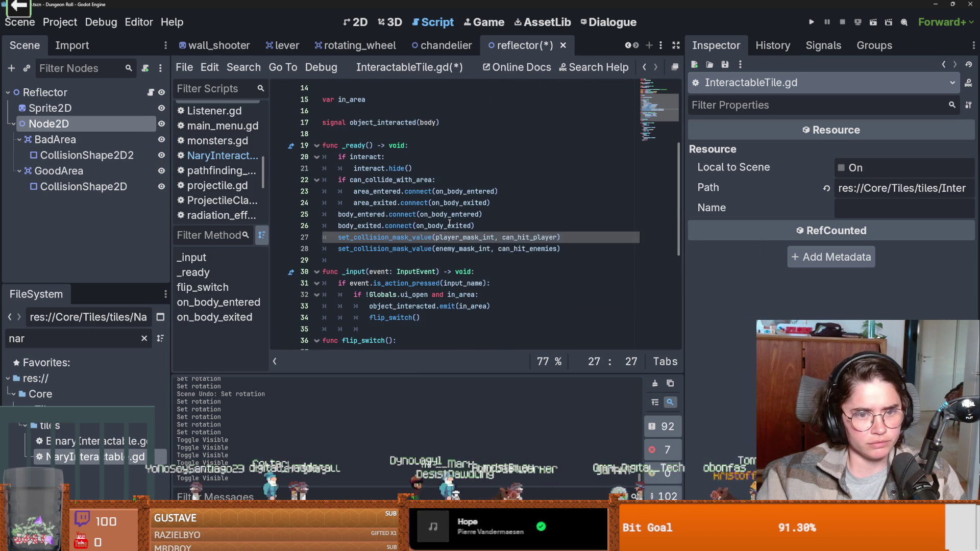
scroll(449, 223, "up", 1)
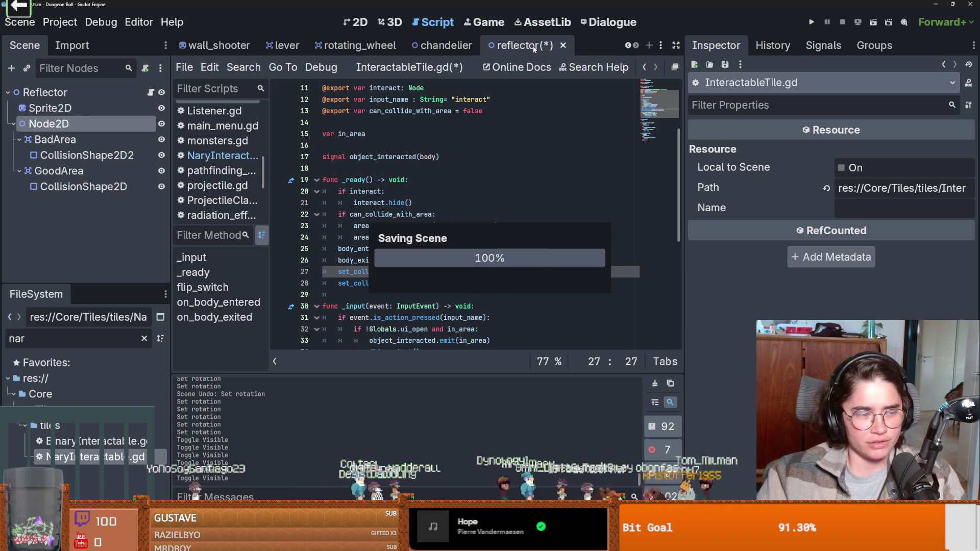
Step: Save with Ctrl+S, review NaryInteractable's flip_switch else branch, then open Reflector.gd
key("ctrl+s")
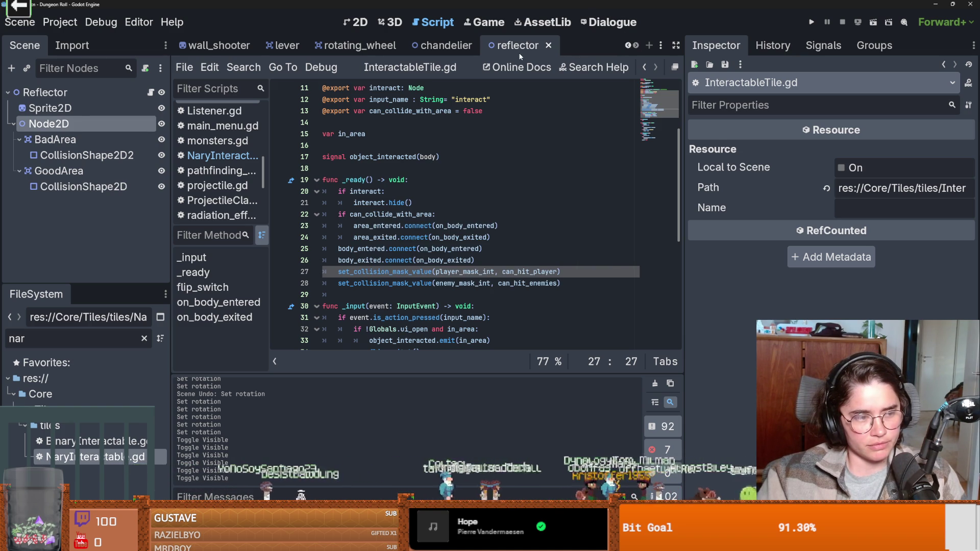
left_click(443, 237)
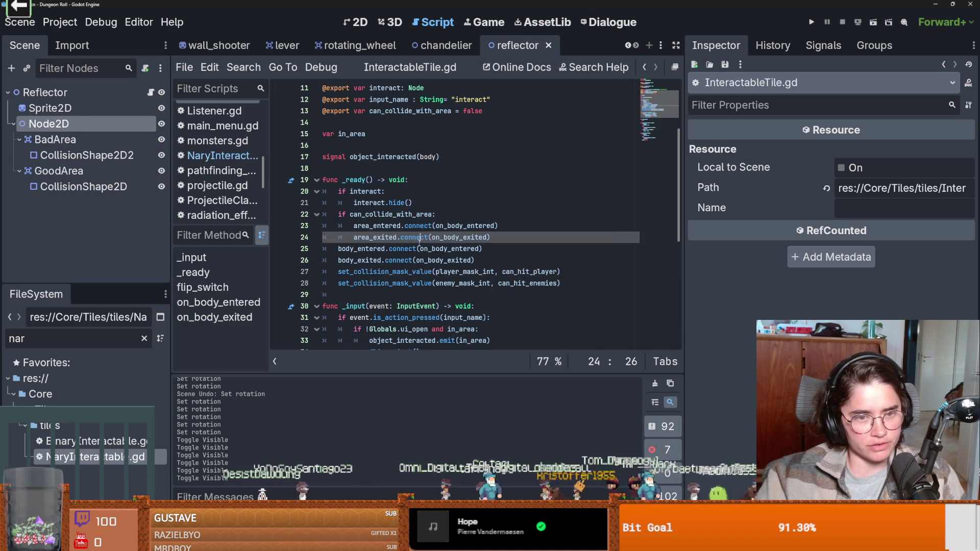
key("ctrl+s")
scroll(443, 237, "down", 3)
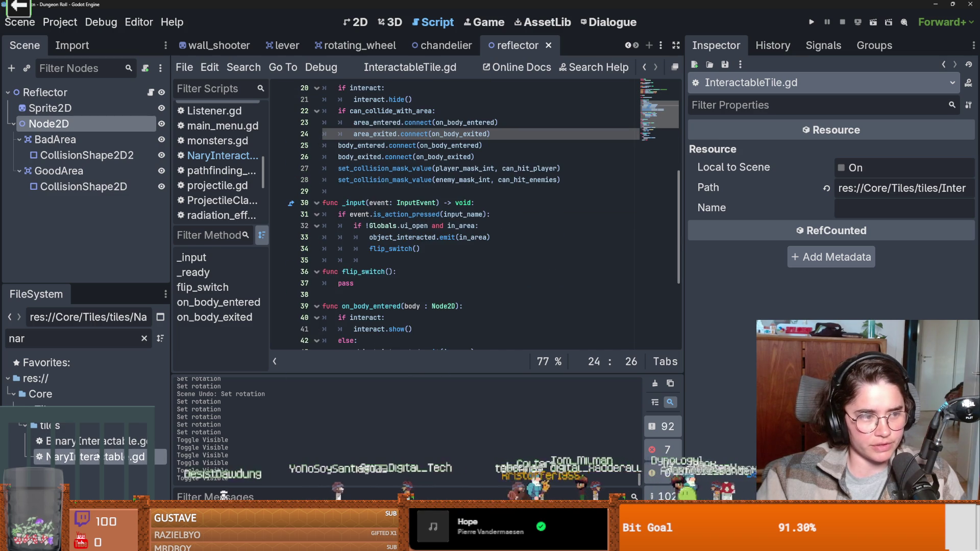
key("alt+Left")
left_click(377, 214)
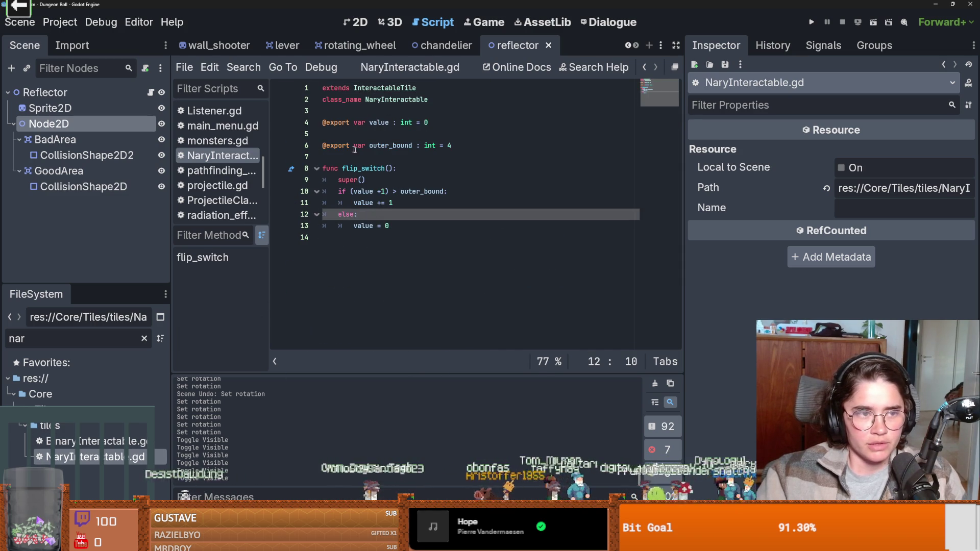
left_click(150, 92)
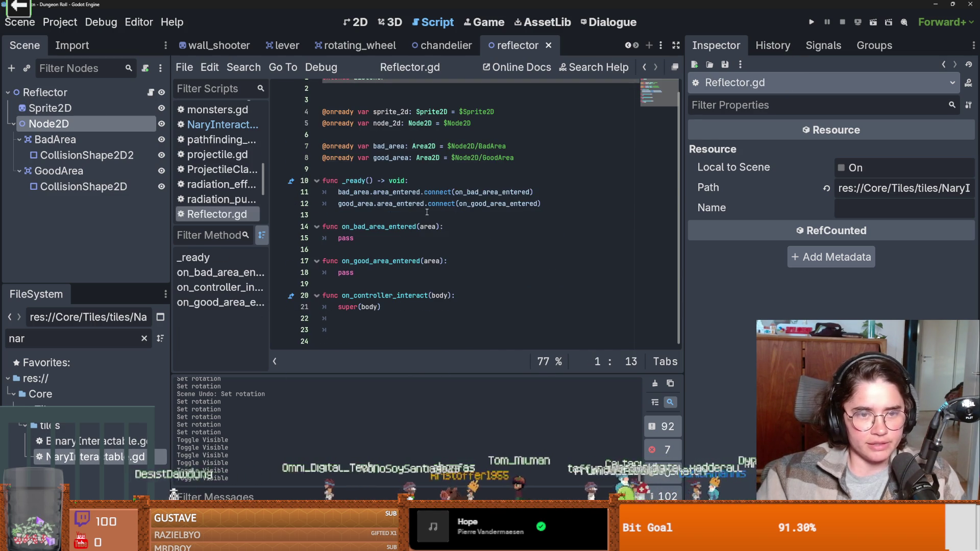
Step: Highlight area_entered, open a new line below super(body), and save Reflector.gd
double_click(375, 196)
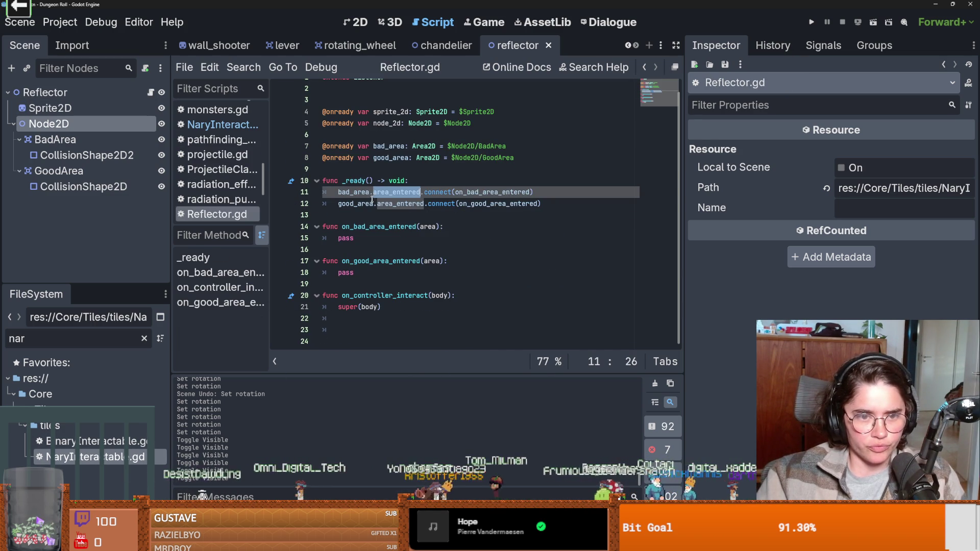
left_click(343, 239)
double_click(351, 307)
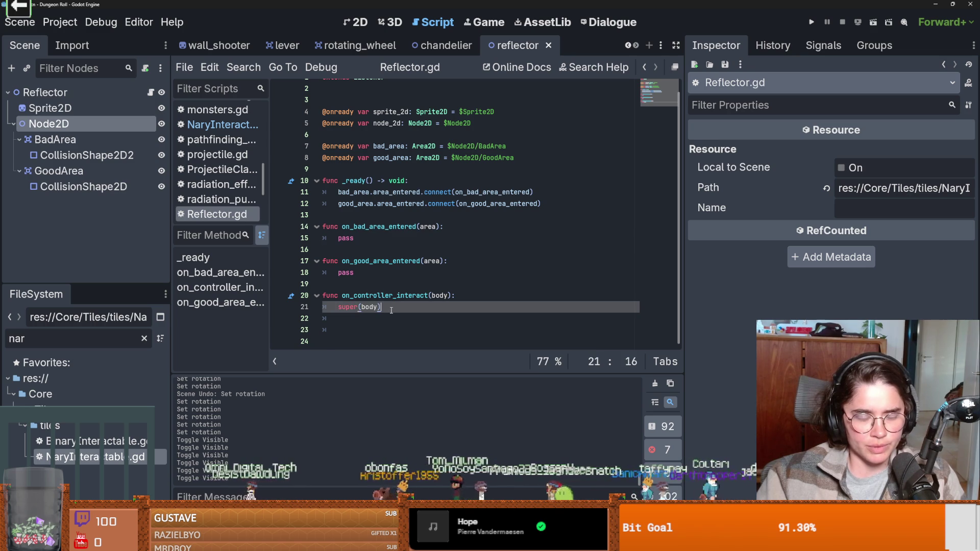
key("Return")
key("ctrl+s")
left_click(382, 284)
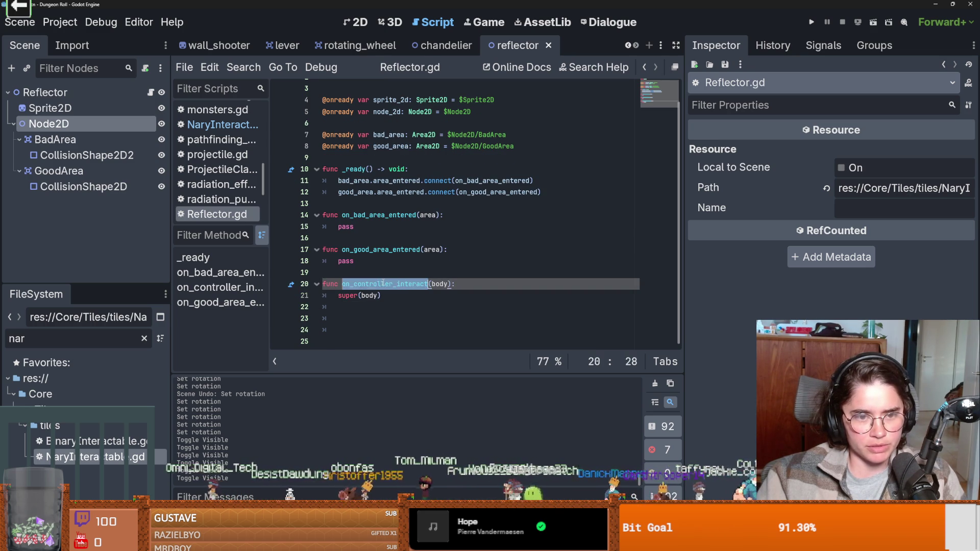
key("Down")
scroll(435, 156, "up", 1)
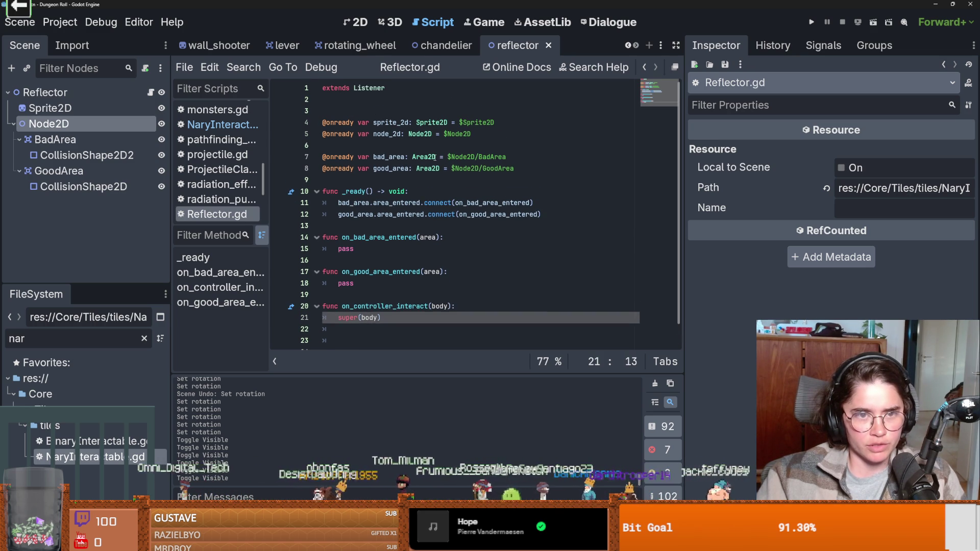
Step: Inspect Listener's exported controller variable, then return and add a line under super(body)
left_click(360, 90, "ctrl")
double_click(370, 180)
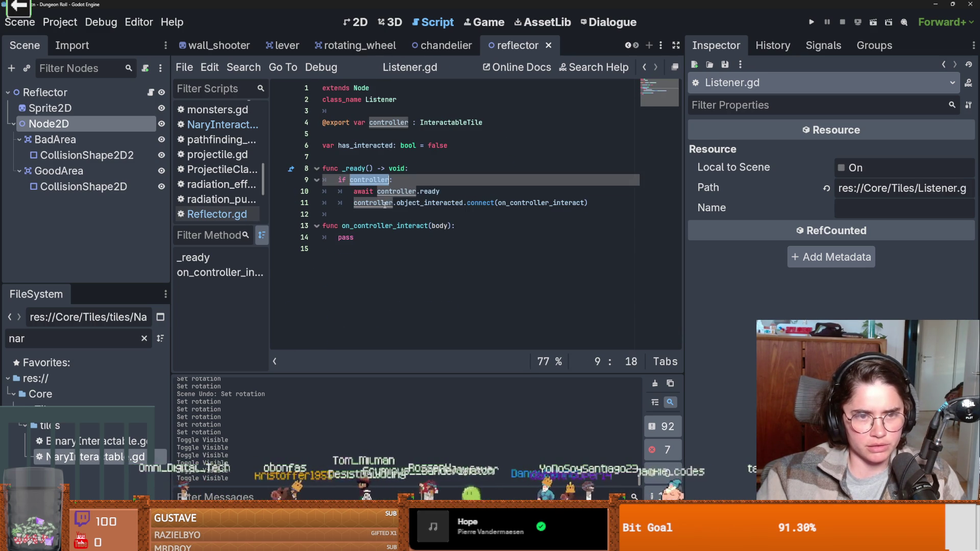
double_click(389, 122)
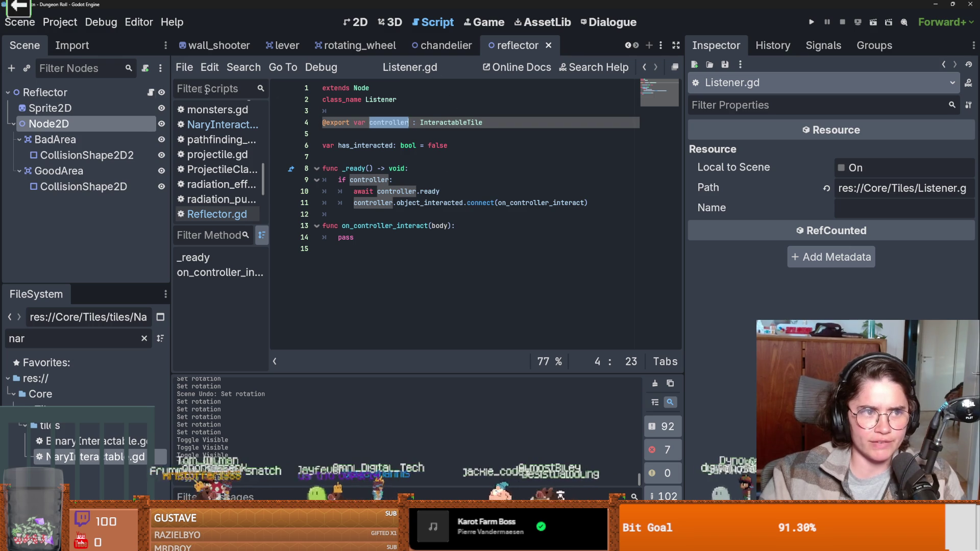
left_click(151, 92)
left_click(385, 297)
key("Return")
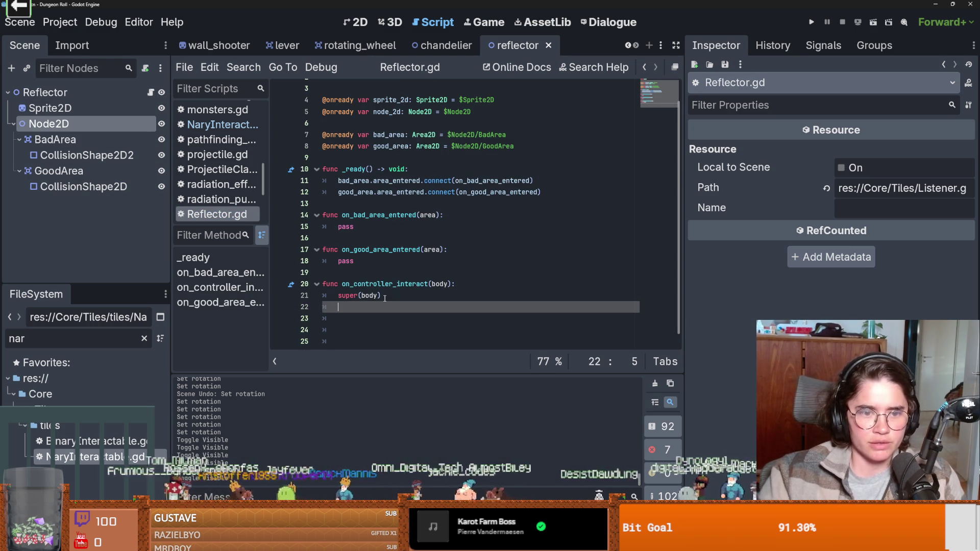
Step: Add print(controller.value) under super(body) in Reflector.gd and save the script
type("print(cont")
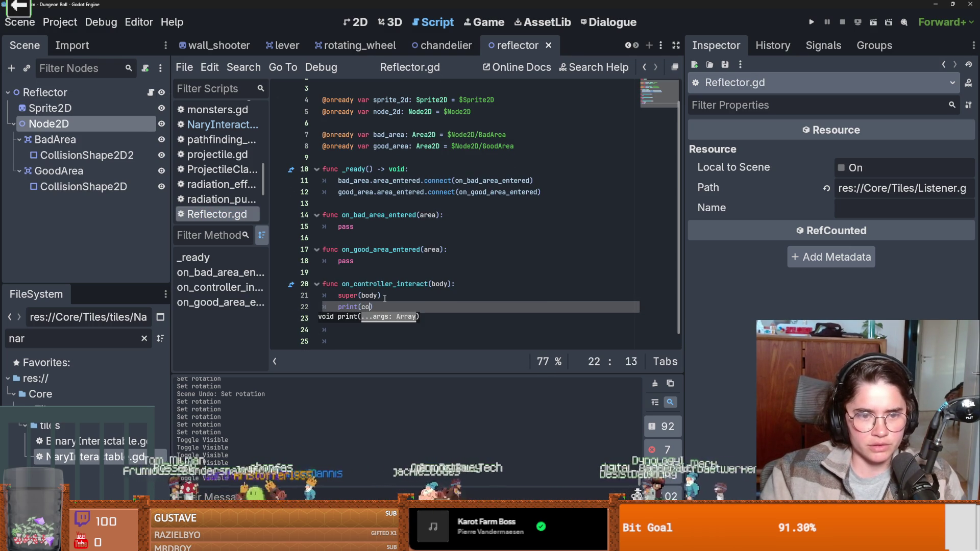
type("roller.va")
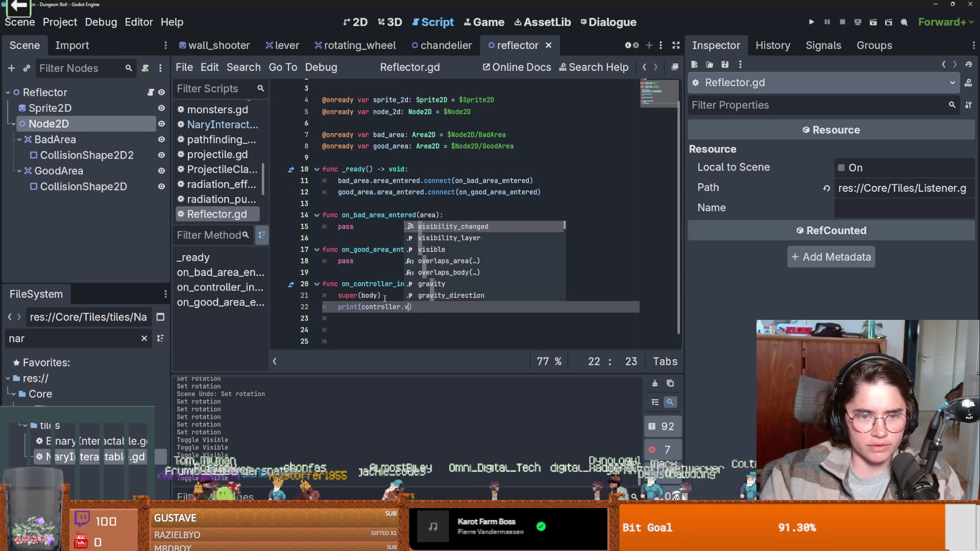
type("lue")
key("ctrl+s")
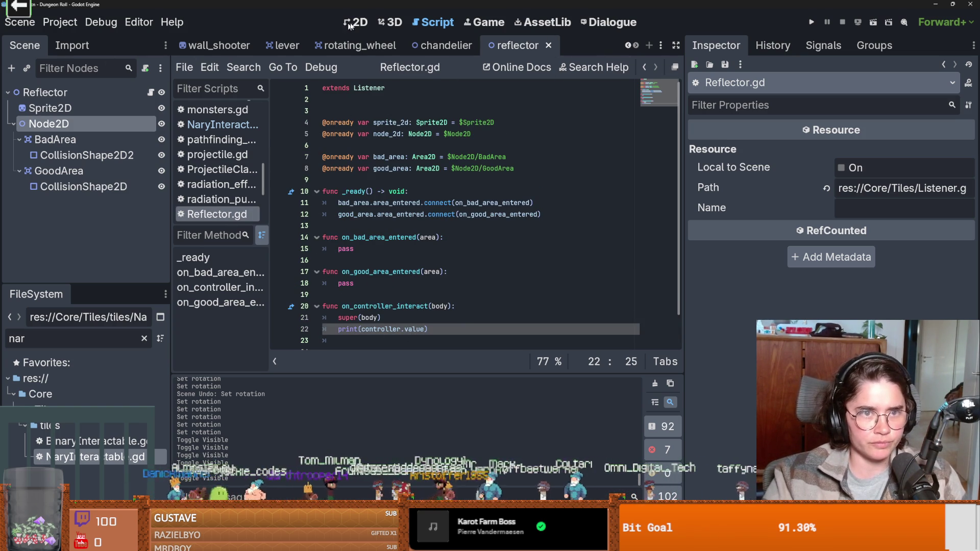
left_click(356, 22)
left_click(150, 93)
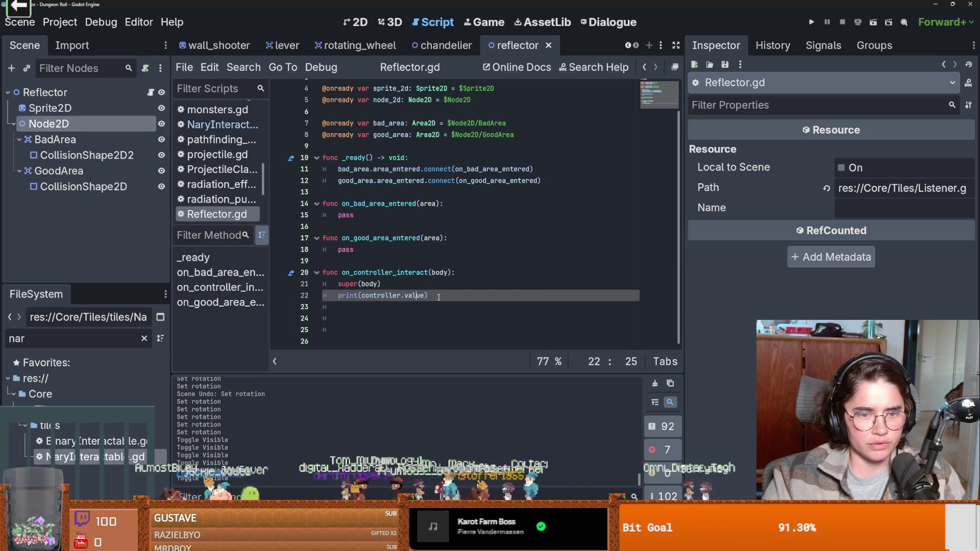
left_click(349, 21)
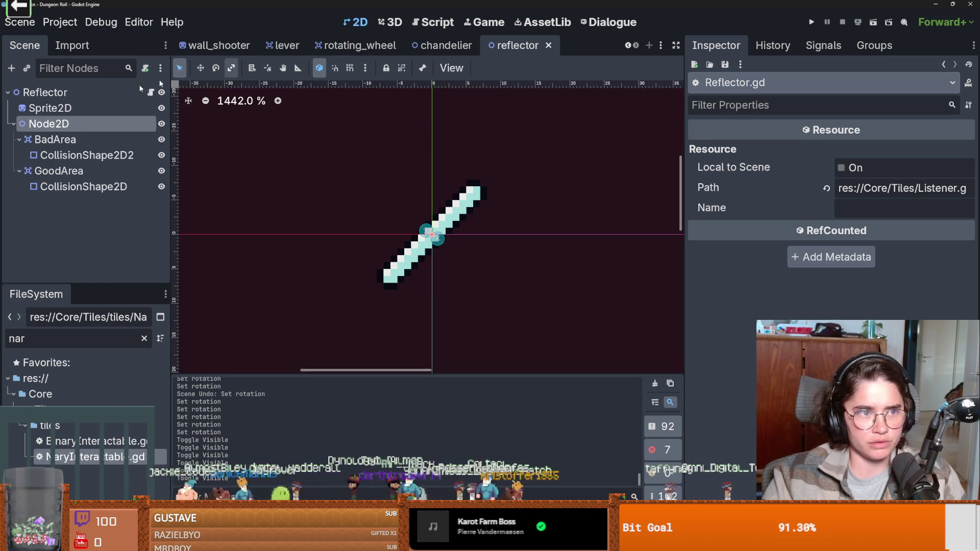
left_click(139, 107)
left_click(150, 92)
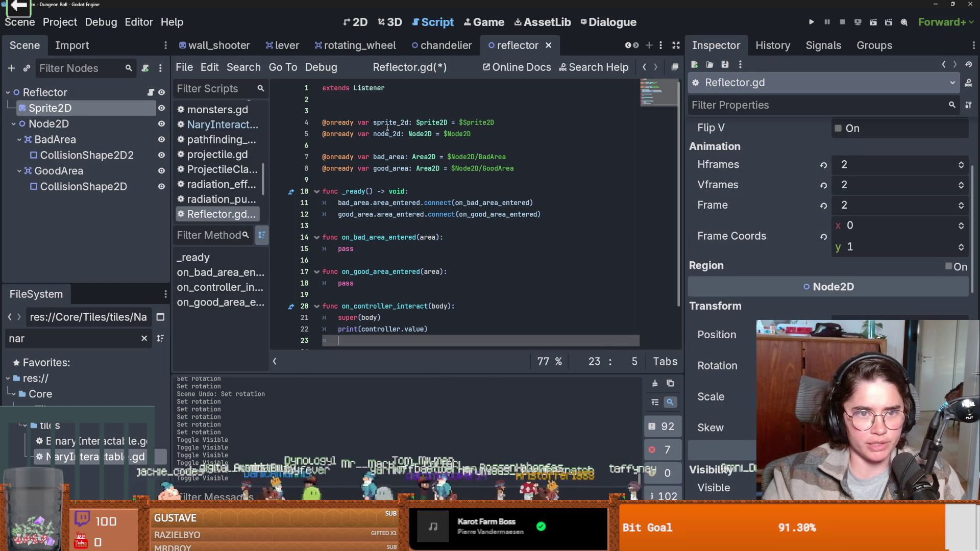
Step: Add sprite_2d.rotation_degrees = sprite_2d.rotation_degrees - 90 below the print line, then save
scroll(358, 255, "down", 2)
type("sprite_2d.rotation_degrees =")
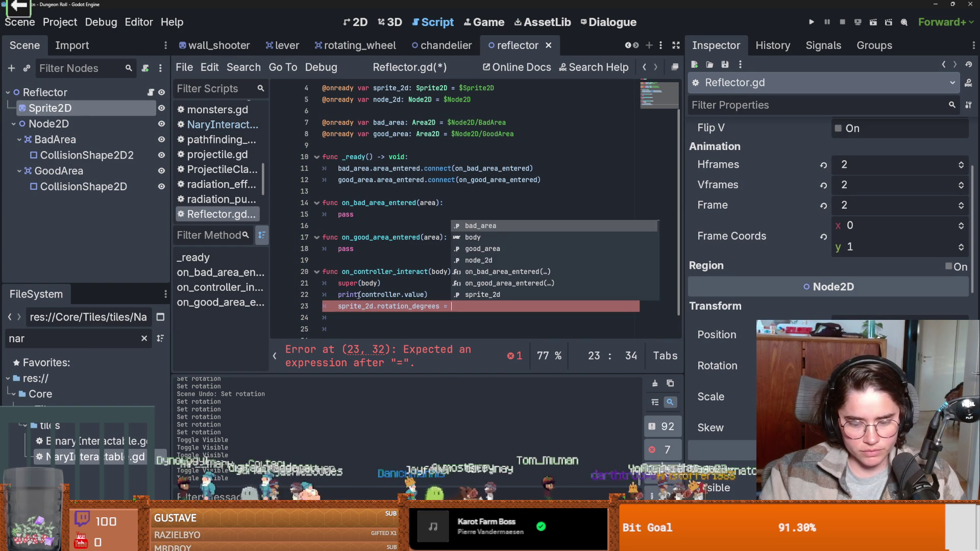
type(" sprite_2d.ro")
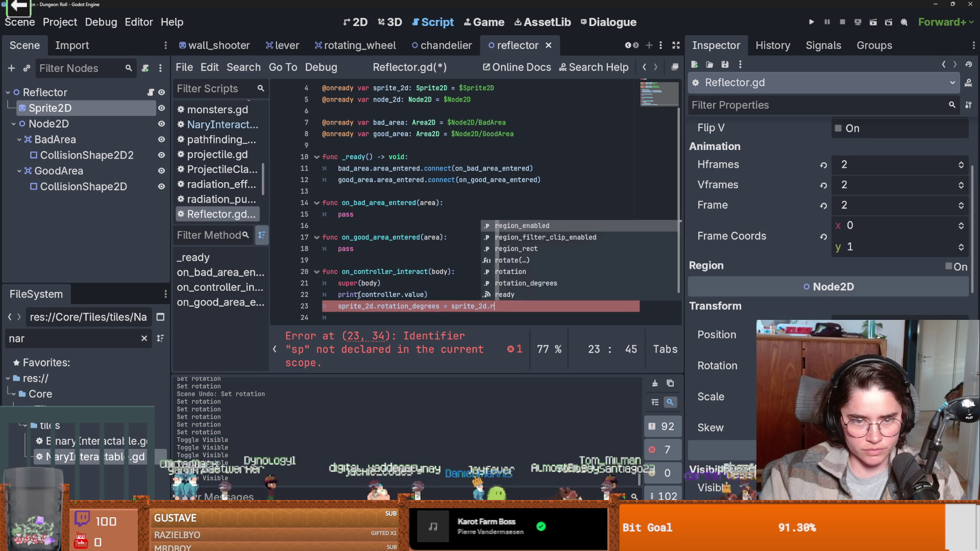
key("Return")
type("-90")
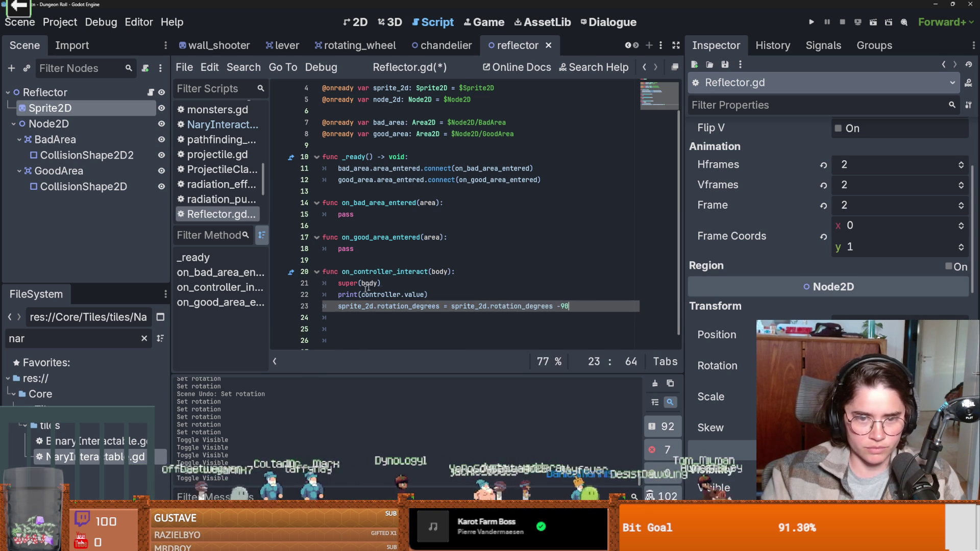
key("ctrl+s")
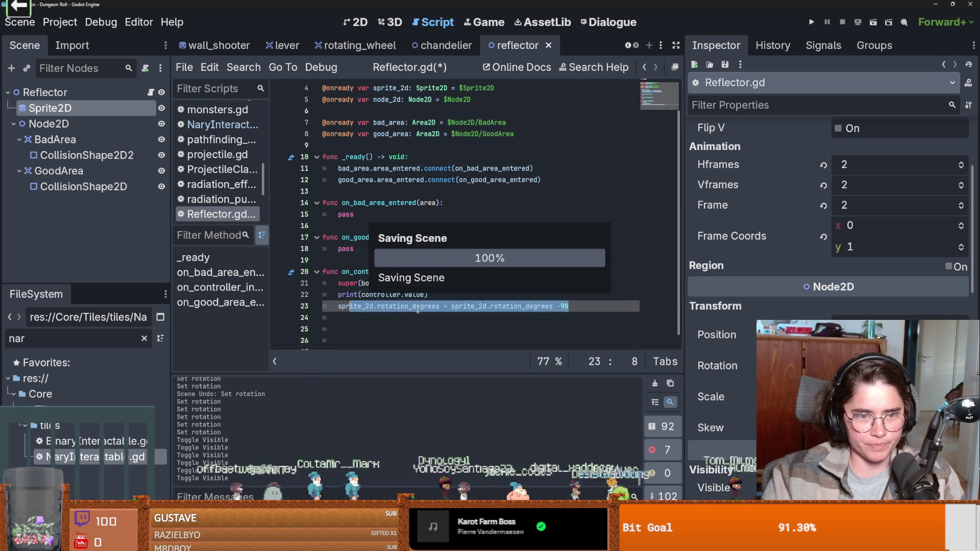
Step: Recheck the print and super(body) lines, then select the old FileSystem filter text
left_click(407, 295)
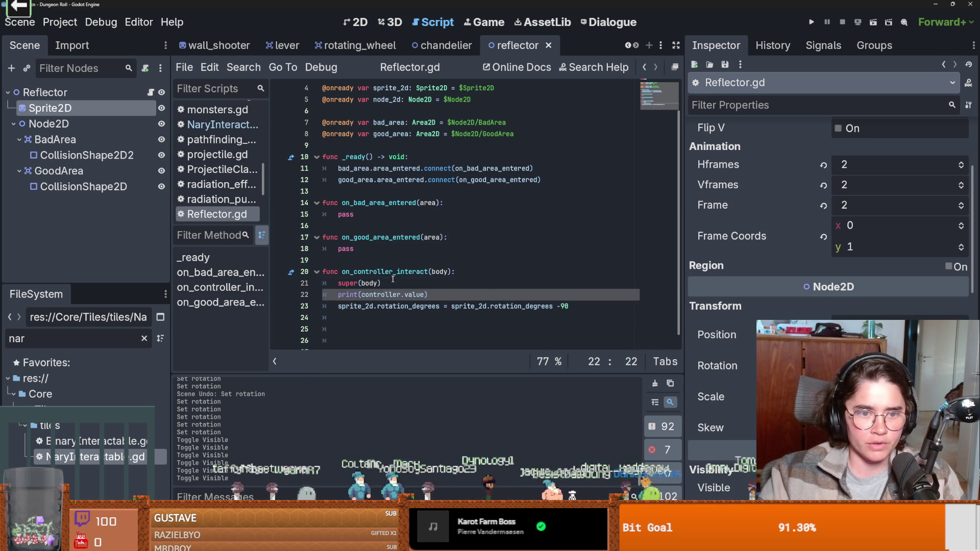
left_click(392, 278)
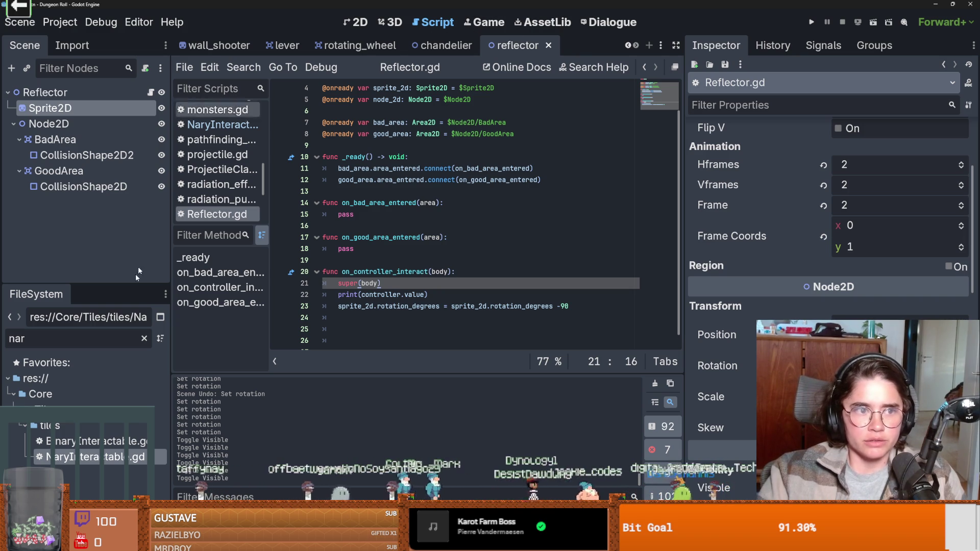
left_click(85, 338)
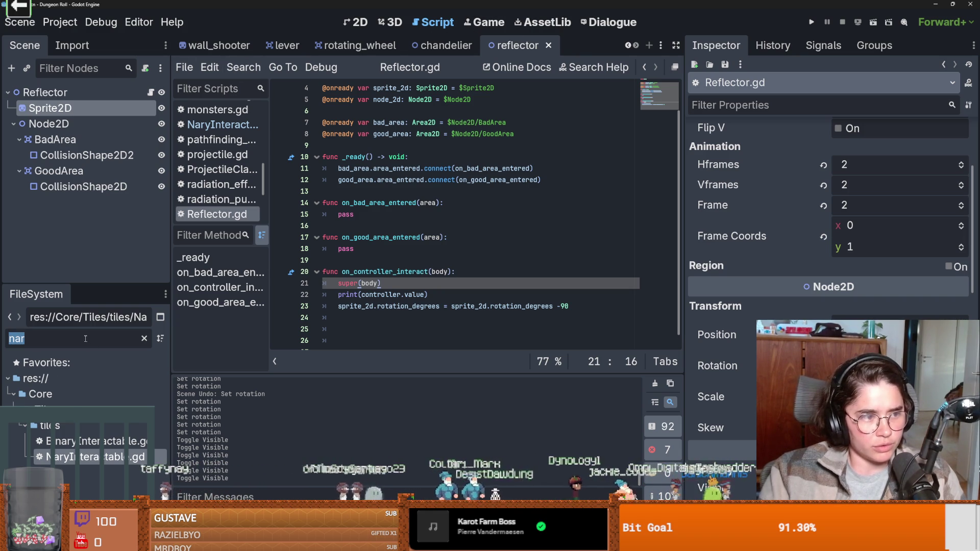
Step: Filter files by 'room', open grace_room_1 and its base room scene, and select TilemapScenes
type("room")
scroll(92, 443, "down", 5)
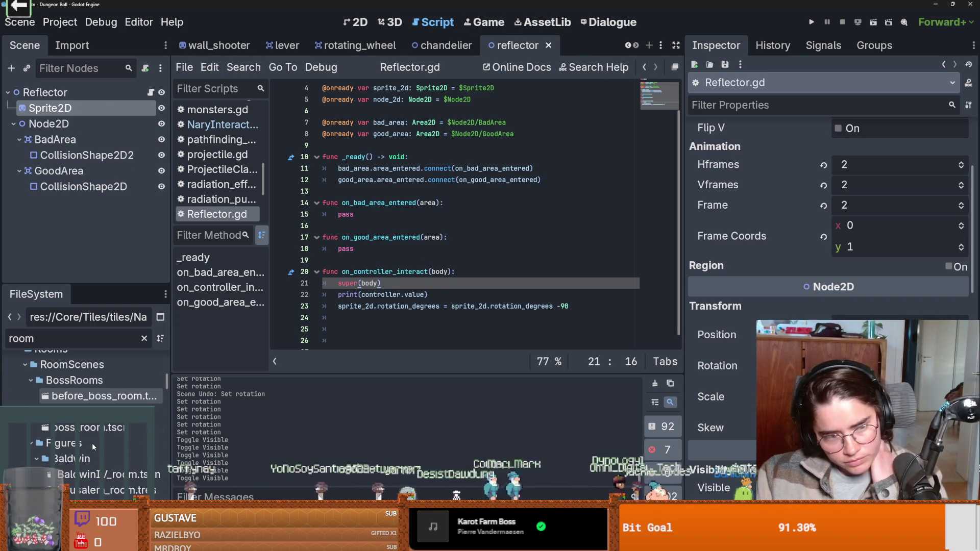
scroll(105, 435, "down", 5)
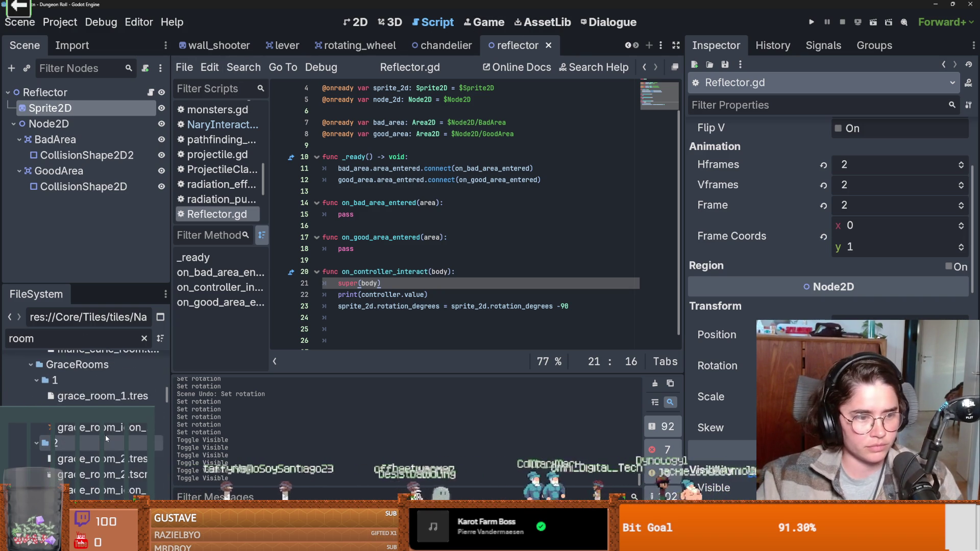
left_click(102, 476)
double_click(102, 476)
left_click(150, 92)
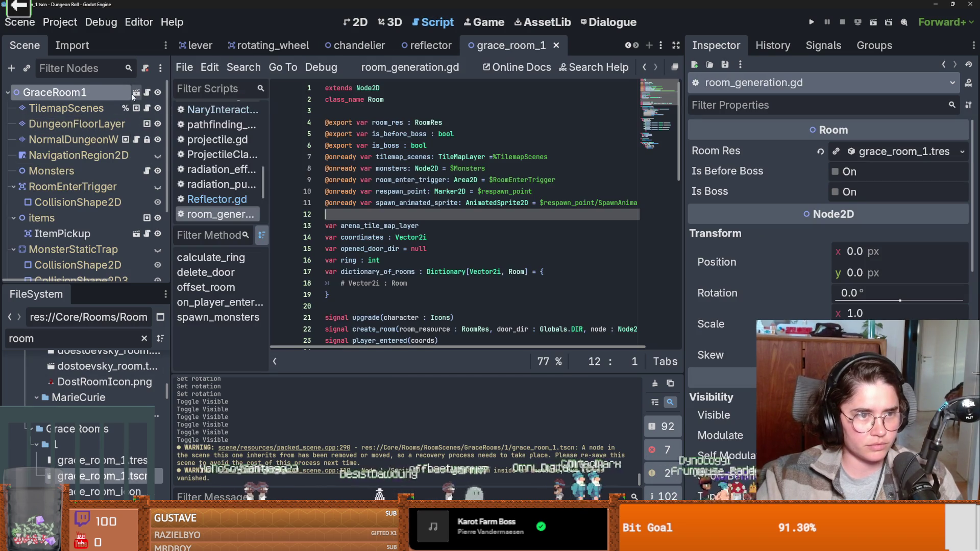
left_click(140, 92)
left_click(113, 109)
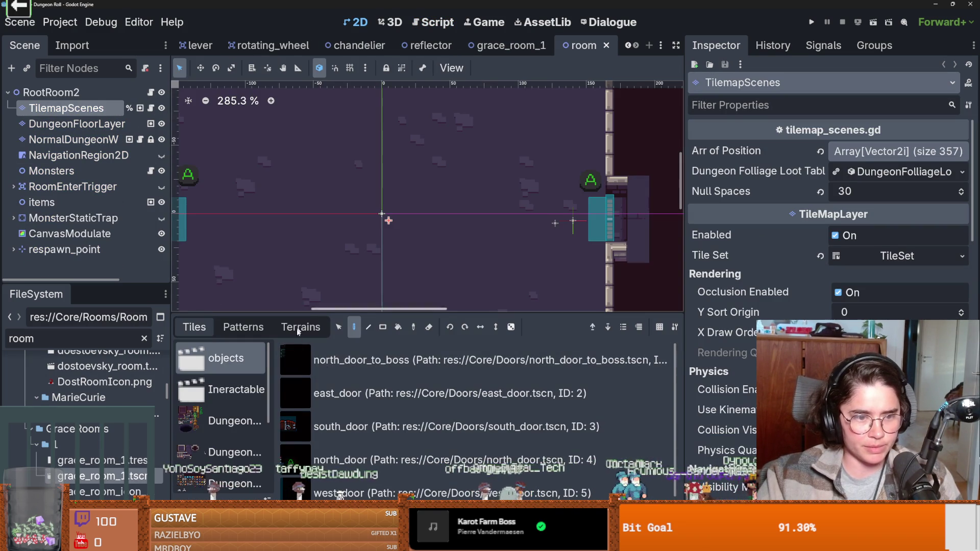
Step: Enlarge the TileMap panel and source list, then add an empty Scenes Collection source with ID 8
left_click_drag(330, 174, 330, 105)
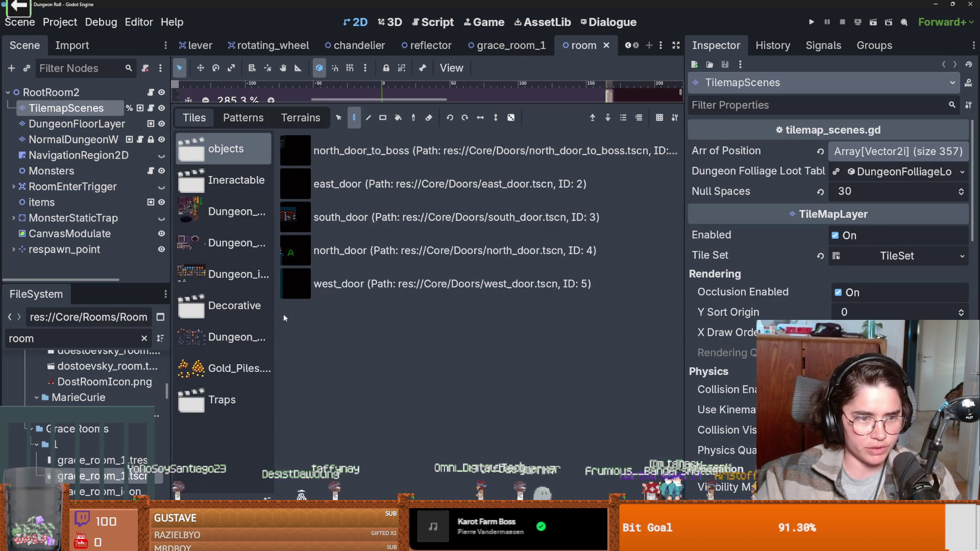
left_click_drag(274, 318, 320, 318)
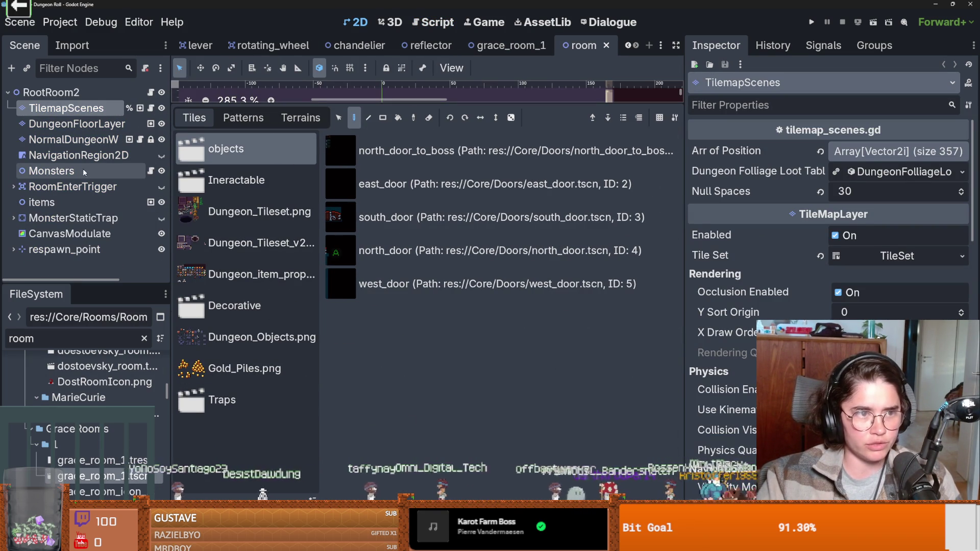
scroll(271, 409, "down", 1)
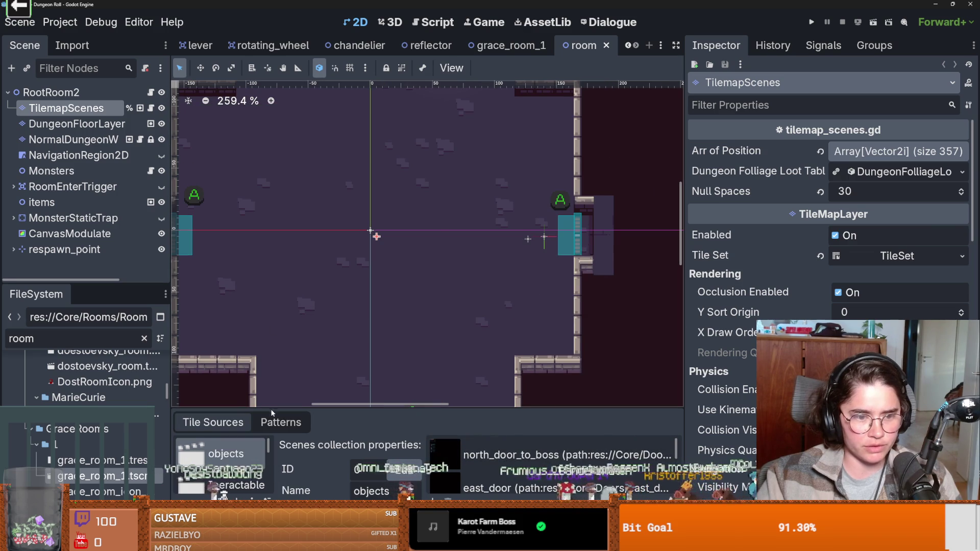
left_click_drag(230, 416, 229, 202)
scroll(230, 357, "down", 1)
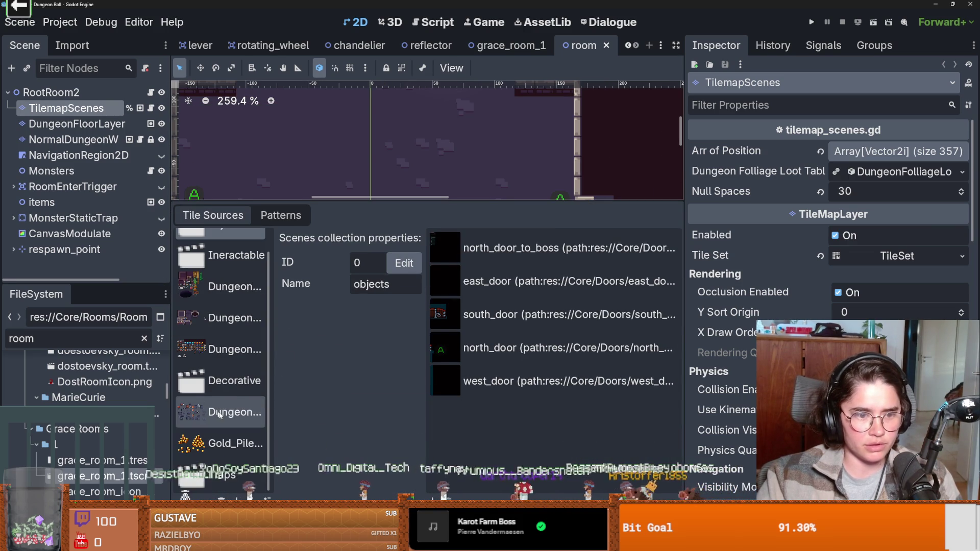
left_click_drag(275, 395, 359, 395)
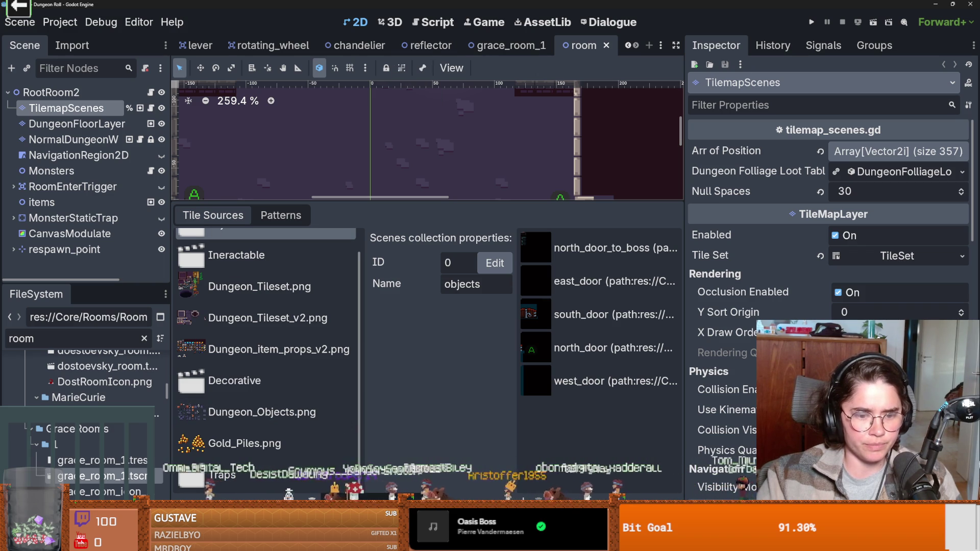
left_click(194, 521)
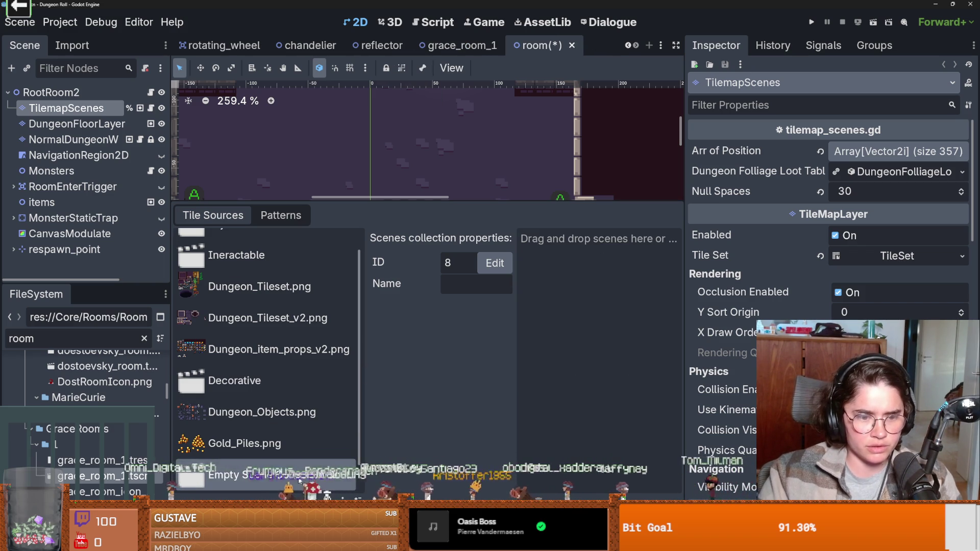
Step: Name the new scene source Puzzle and add reflector.tscn from Core/Tiles/Puzzles
left_click(465, 286)
type("Puzzle")
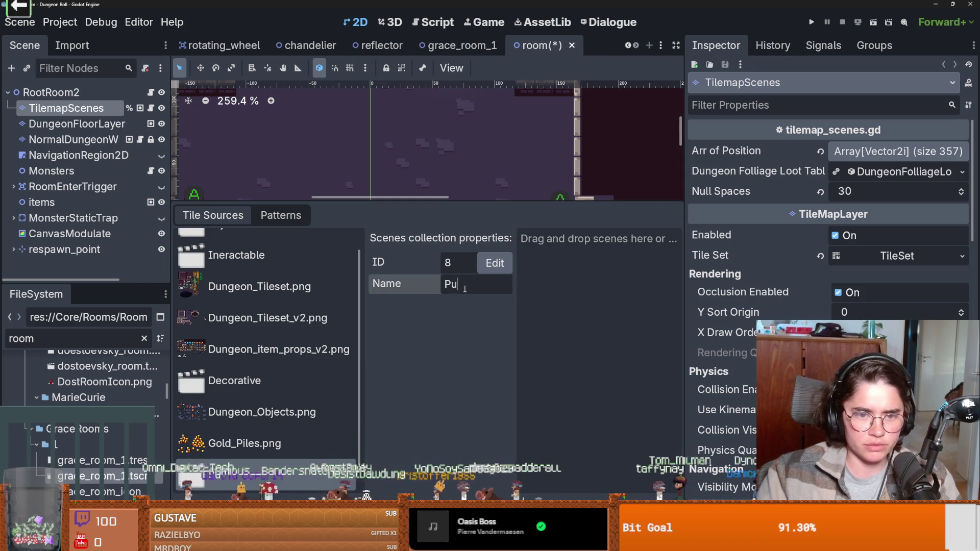
left_click(439, 345)
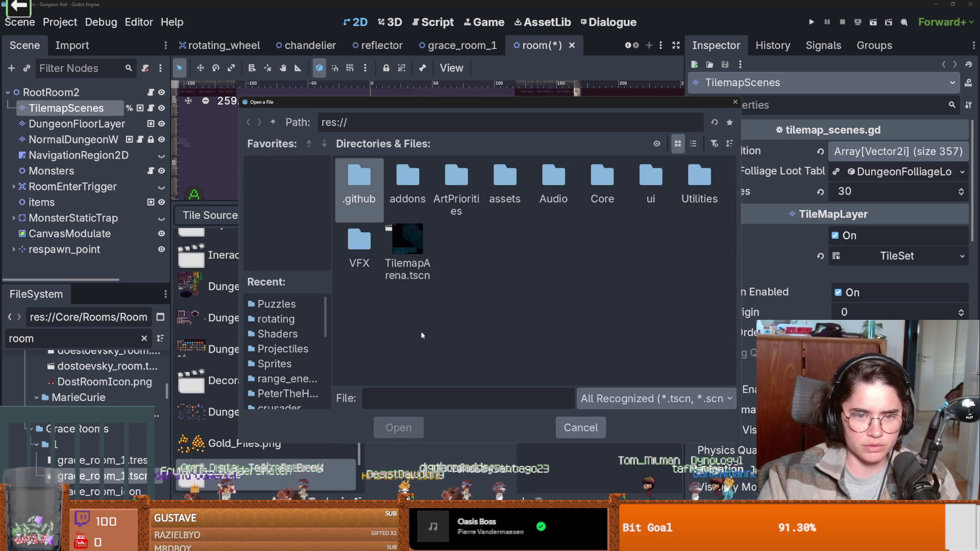
double_click(603, 181)
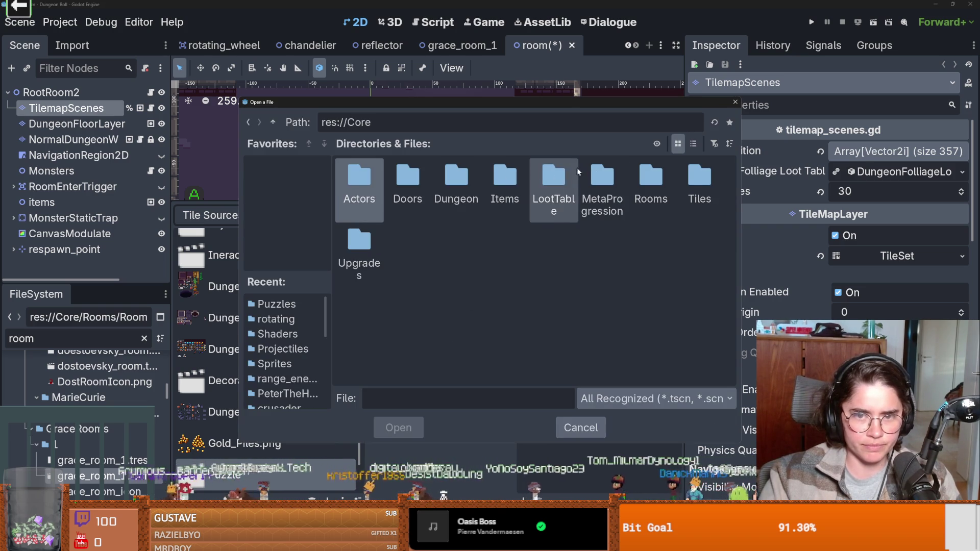
double_click(684, 173)
double_click(456, 176)
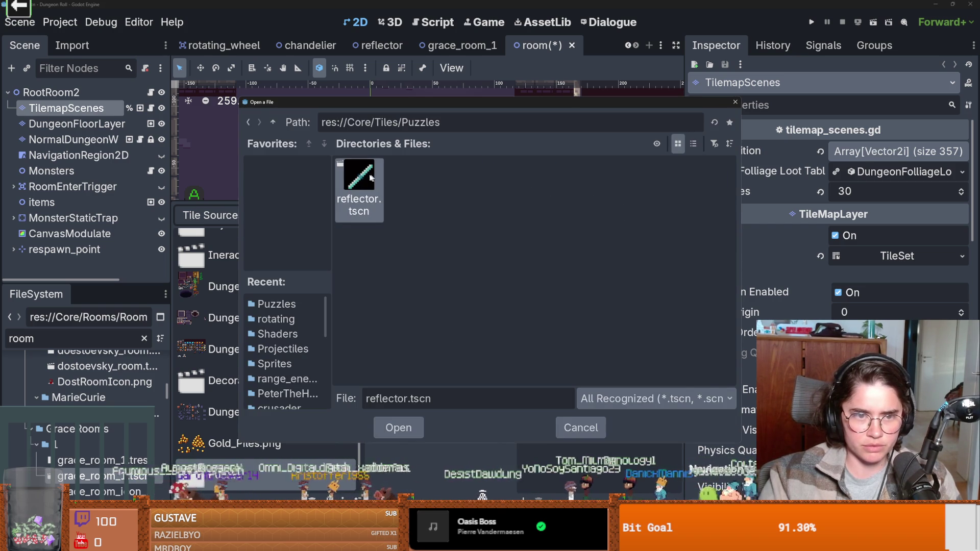
double_click(361, 179)
Step: Add rotating_wheel.tscn from Tiles/Objects/rotating to the Puzzle collection
left_click(543, 401)
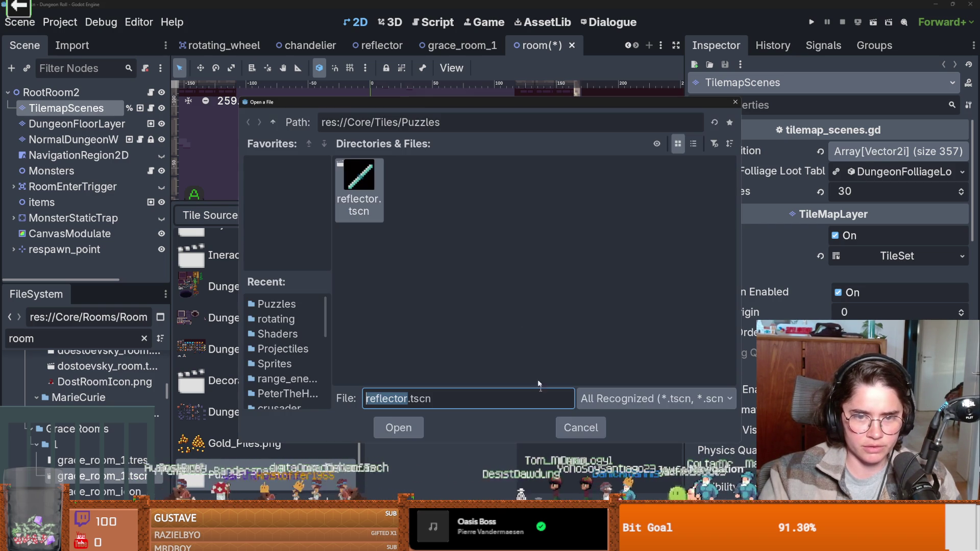
left_click(274, 123)
double_click(409, 176)
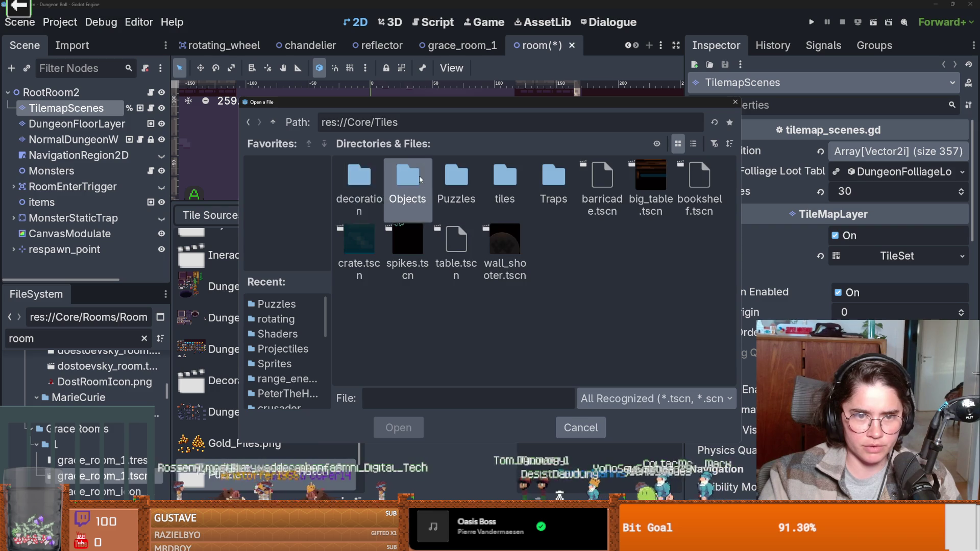
double_click(505, 178)
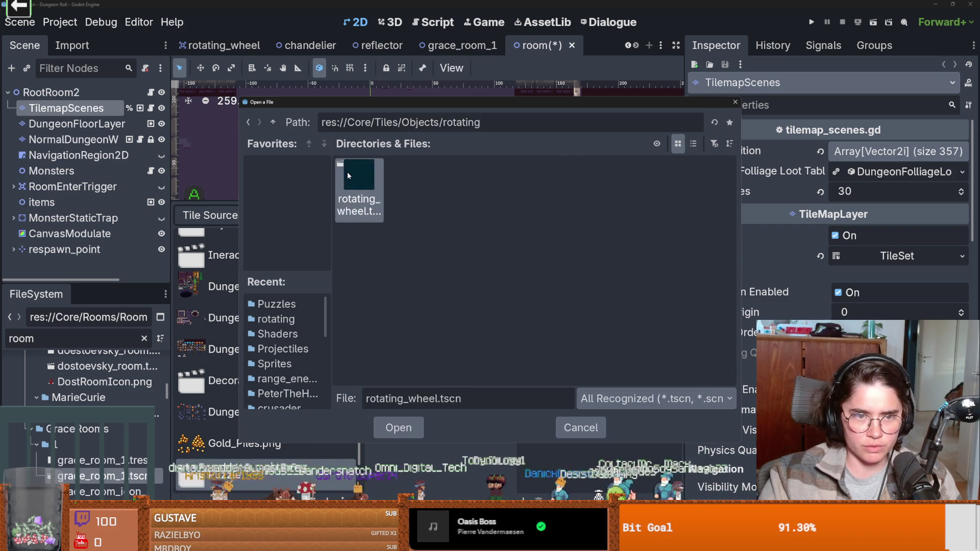
double_click(347, 172)
Step: Shrink the tile panel, save the room scene, and open the rotating_wheel scene's script
left_click_drag(557, 201, 558, 365)
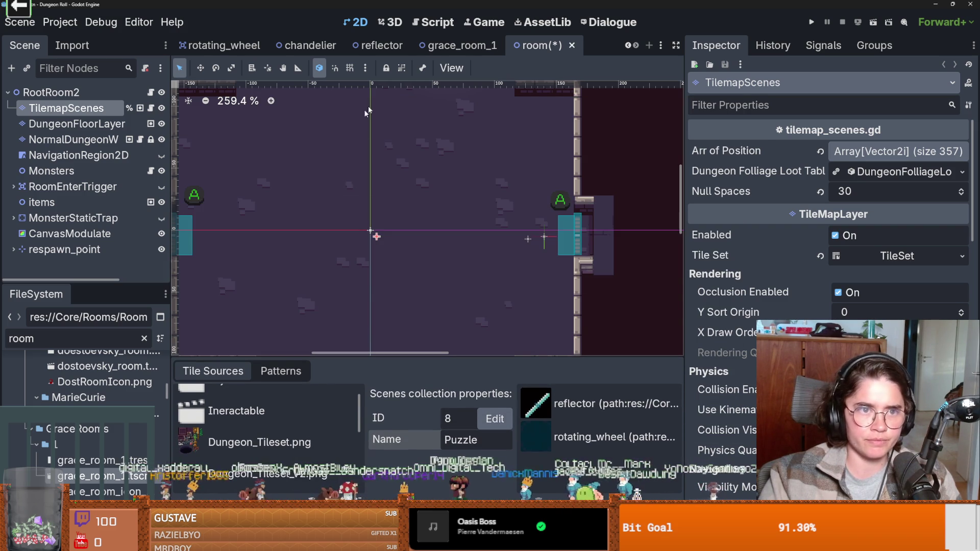
key("ctrl+s")
left_click(239, 48)
left_click(151, 92)
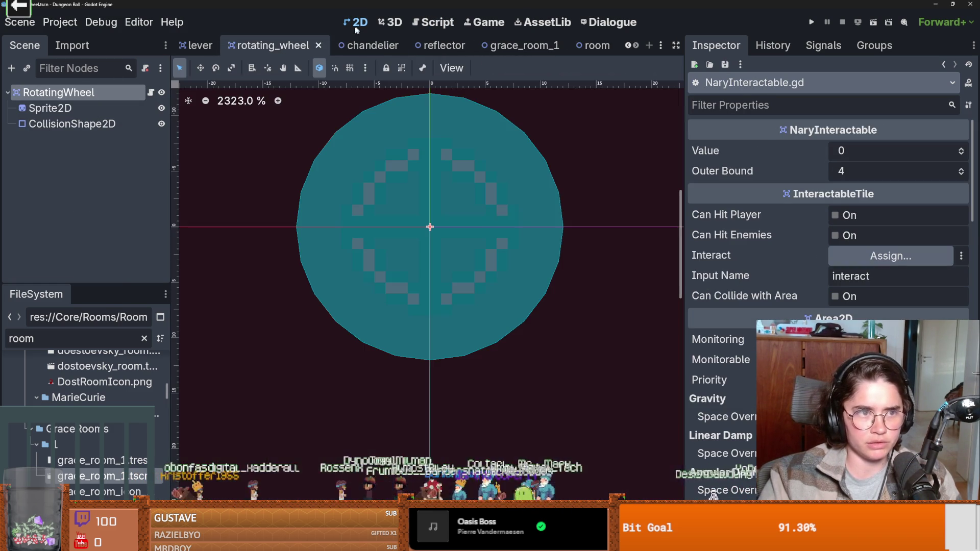
Step: Add an indented blank line after super() in NaryInteractable.gd and save
left_click(356, 21)
left_click(150, 93)
left_click(367, 202)
left_click(366, 192)
key("Up")
key("End")
key("Return")
key("ctrl+s")
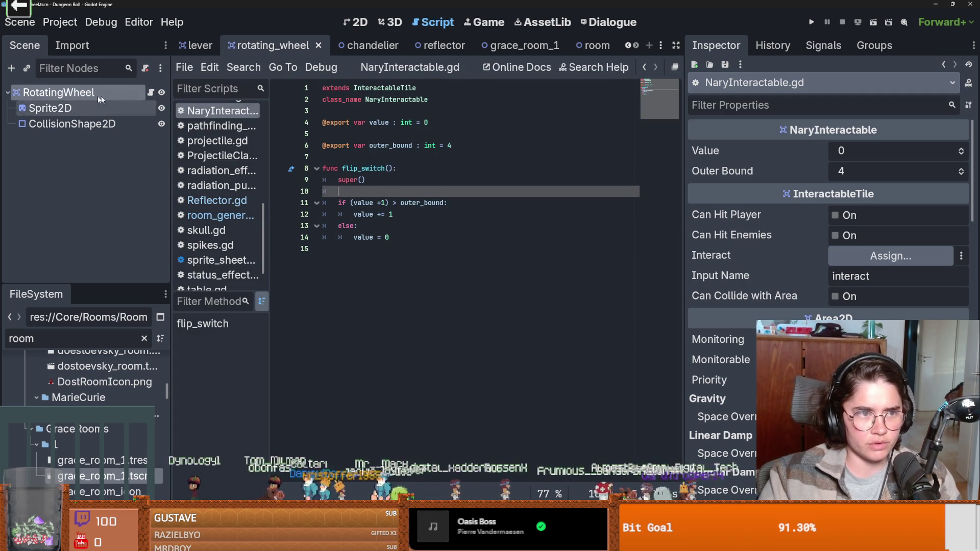
mouse_move(89, 101)
left_mouse_down()
mouse_move(398, 89)
mouse_move(394, 134)
left_mouse_up()
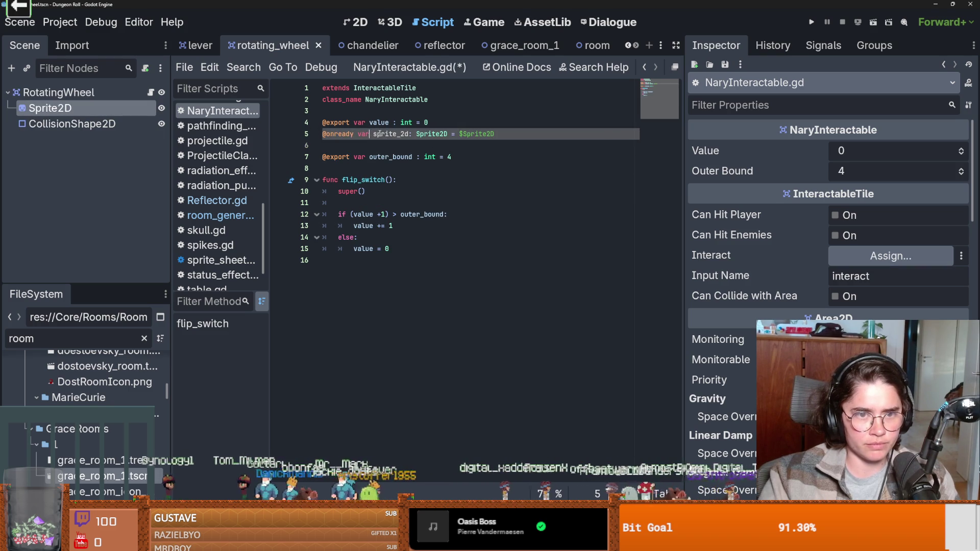
left_click(359, 192)
type("sprite_2d")
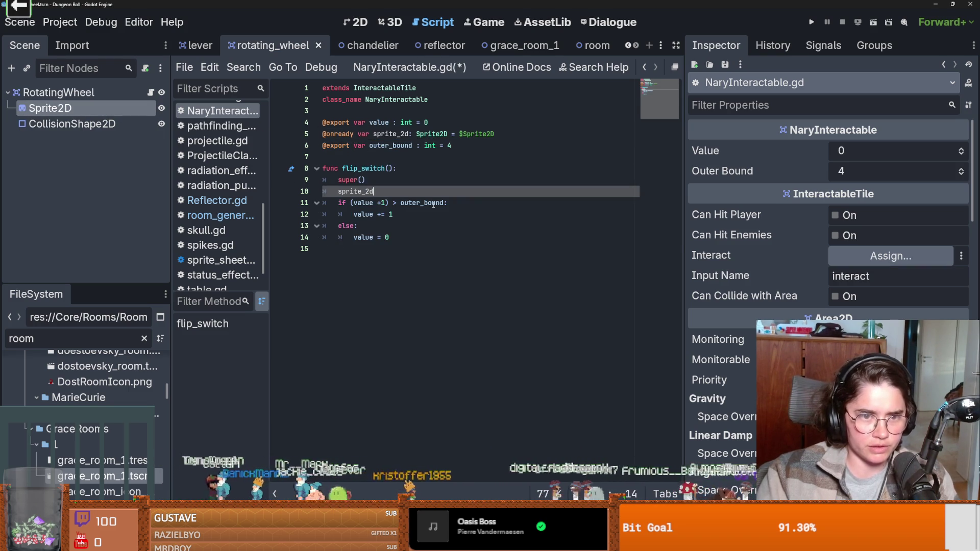
type(".")
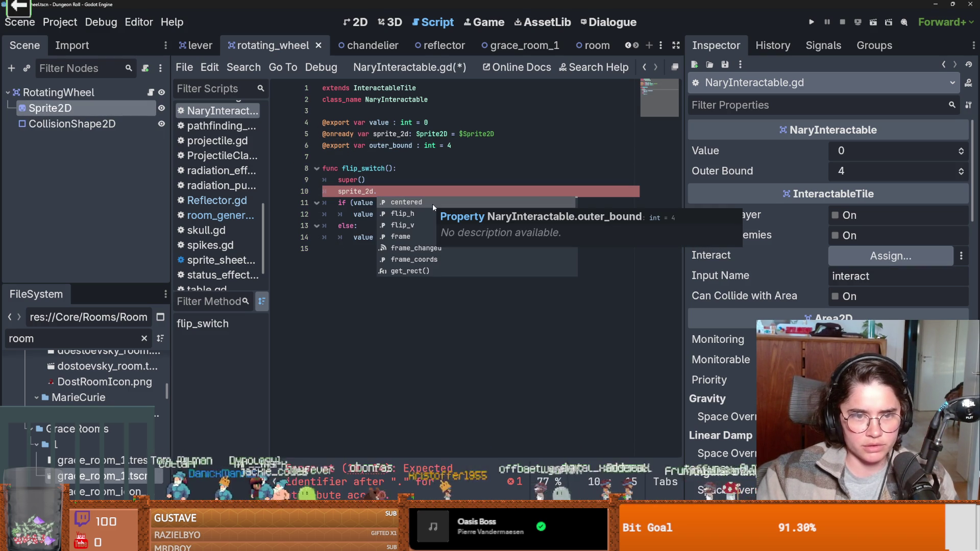
key("BackSpace")
key("BackSpace")
key("BackSpace")
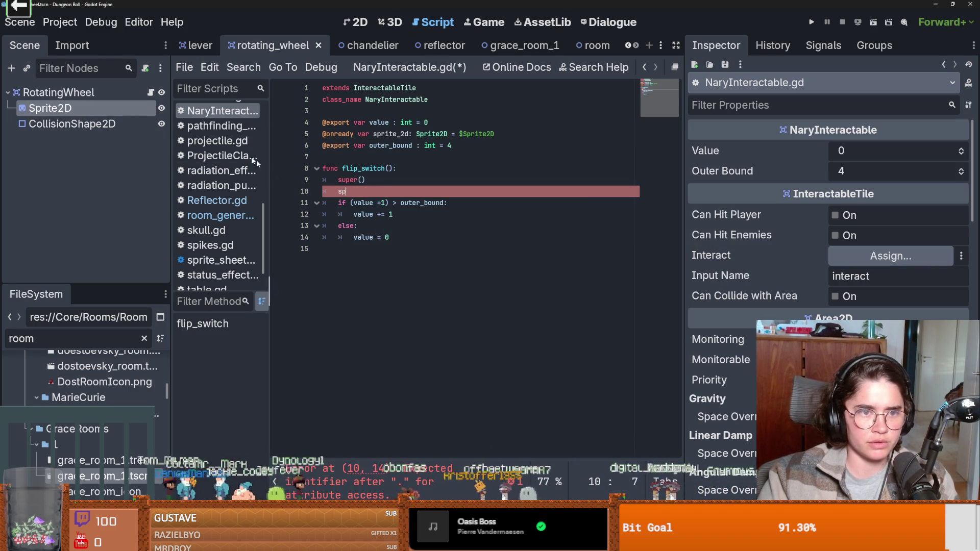
key("BackSpace")
key("BackSpace")
left_click(355, 22)
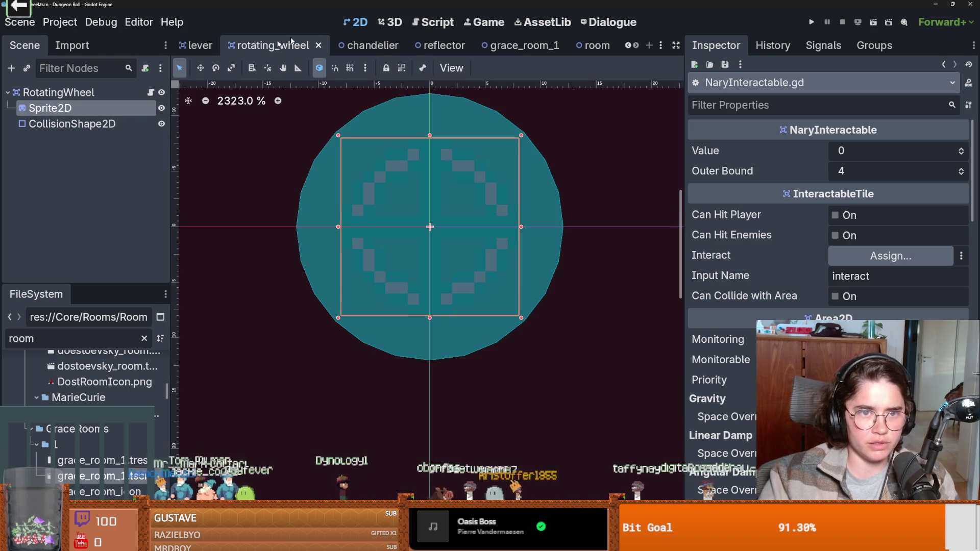
Step: Switch the wheel Sprite2D's Frame to its alternate frame and back to the ring, then open its documentation
left_click(8, 124)
left_click(7, 108)
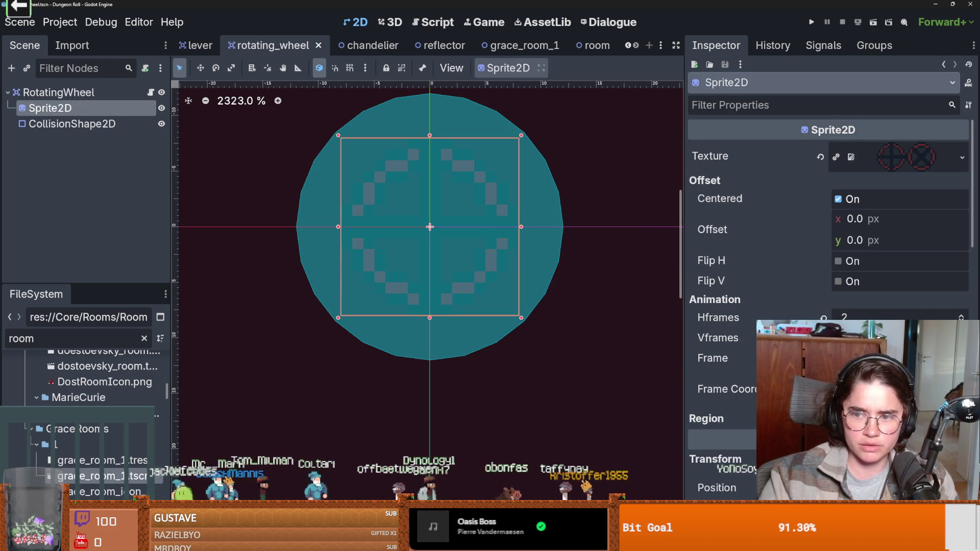
left_click(962, 358)
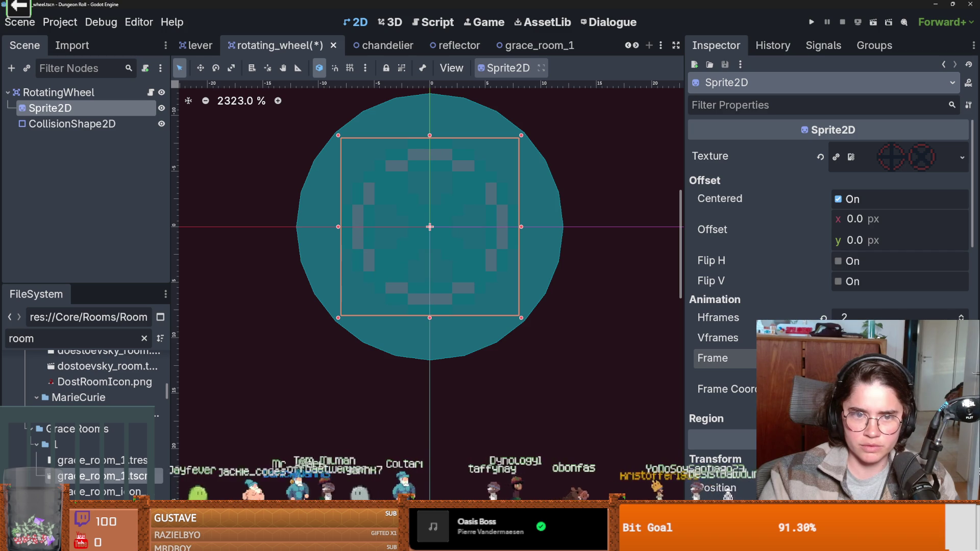
left_click(961, 358)
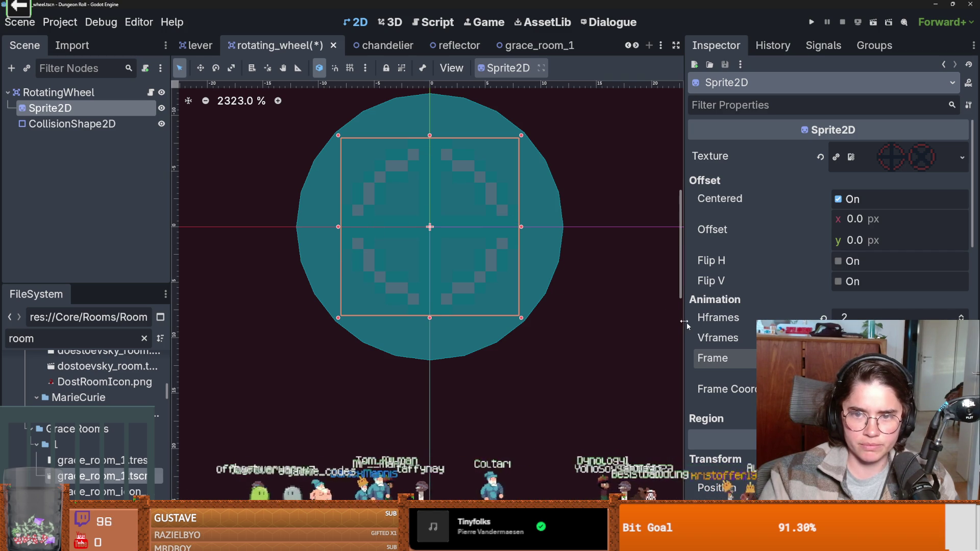
right_click(112, 108)
left_click(191, 449)
Step: Read the Sprite2D frame property description, then jump back to NaryInteractable.gd with Alt+Left
scroll(320, 278, "down", 3)
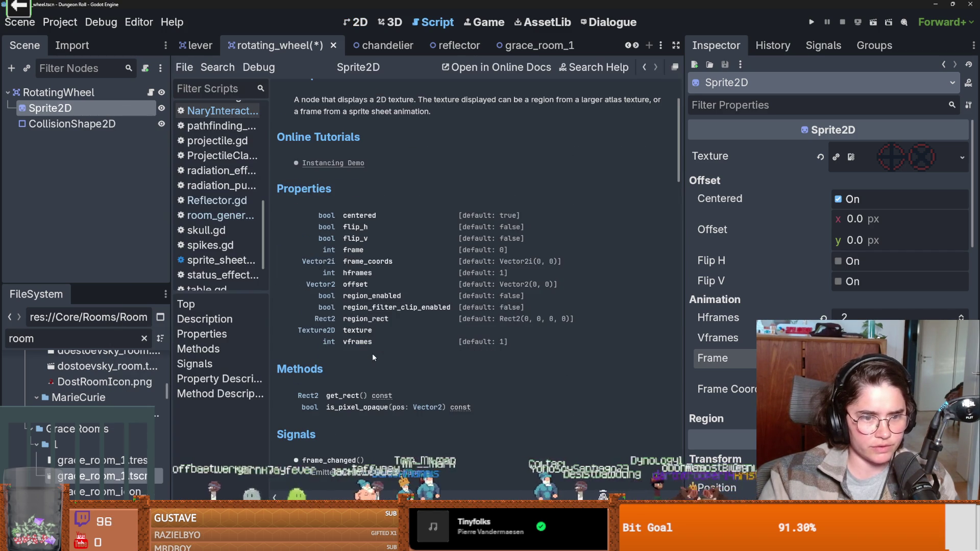
left_click(359, 250)
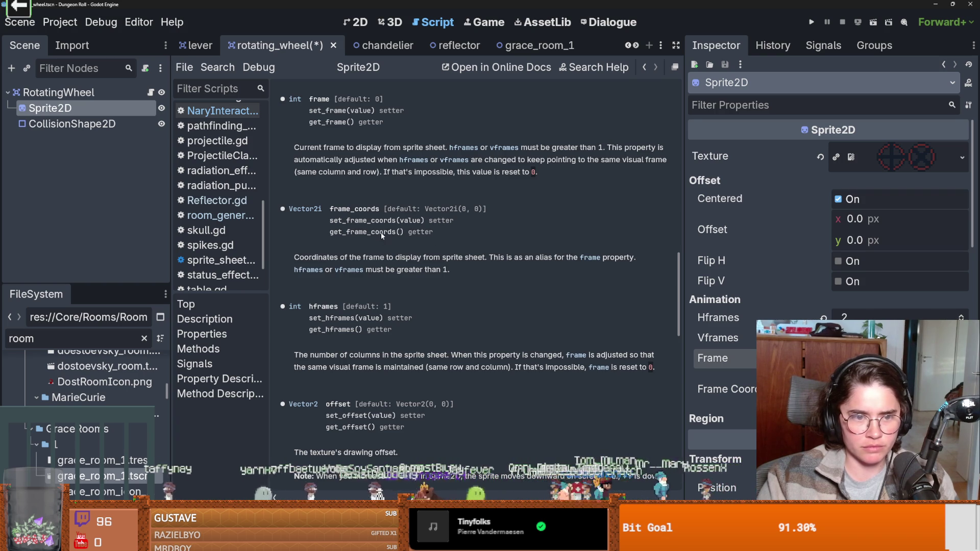
key("alt+Left")
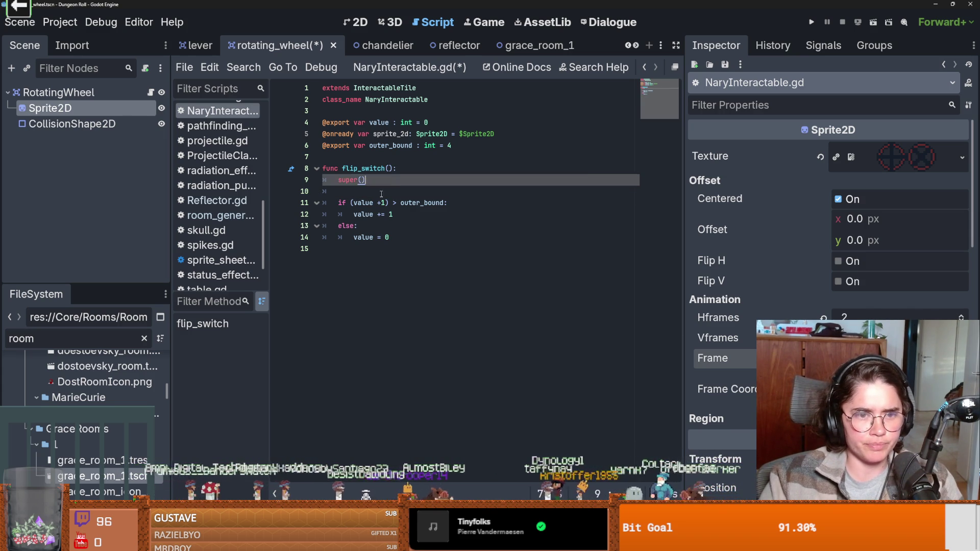
Step: Rearrange the blank lines around super() and value = 0 in flip_switch
key("BackSpace")
key("Down")
key("Down")
key("Down")
key("End")
key("Return")
key("Return")
key("BackSpace")
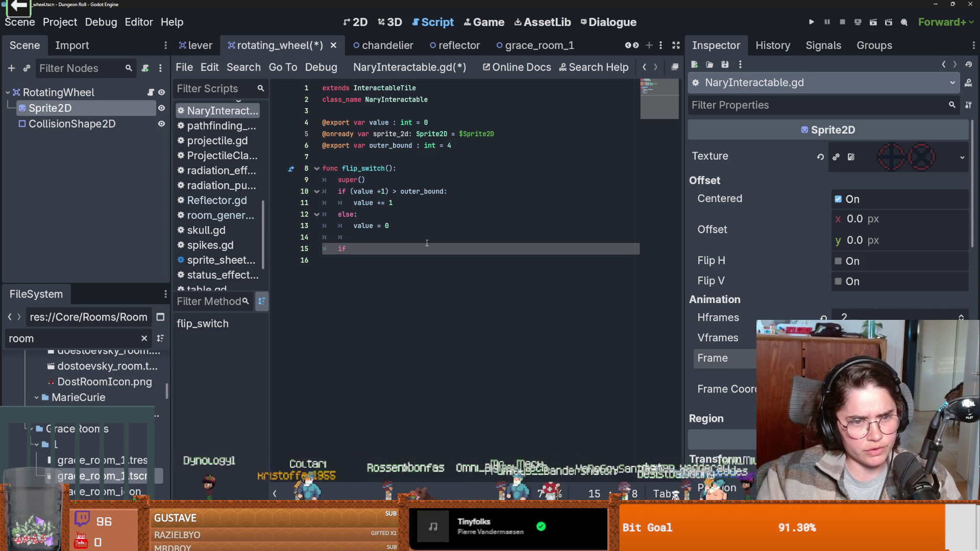
type("value")
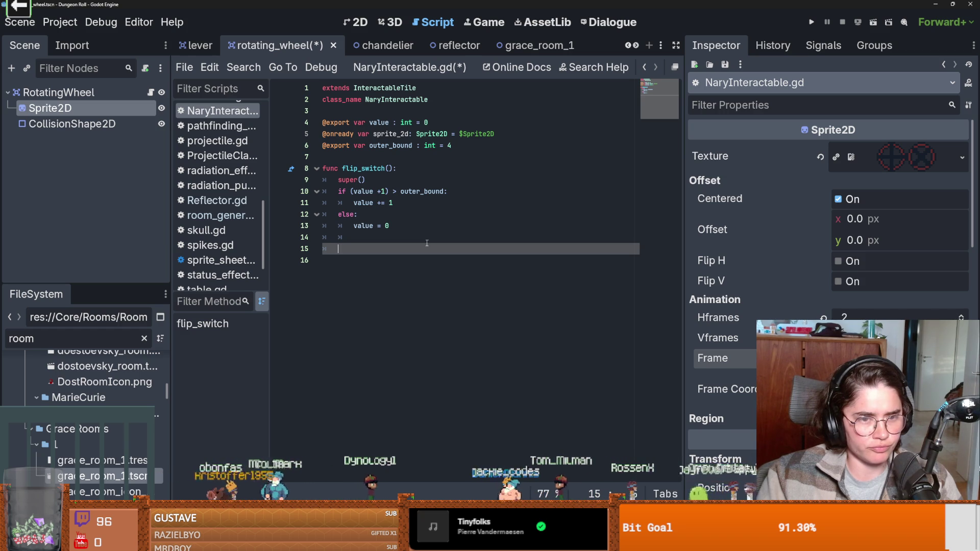
left_click(403, 226)
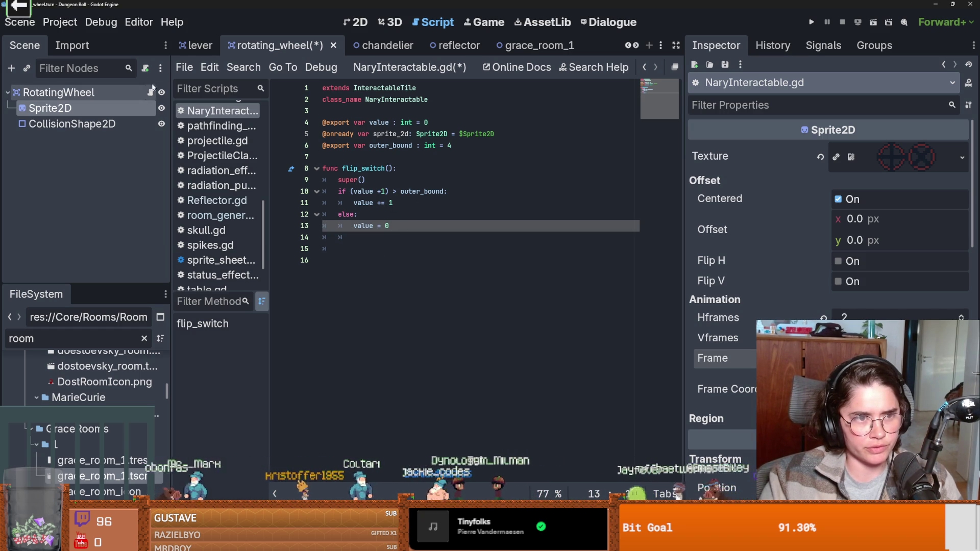
left_click(383, 180)
key("Return")
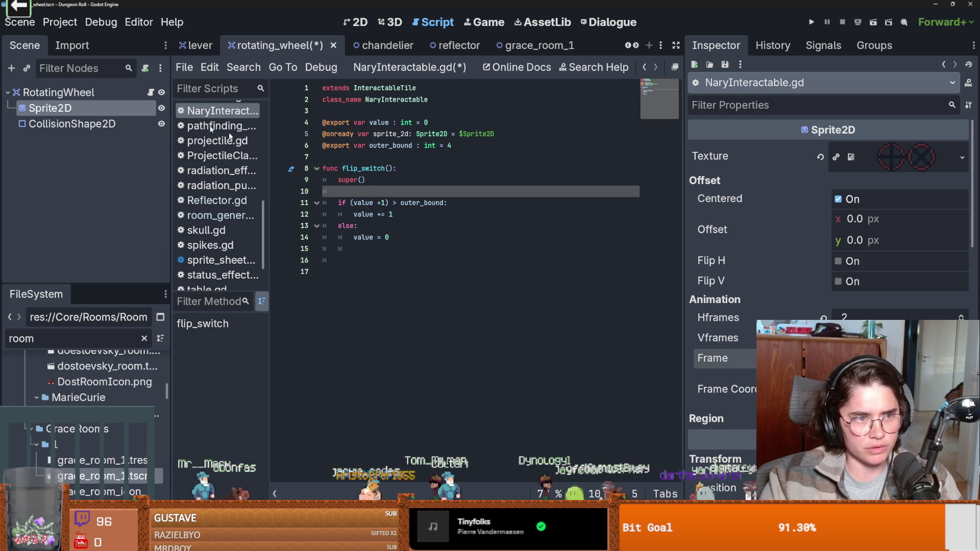
Step: Drop a Sprite2D reference and open an empty line right after super()
mouse_move(103, 112)
left_mouse_down()
mouse_move(365, 190)
mouse_move(321, 157)
mouse_move(333, 175)
mouse_move(125, 118)
left_mouse_up()
left_click(368, 191)
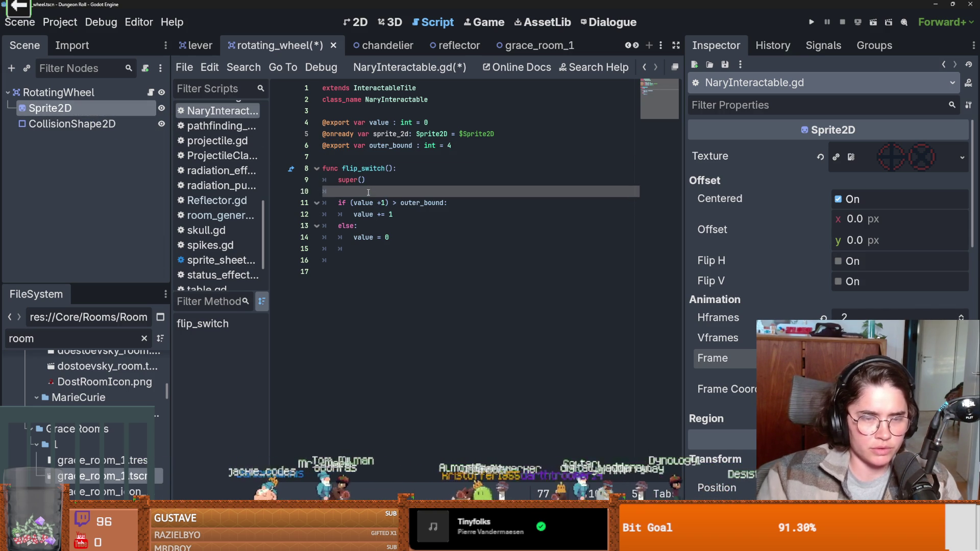
key("Return")
left_click(368, 191)
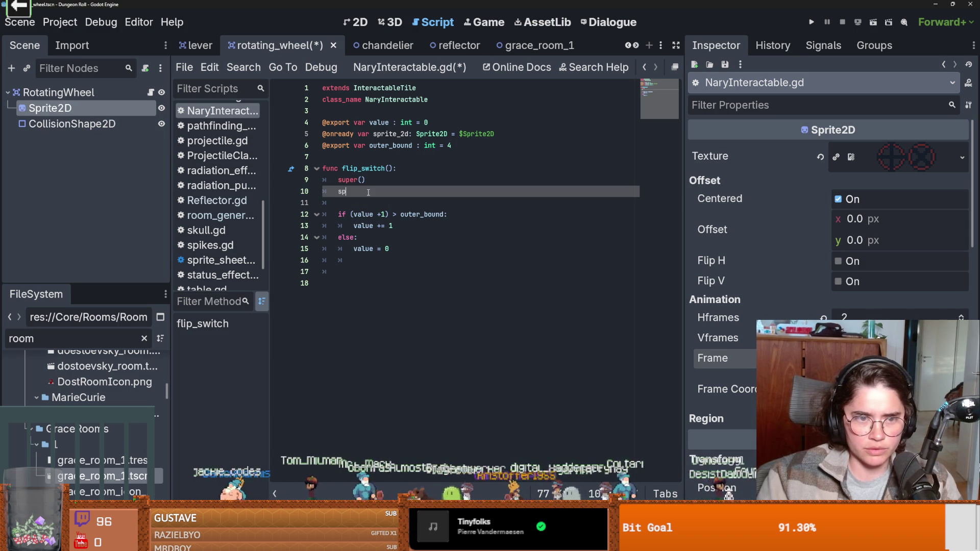
type("ri")
key("BackSpace")
key("BackSpace")
key("BackSpace")
Step: Write match(sprite_2d.frame): with a 0 branch setting sprite_2d.frame = 1
type("match(sprite_2d.fr")
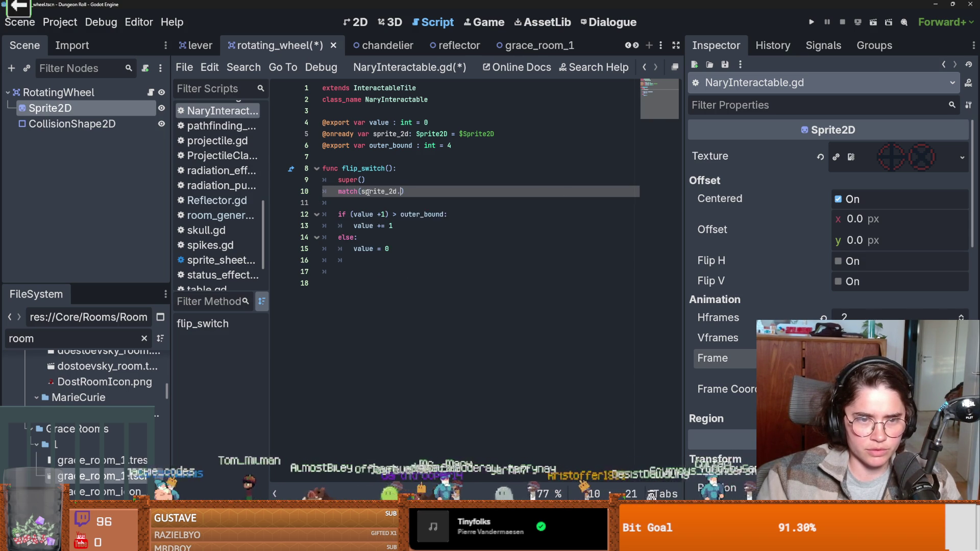
key("Return")
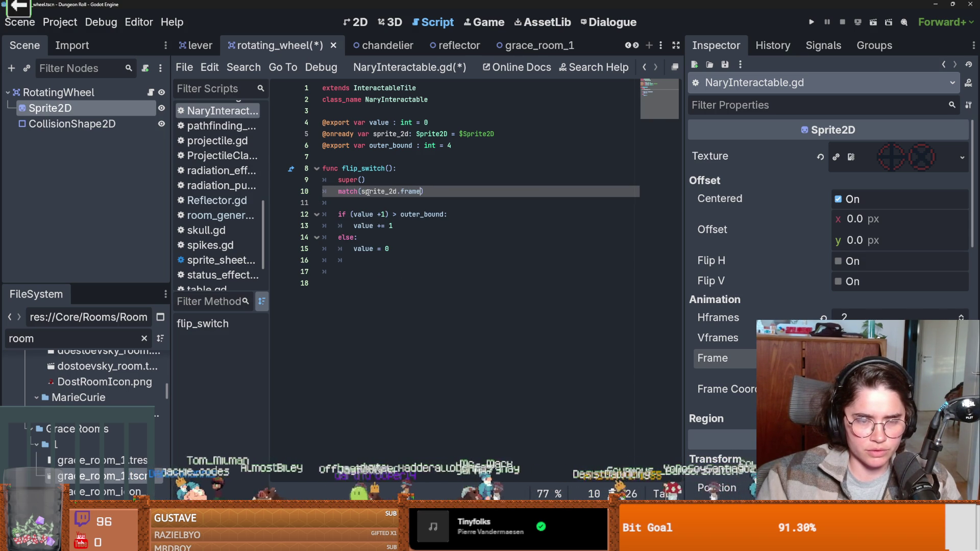
type(":")
key("Return")
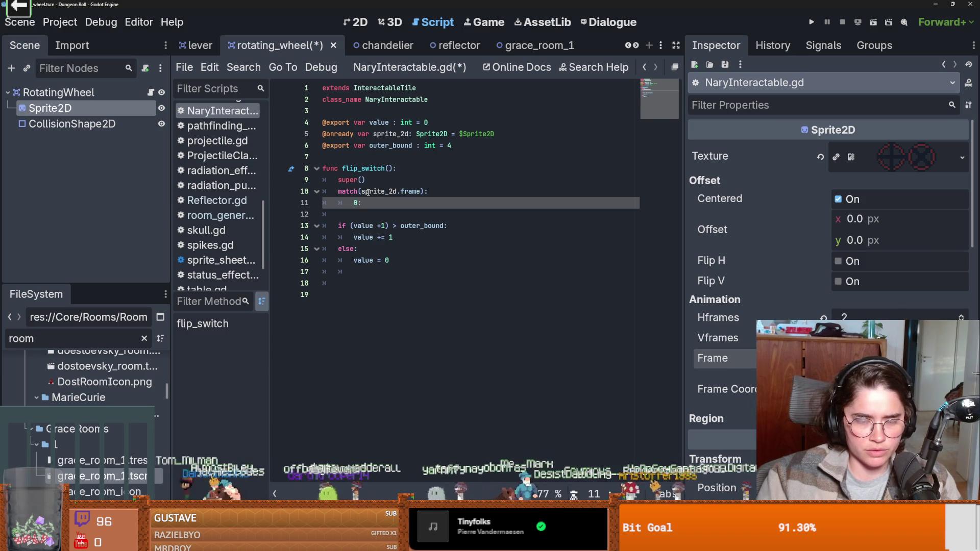
key("Return")
type("spr")
key("Return")
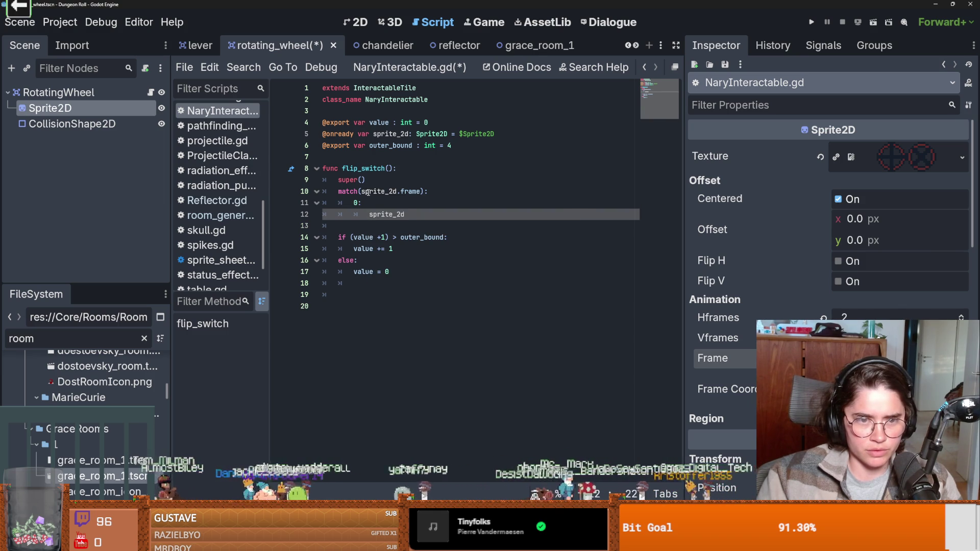
type(".frame = 1")
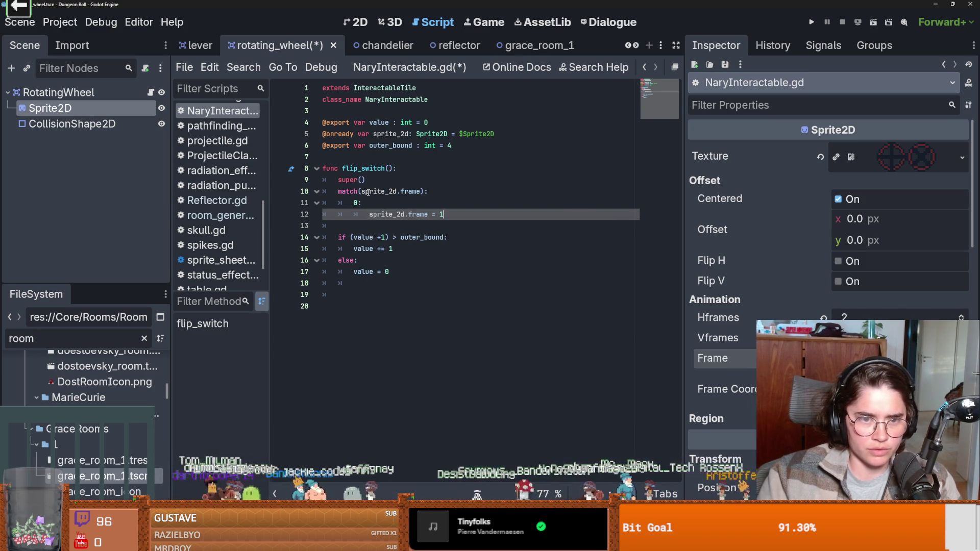
key("Return")
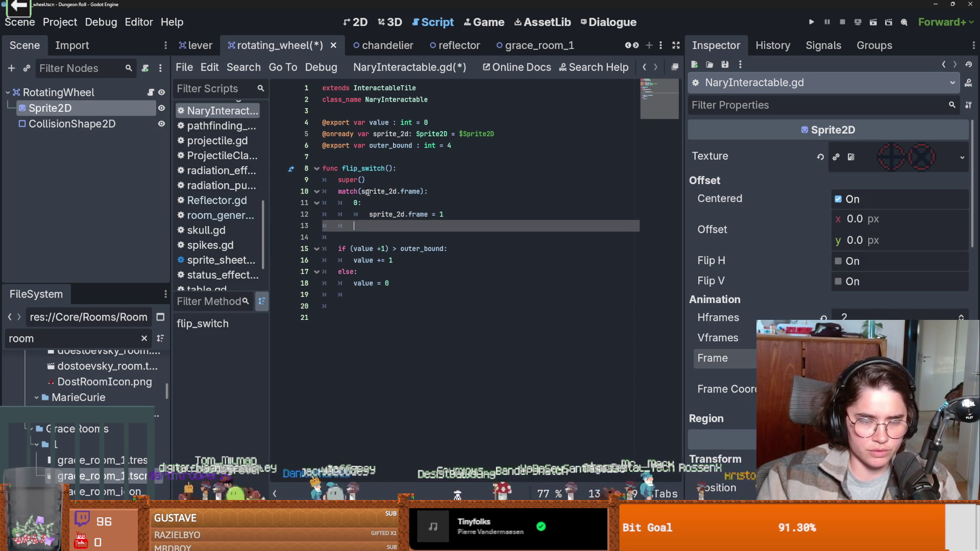
type("1:")
key("Return")
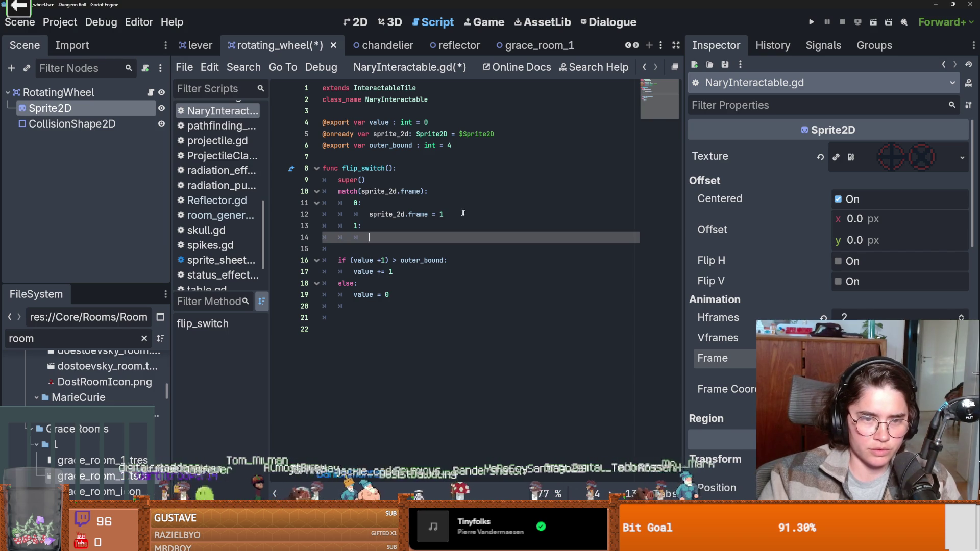
Step: Copy the assignment into the 1 branch as sprite_2d.frame = 0 and save
left_click_drag(445, 214, 364, 215)
key("ctrl+c")
left_click(371, 238)
key("ctrl+v")
key("BackSpace")
type("0")
key("ctrl+s")
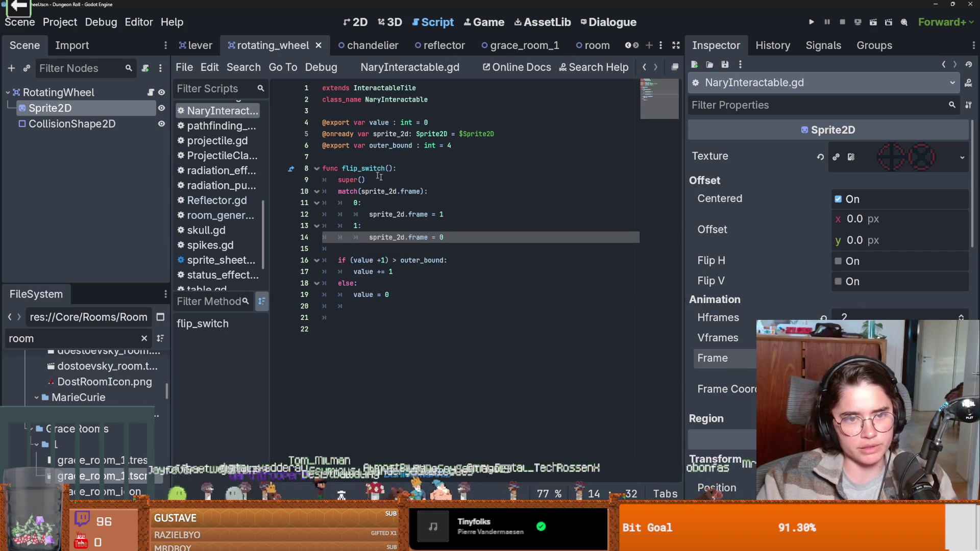
Step: Save NaryInteractable.gd again and return to Reflector.gd in the reflector scene
left_click(376, 177)
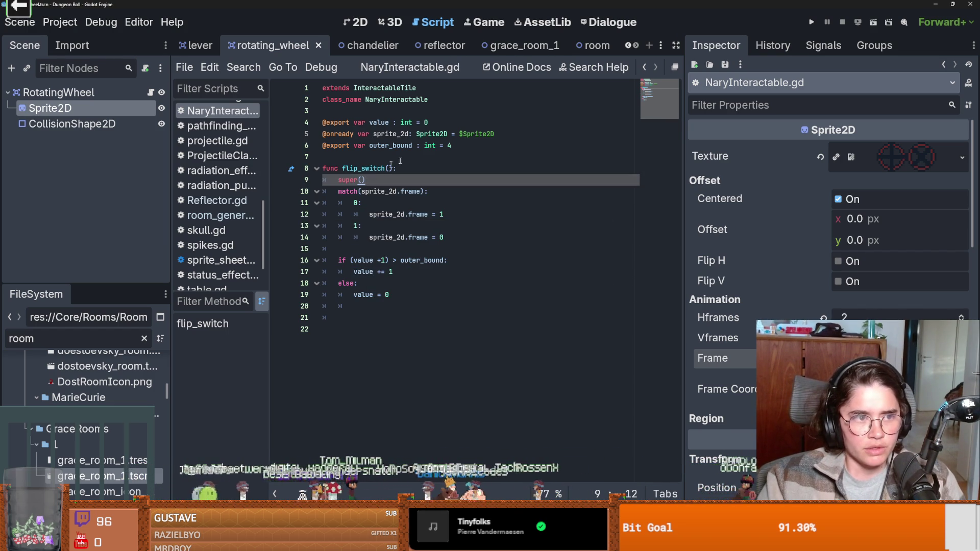
key("ctrl+s")
double_click(384, 168)
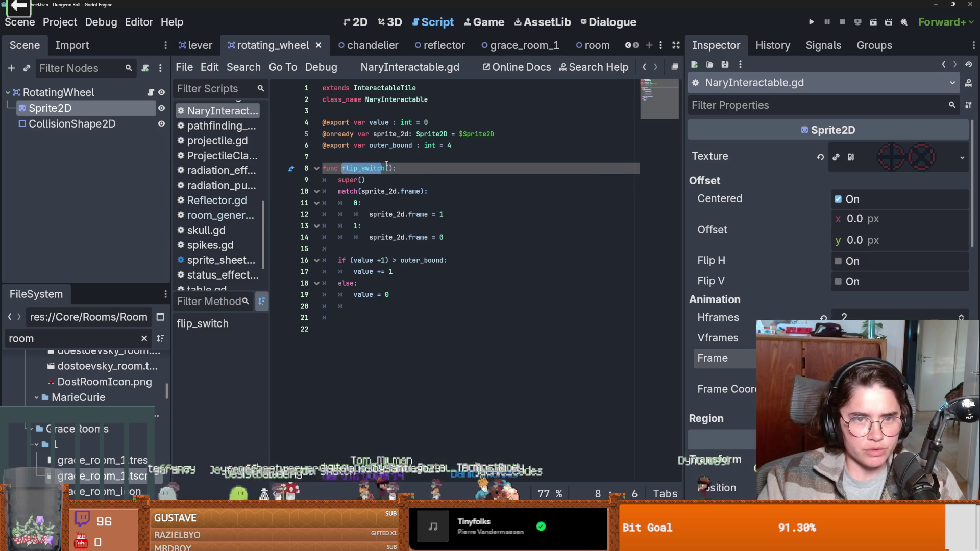
left_click(438, 45)
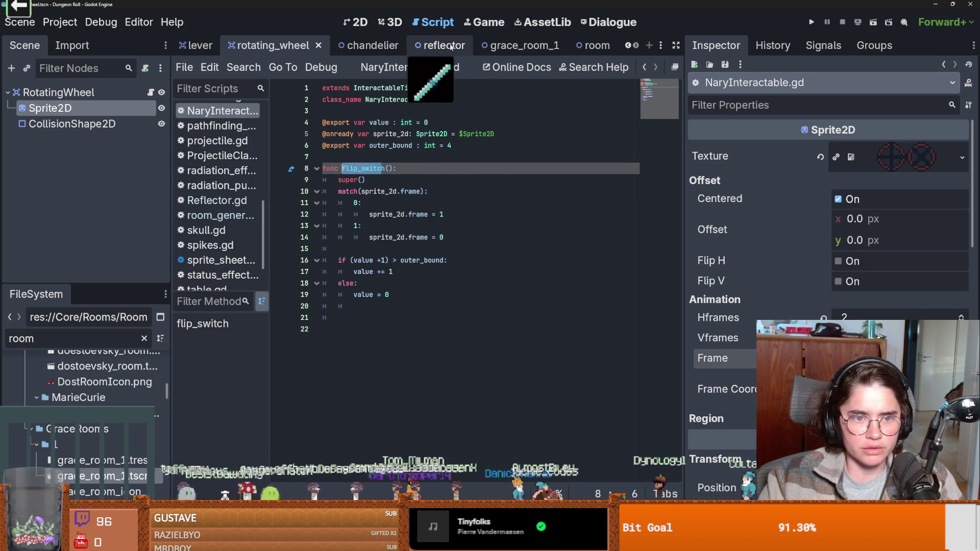
left_click(445, 250)
Step: Change the FileSystem filter to 'root', open root_room.tscn, and enlarge the 2D view
double_click(420, 329)
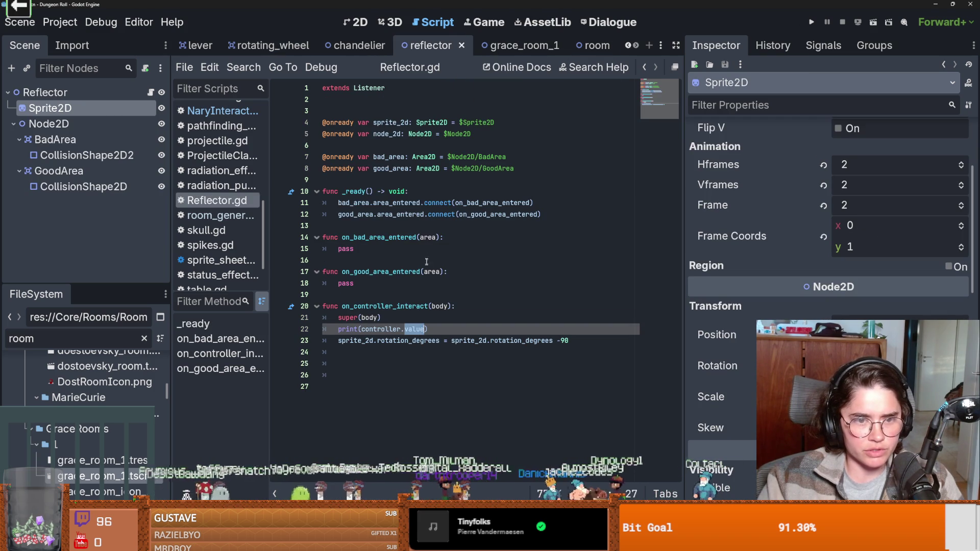
left_click(352, 247)
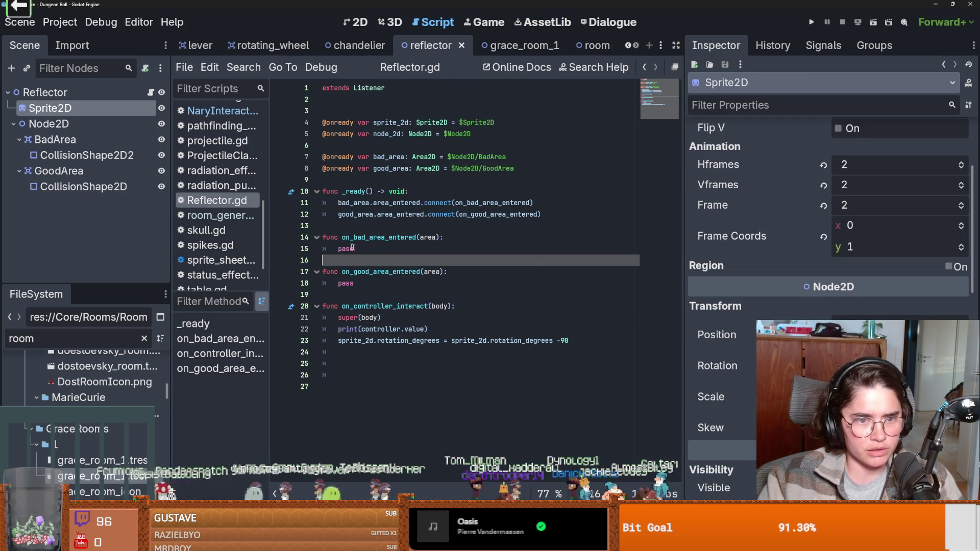
double_click(371, 239)
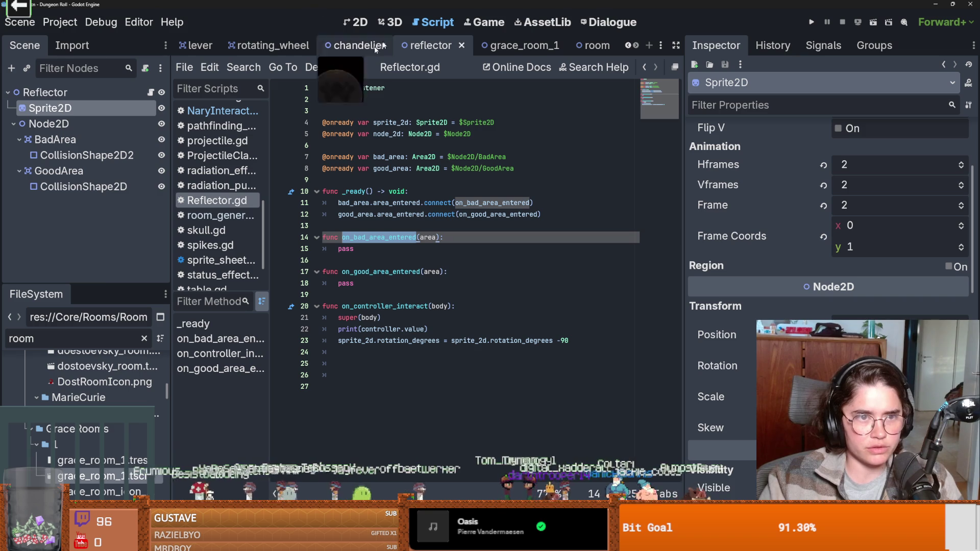
key("BackSpace")
key("BackSpace")
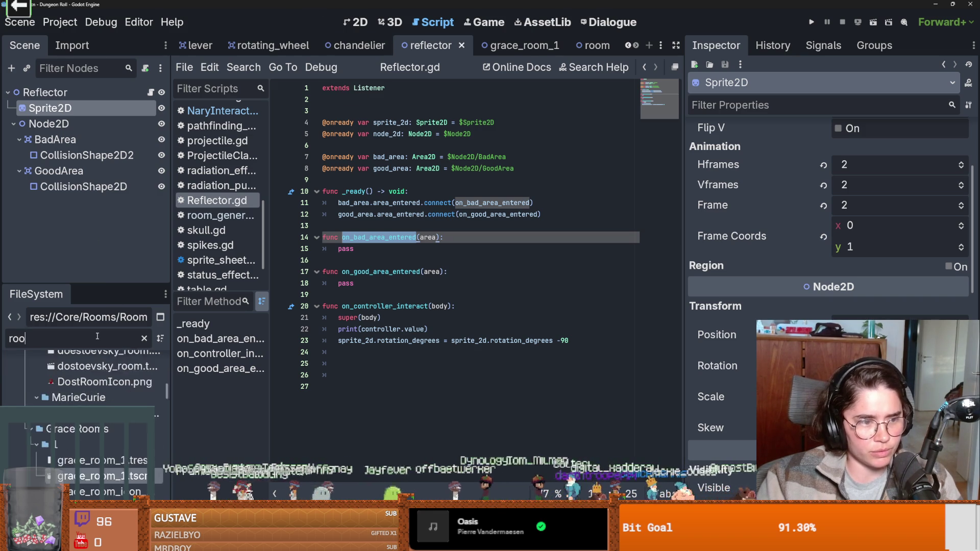
type("ot")
double_click(97, 486)
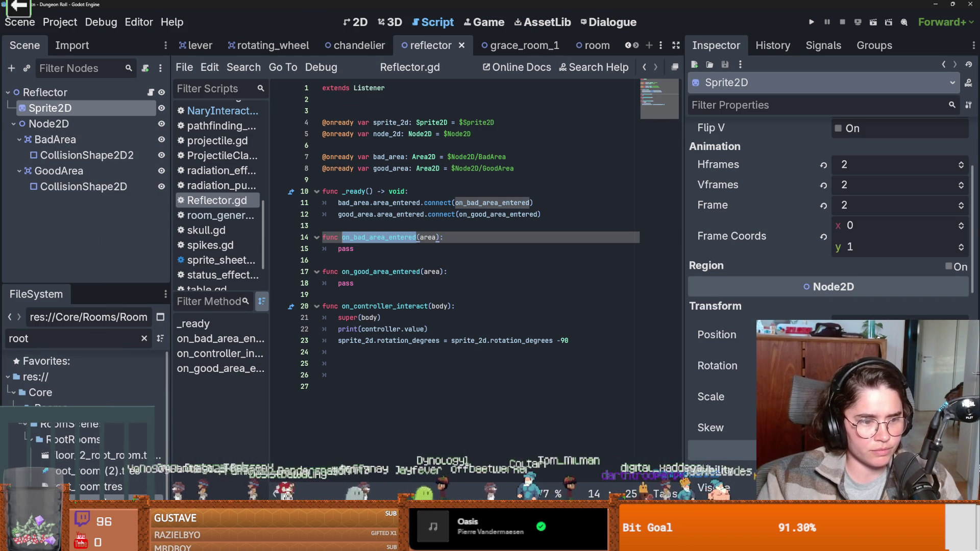
left_click_drag(357, 106, 357, 413)
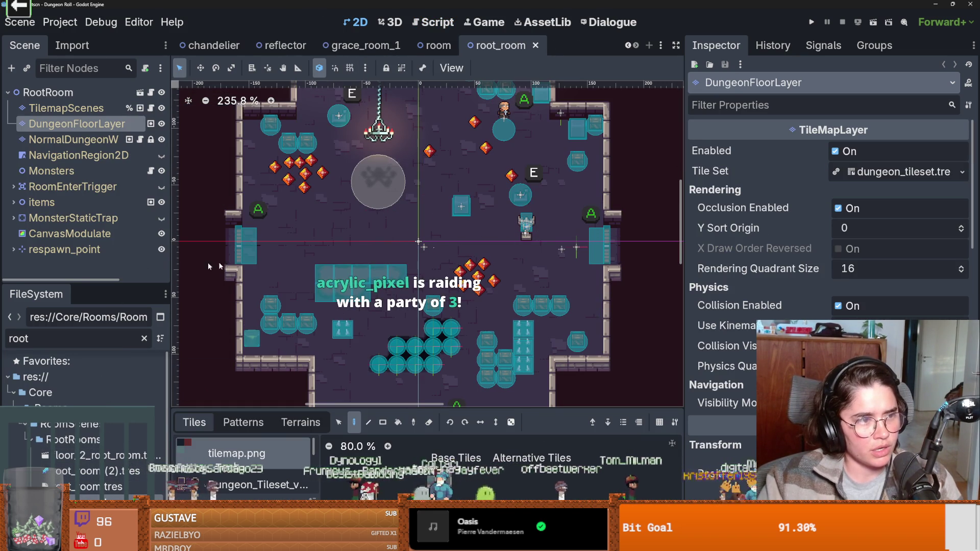
Step: Instantiate reflector.tscn under items, move it left of centre, and save root_room
scroll(408, 261, "up", 1)
scroll(408, 261, "down", 2)
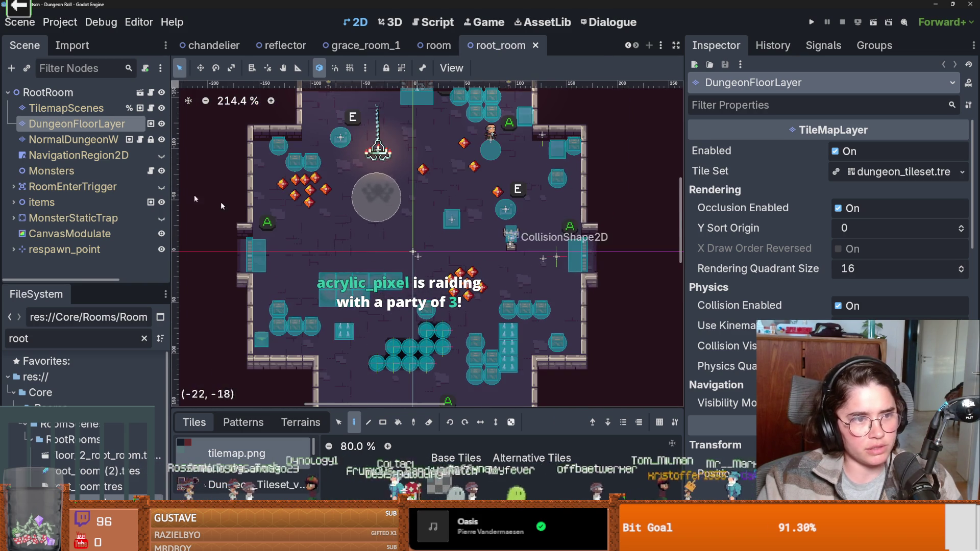
left_click(10, 202)
scroll(51, 194, "down", 1)
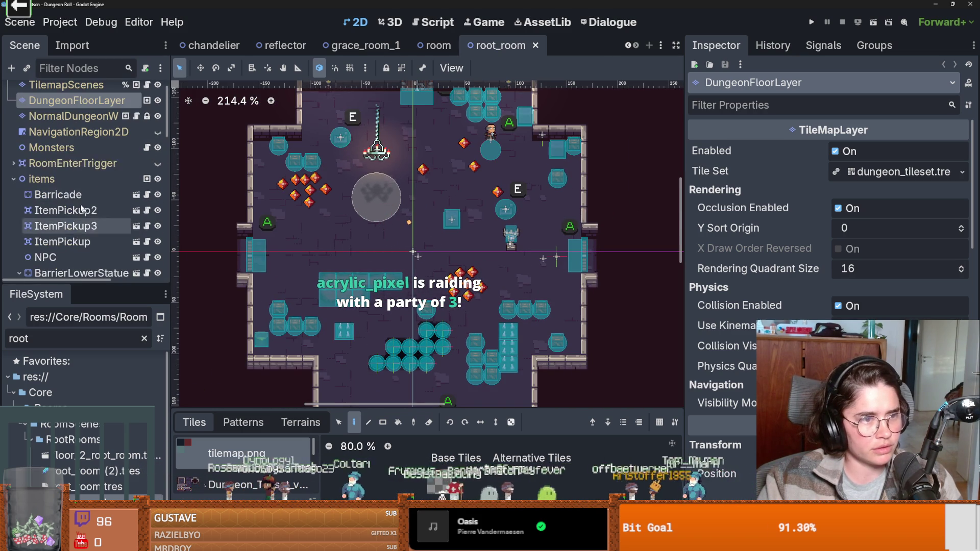
left_click(44, 179)
left_click(26, 69)
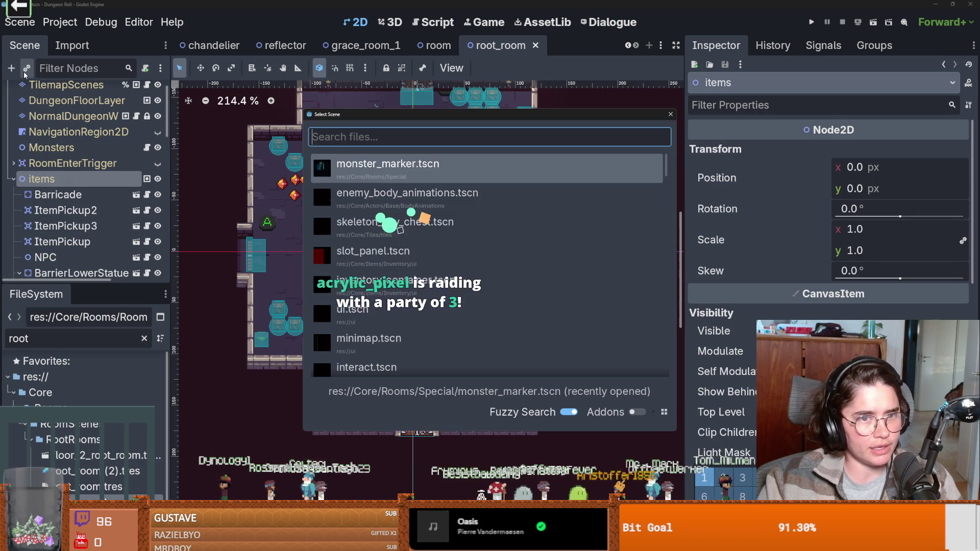
type("refl")
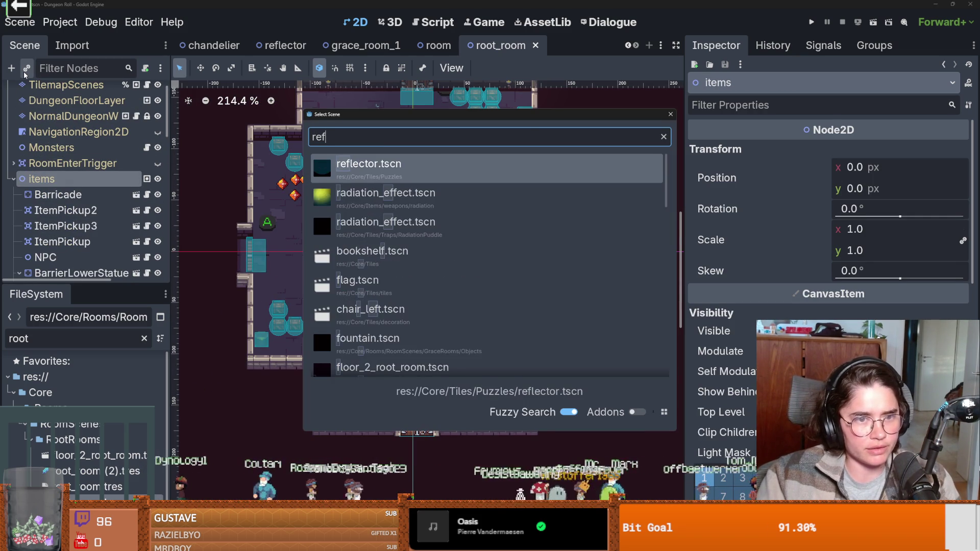
key("Return")
right_click(316, 241)
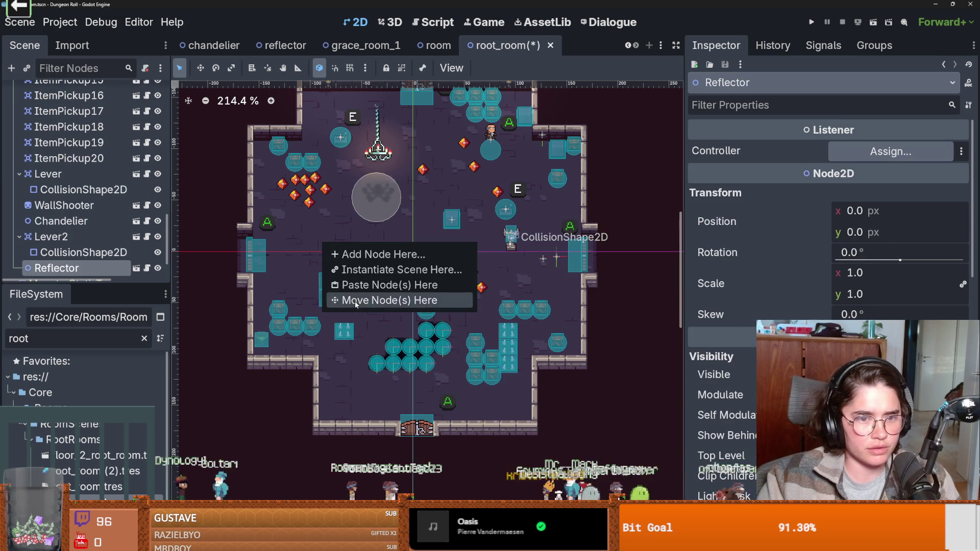
left_click(357, 299)
scroll(296, 227, "up", 9)
key("ctrl+s")
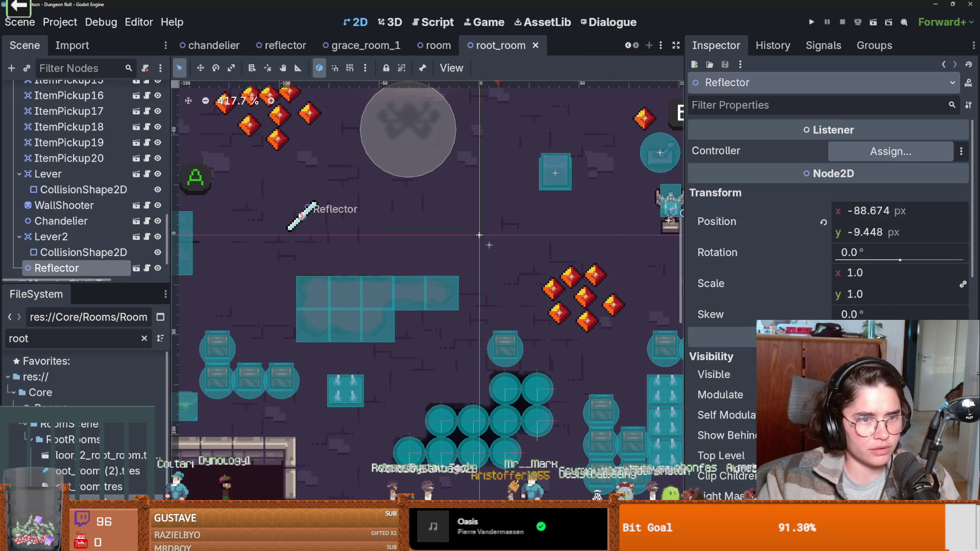
Step: Rotate the reflector sprite to the opposite diagonal, save the reflector scene, and return to root_room
double_click(301, 217)
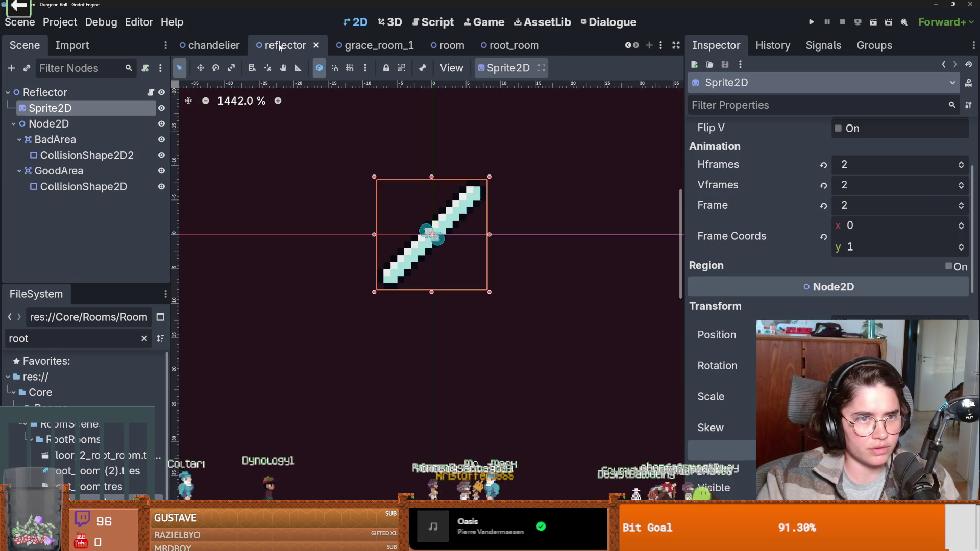
key("Return")
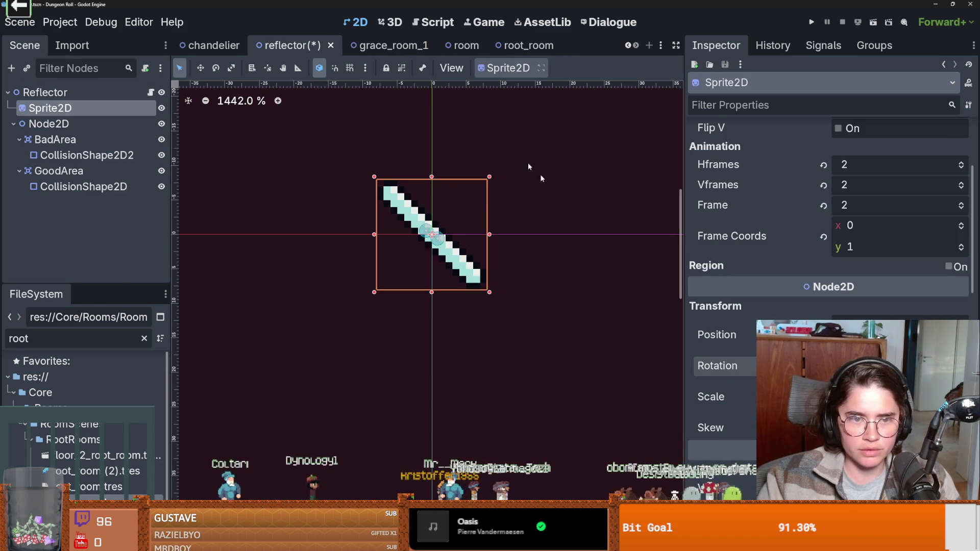
key("ctrl+s")
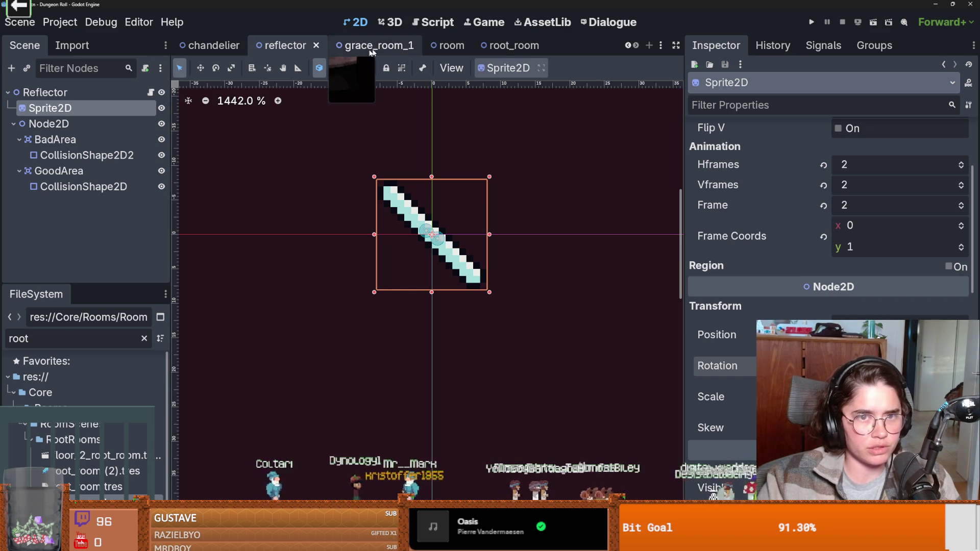
left_click(500, 45)
scroll(121, 188, "up", 5)
scroll(120, 187, "up", 10)
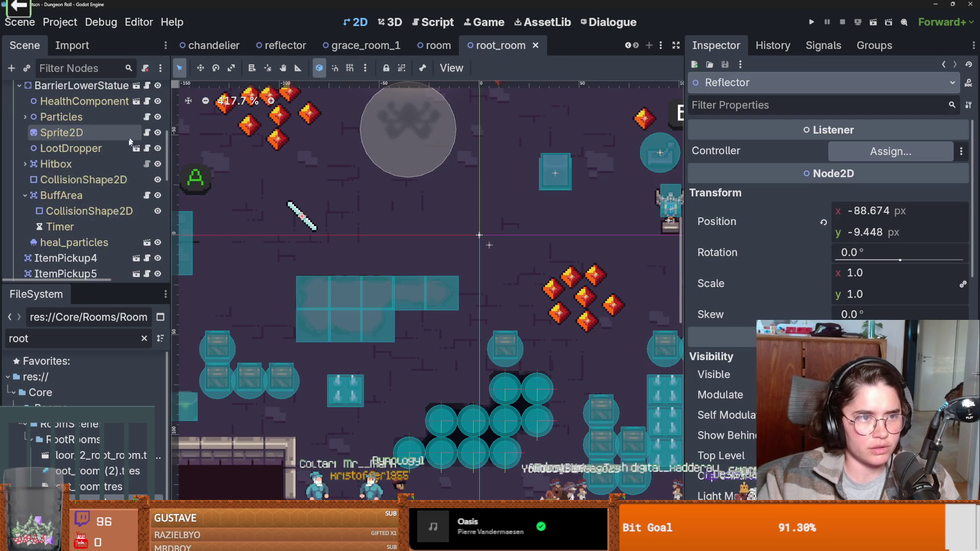
Step: Nudge the Reflector a few pixels left in root_room so it sits at (-91, -8)
left_click_drag(302, 215, 304, 217)
scroll(106, 235, "down", 5)
scroll(105, 235, "down", 1)
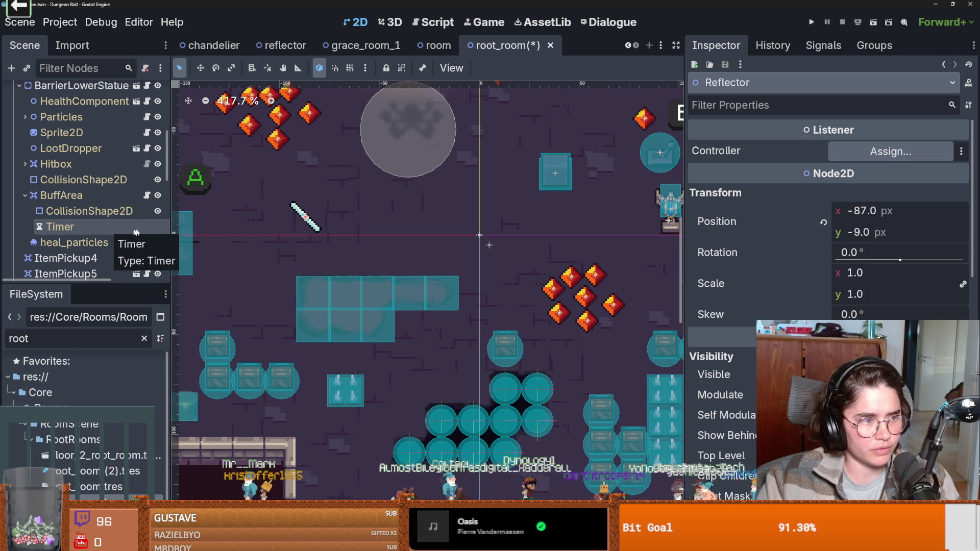
left_click_drag(116, 284, 115, 402)
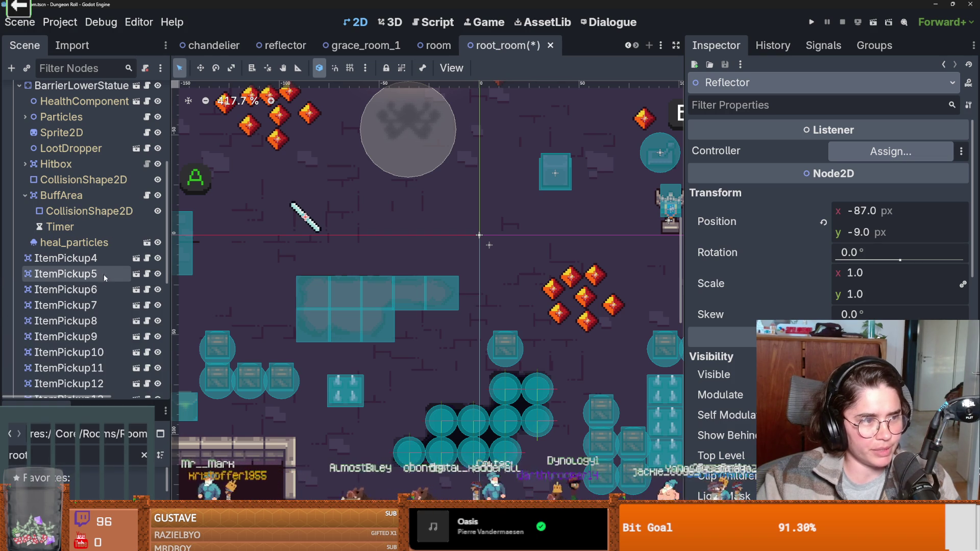
scroll(97, 262, "up", 10)
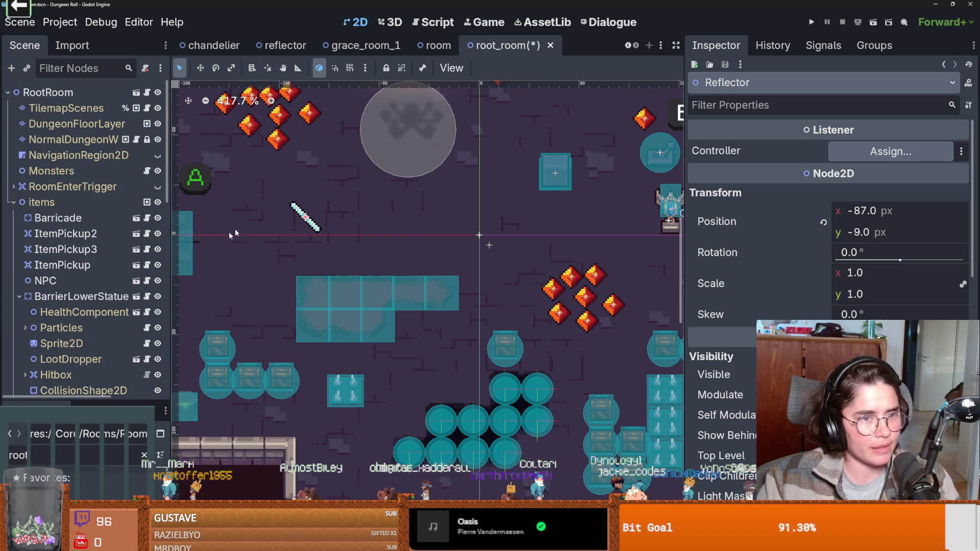
left_click_drag(308, 224, 301, 220)
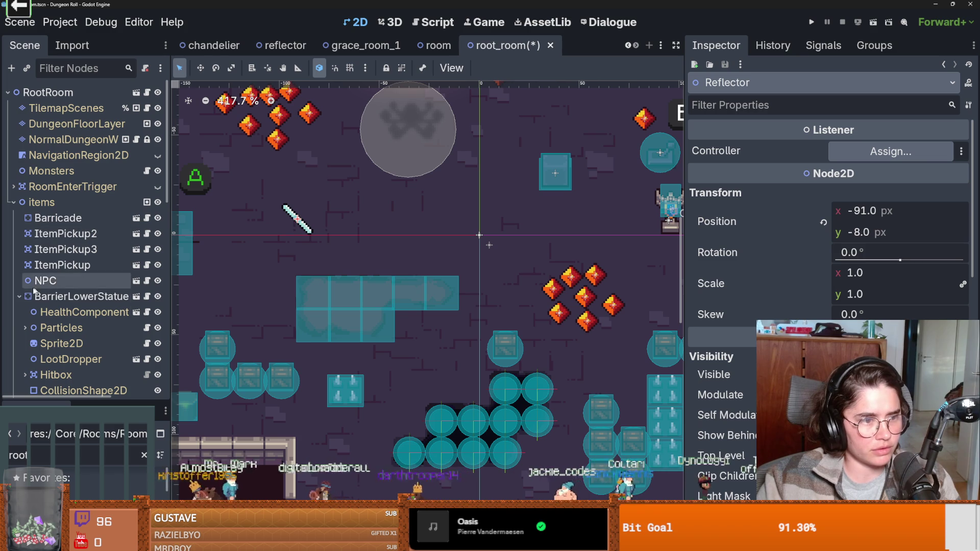
Step: Collapse BarrierLowerStatue in the Scene dock and select the items node
left_click(19, 297)
right_click(41, 203)
left_click(42, 177)
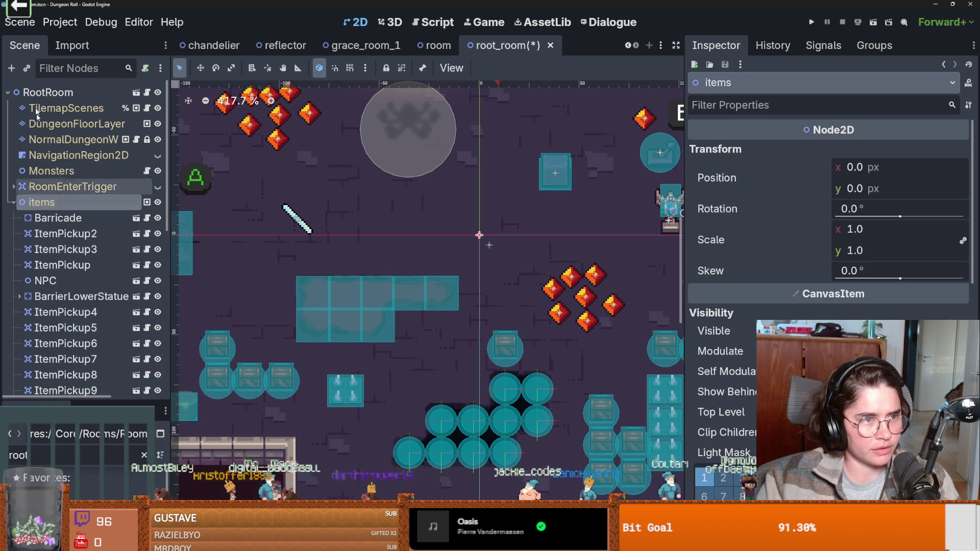
left_click(25, 68)
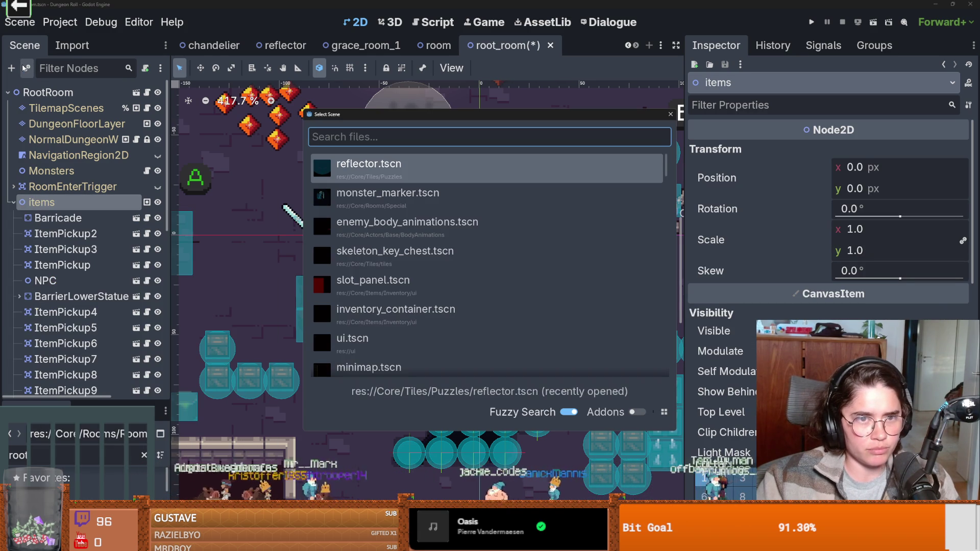
Step: Instance rotating_wheel.tscn under items, place it up-left near the Reflector, and enable Can Hit Player
type("rot")
key("Return")
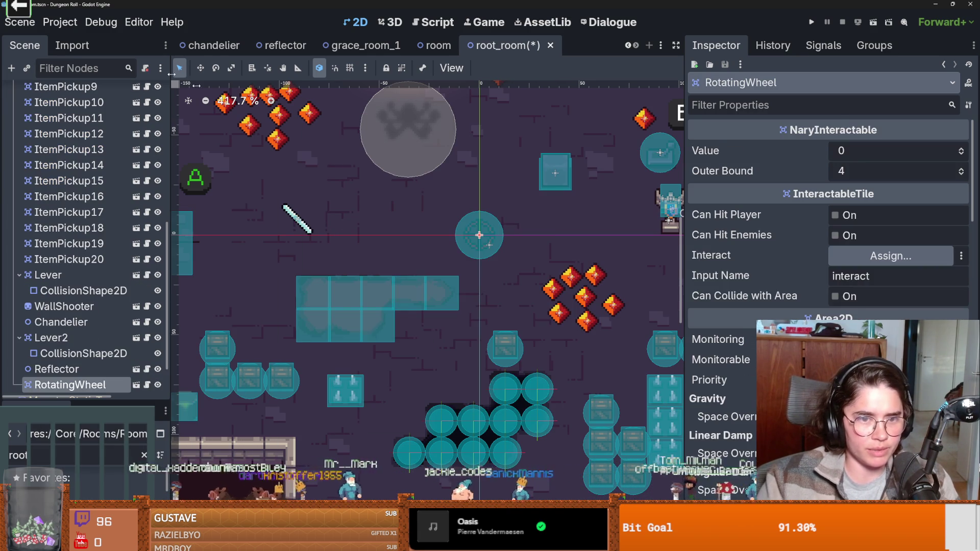
left_click_drag(472, 227, 457, 214)
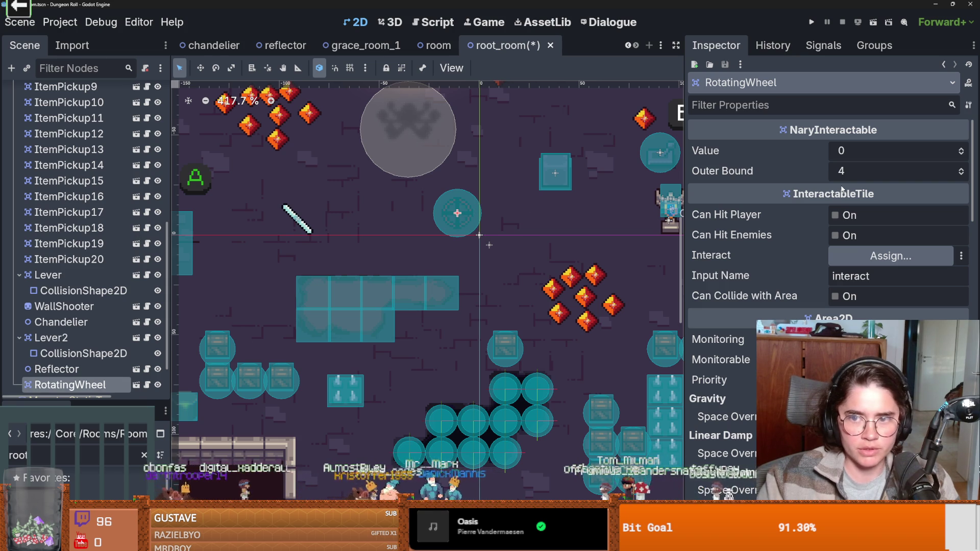
left_click(835, 216)
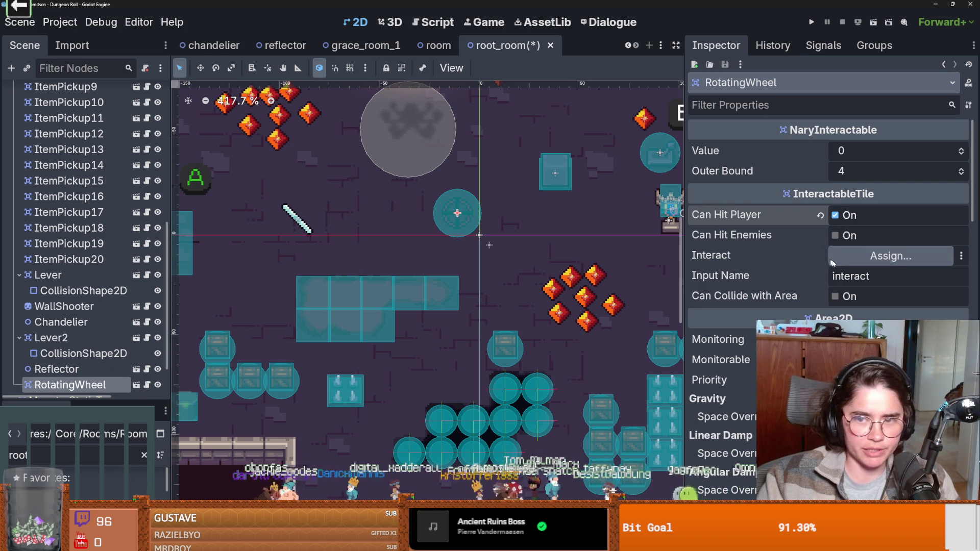
Step: Assign the Reflector as the RotatingWheel's Interact target
left_click(854, 257)
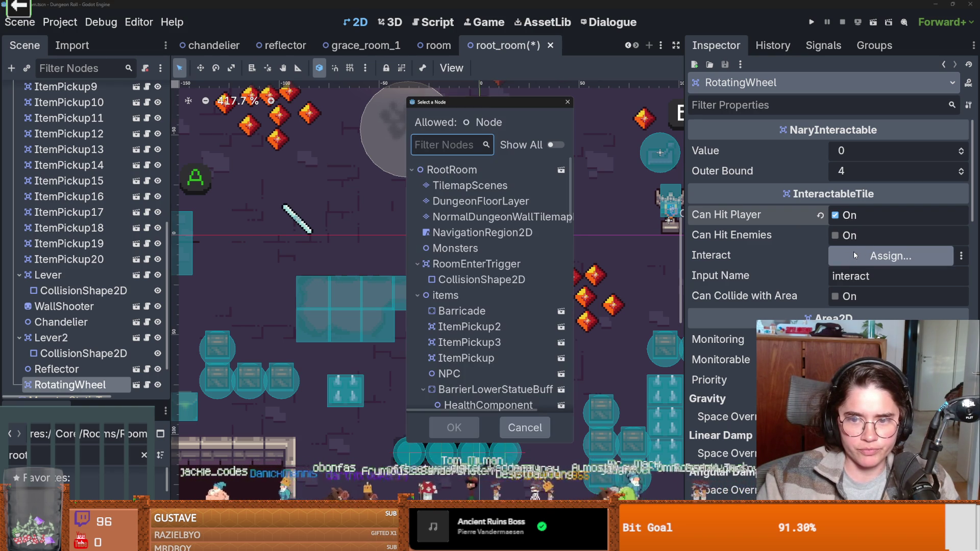
scroll(462, 341, "down", 3)
scroll(462, 341, "down", 8)
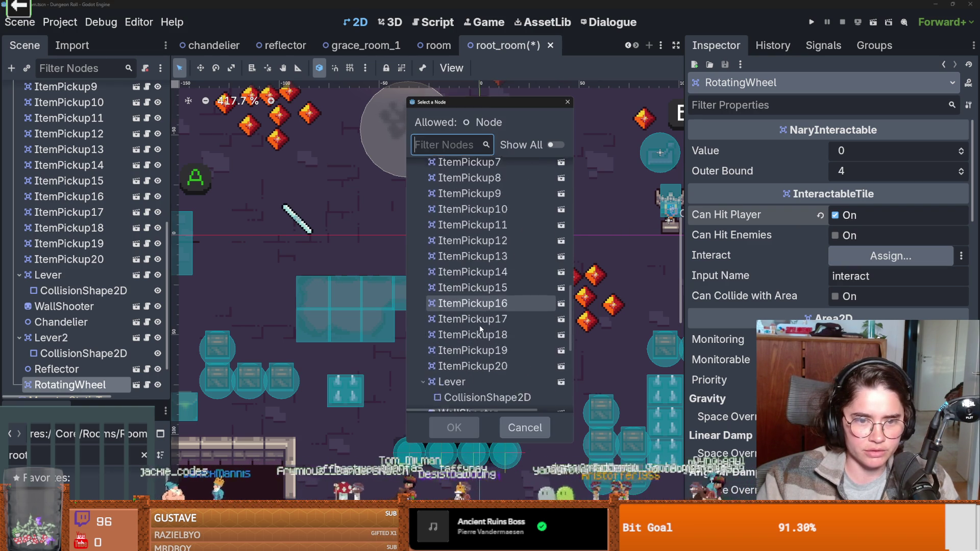
scroll(480, 329, "down", 4)
left_click(480, 296)
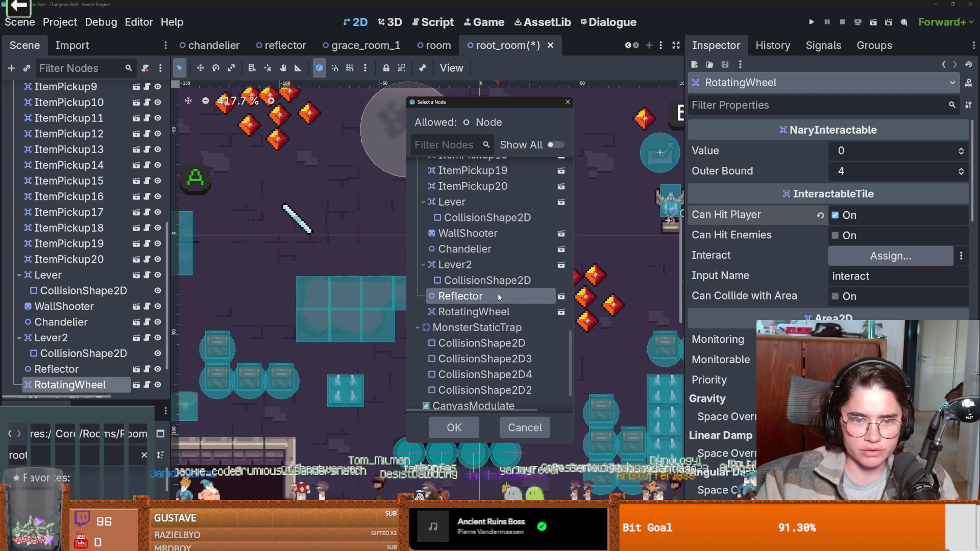
left_click(466, 419)
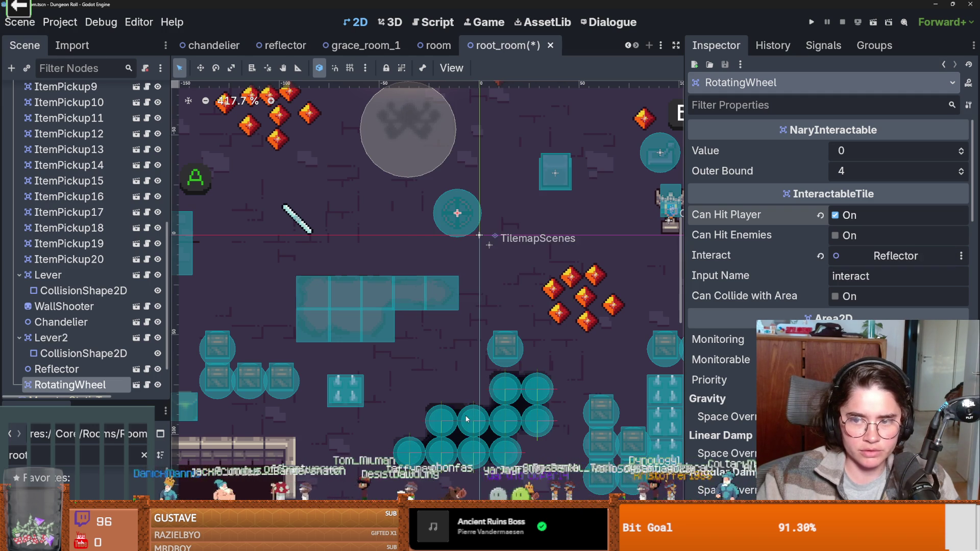
Step: Adjust the wheel's Inspector properties and save root_room
left_click(850, 280)
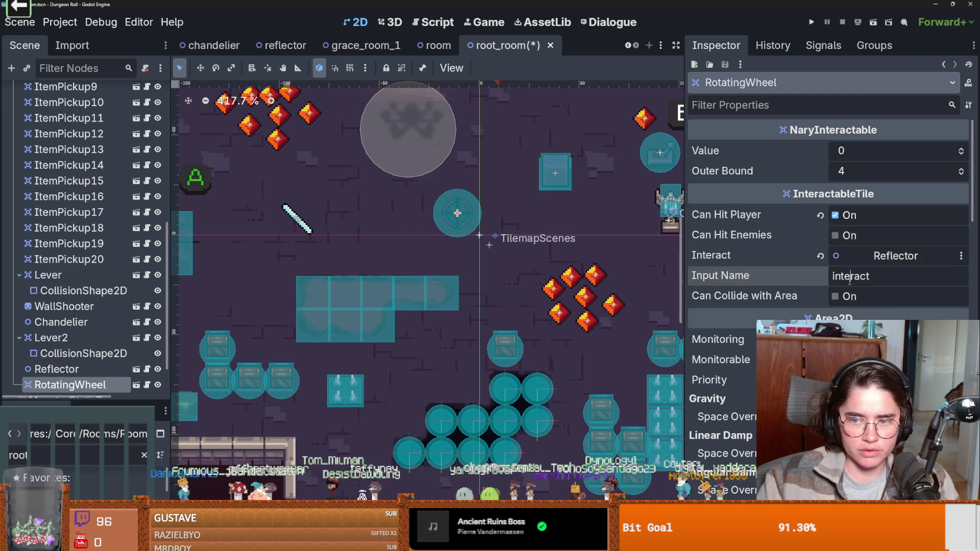
left_click(778, 295)
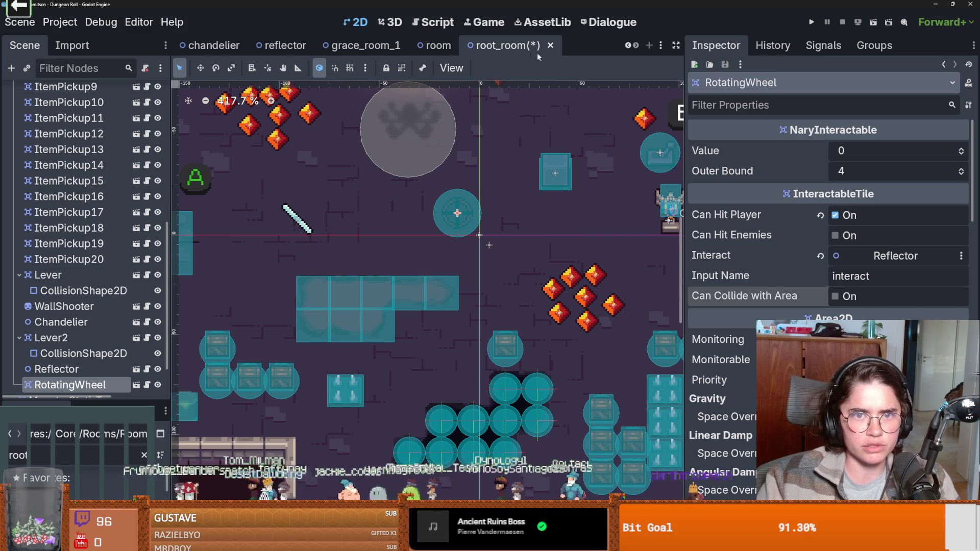
key("ctrl+s")
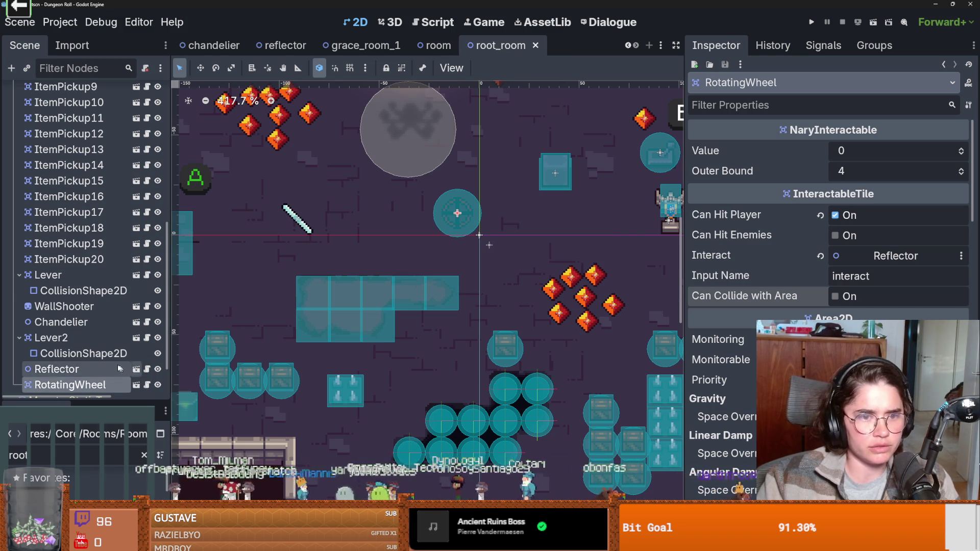
Step: Open the RotatingWheel's InteractableTile.gd script, then run the project with F5
scroll(117, 368, "down", 2)
left_click(147, 347)
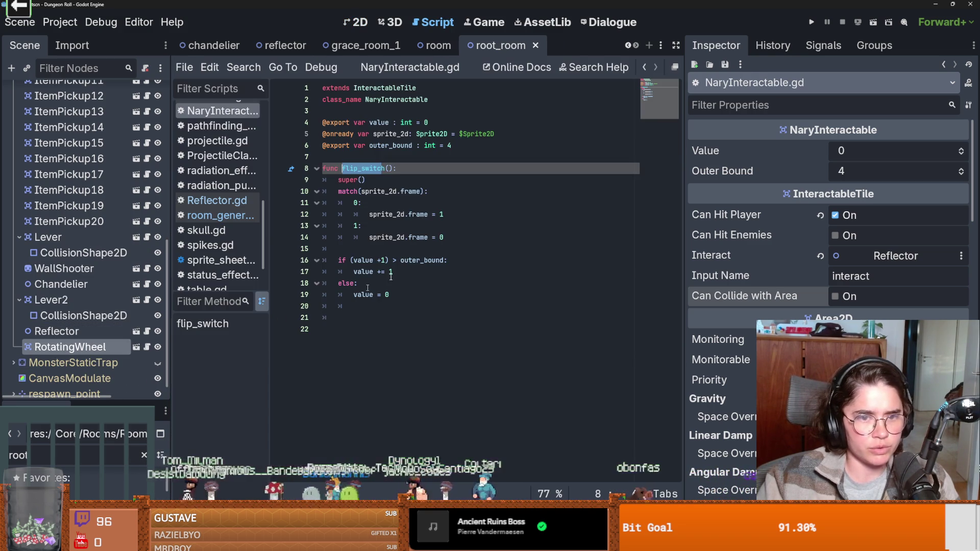
left_click(394, 92, "ctrl")
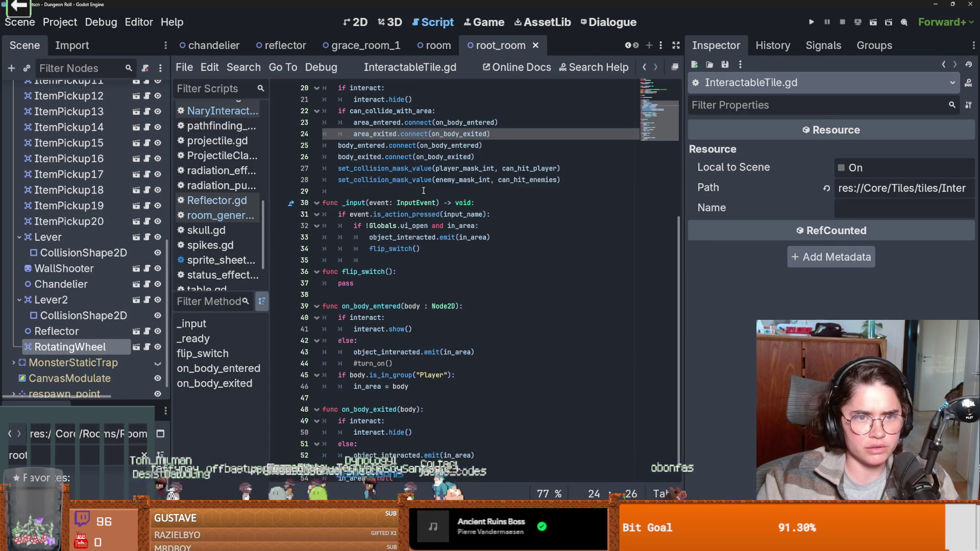
scroll(426, 182, "up", 3)
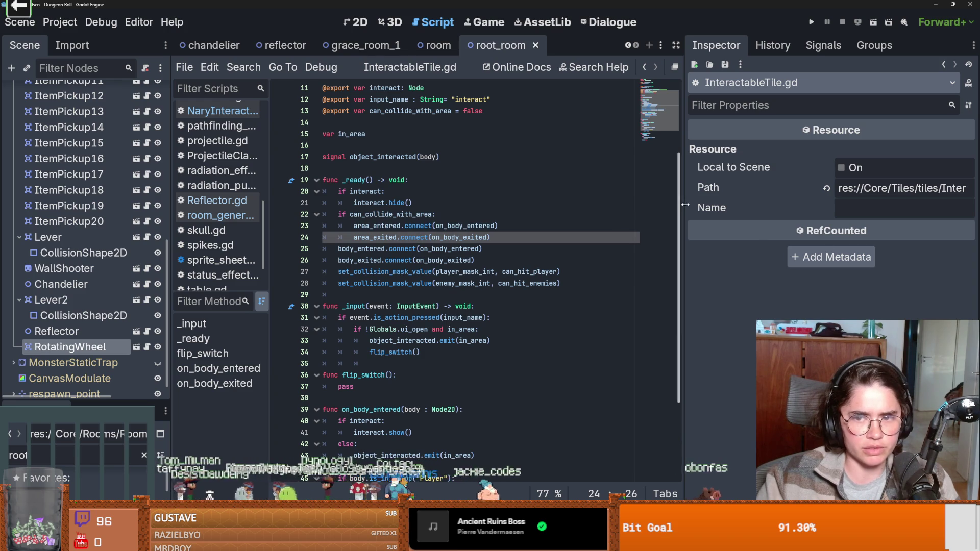
key("F5")
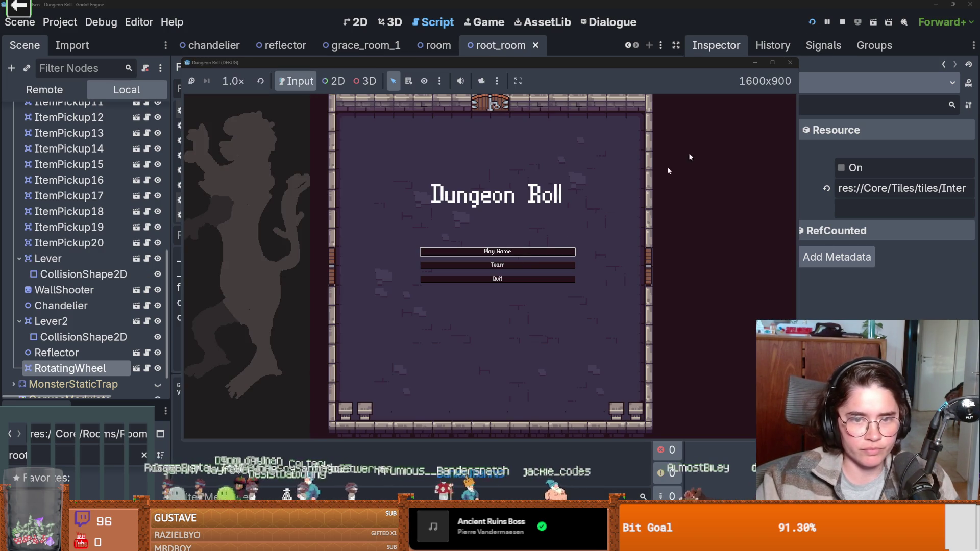
Step: Start a new game as the Crusader, walk left and right, then stop the game
left_click(771, 65)
left_click(470, 261)
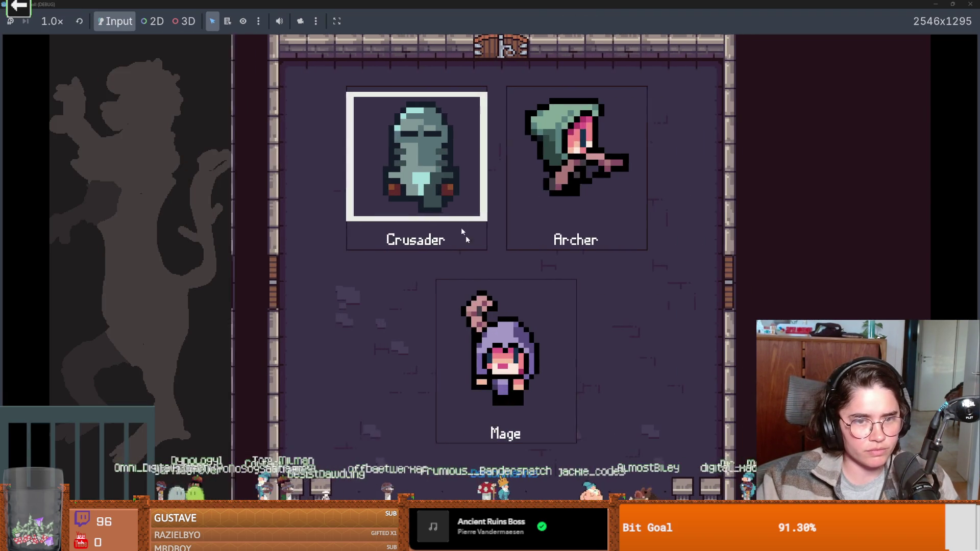
left_click(459, 247)
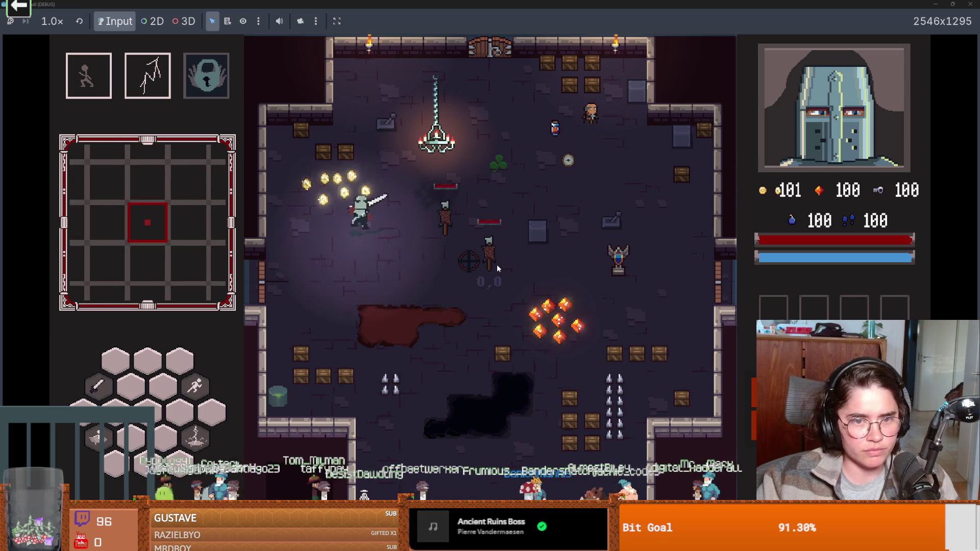
key("a")
key("d")
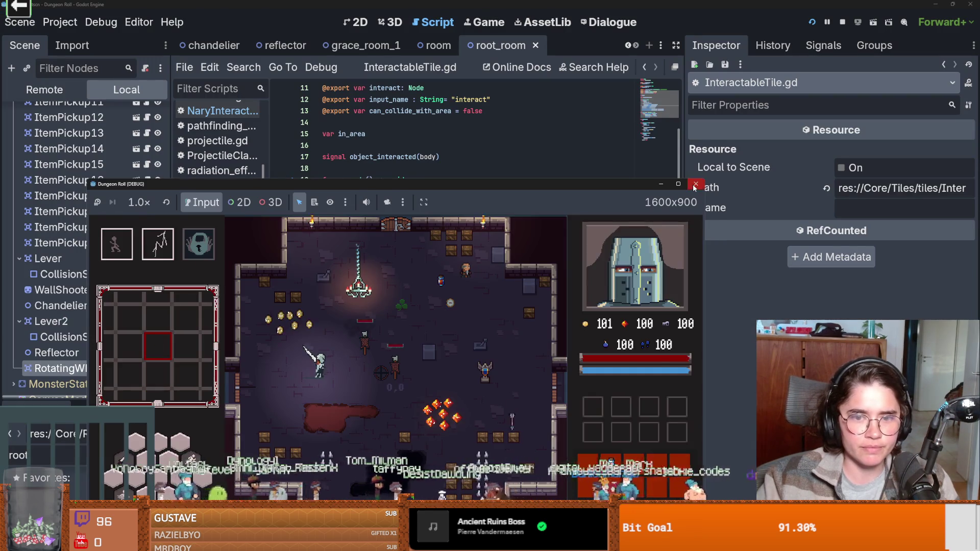
key("F5")
Step: Select the Reflector, replay as the Crusader, then list the debugger's five errors
key("ctrl+F1")
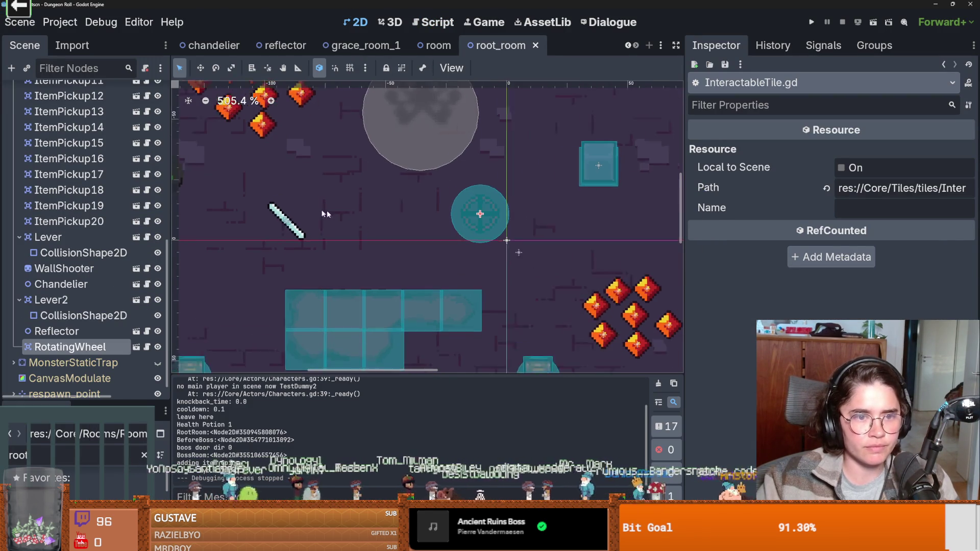
left_click(279, 229)
scroll(827, 229, "down", 8)
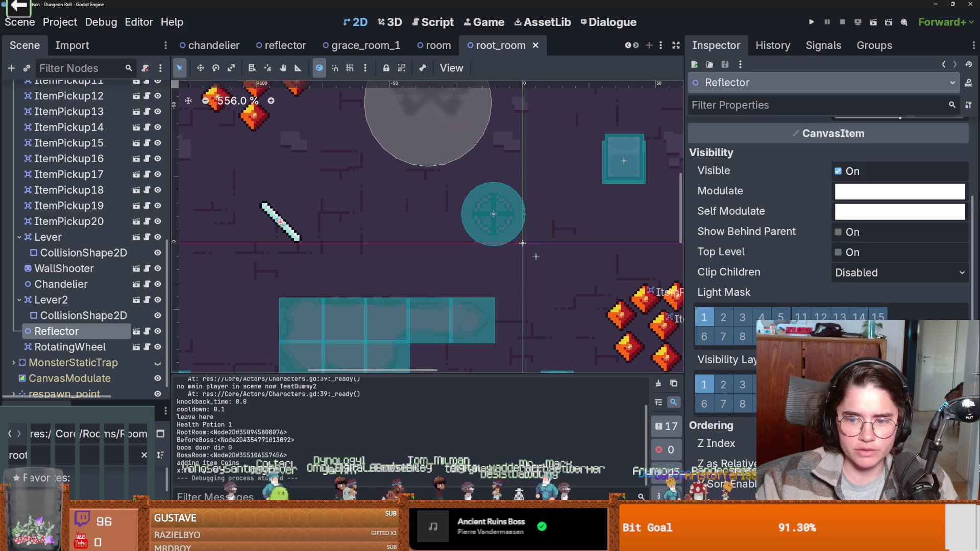
key("ctrl+s")
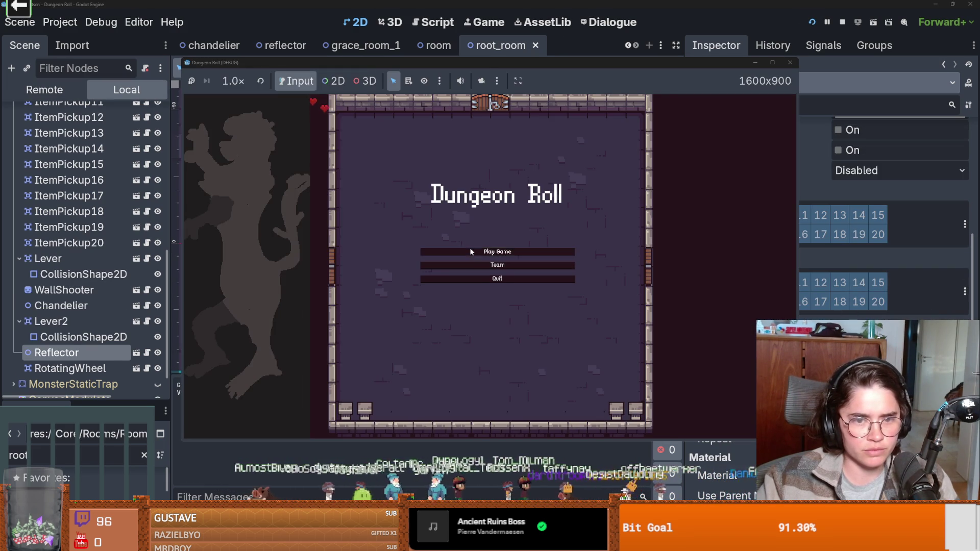
left_click(469, 247)
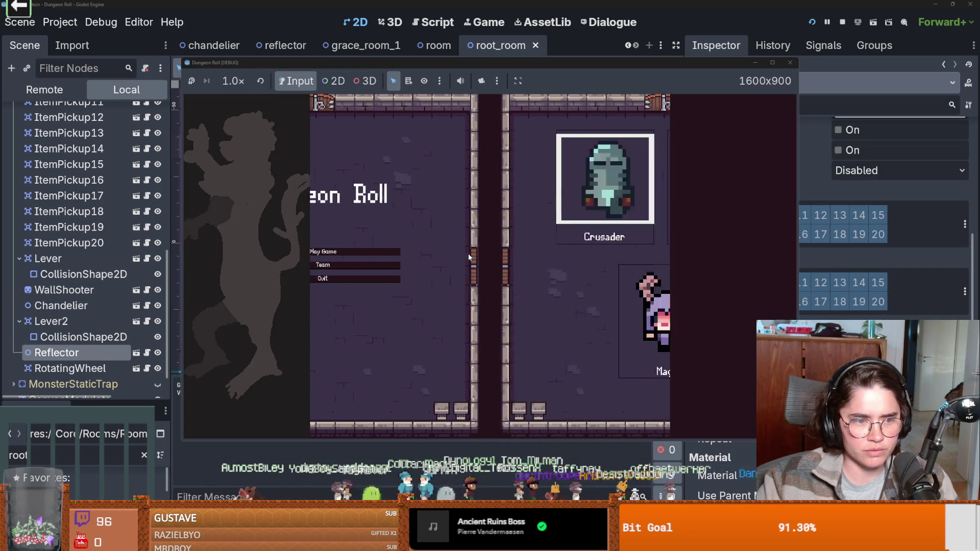
left_click(443, 206)
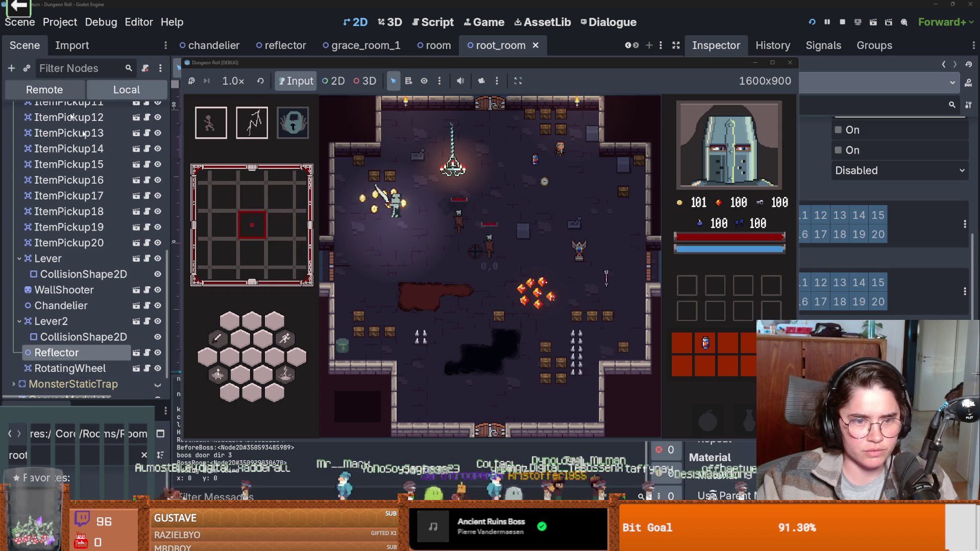
key("F8")
left_click(279, 399)
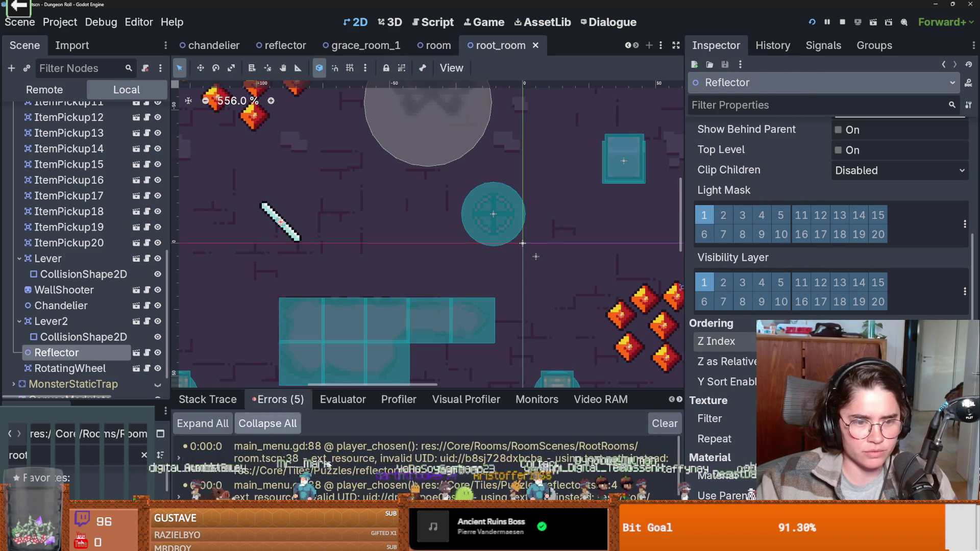
Step: Jump to the code behind two errors, collapse items, save, and select CanvasModulate
left_click(387, 478)
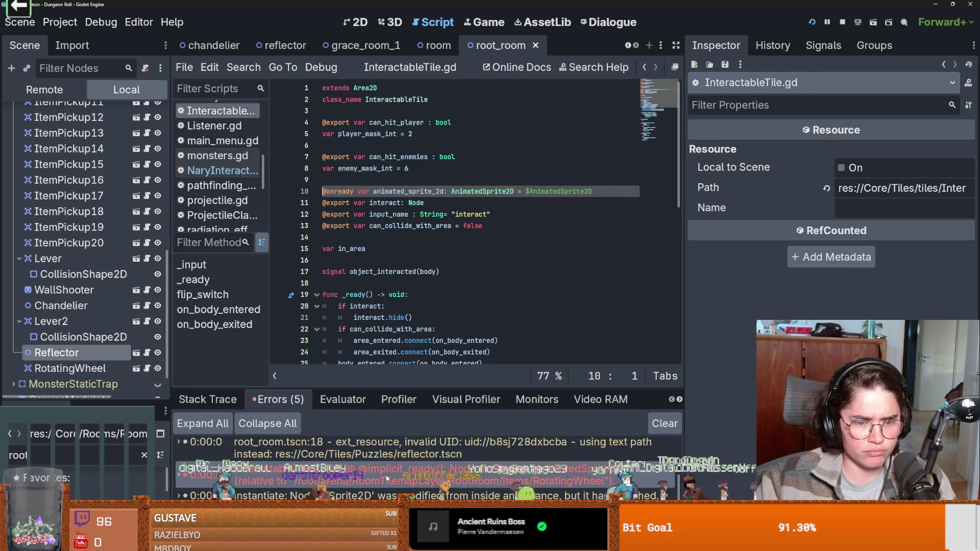
left_click(409, 482)
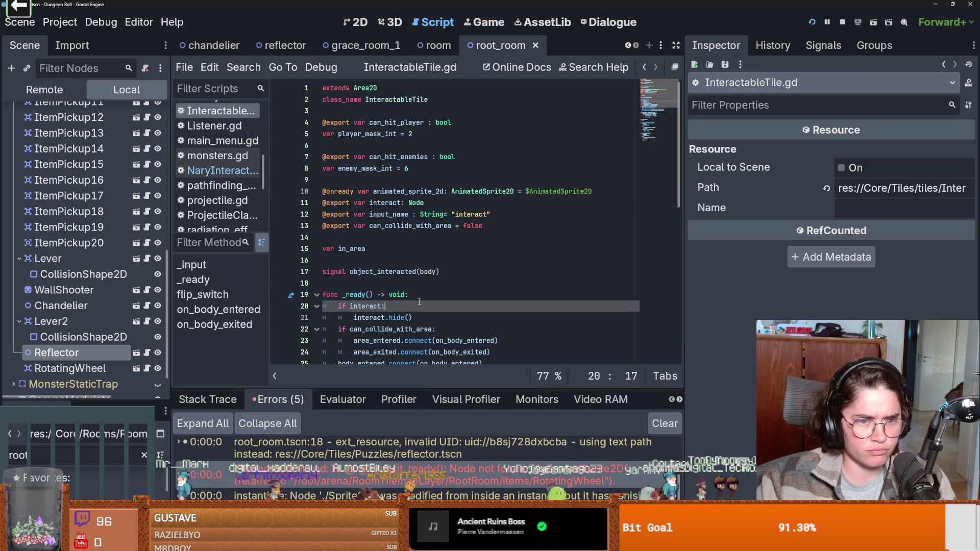
scroll(409, 483, "up", 1)
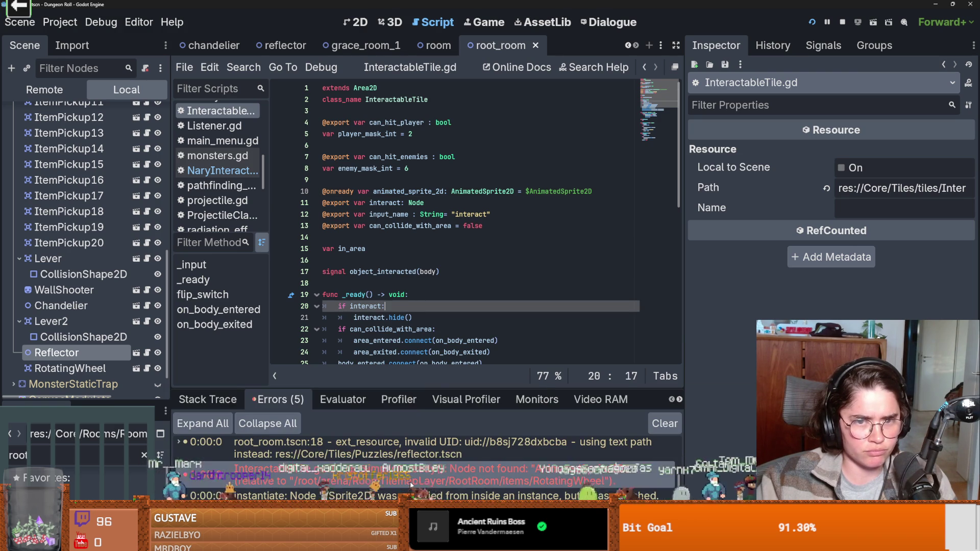
scroll(409, 481, "up", 2)
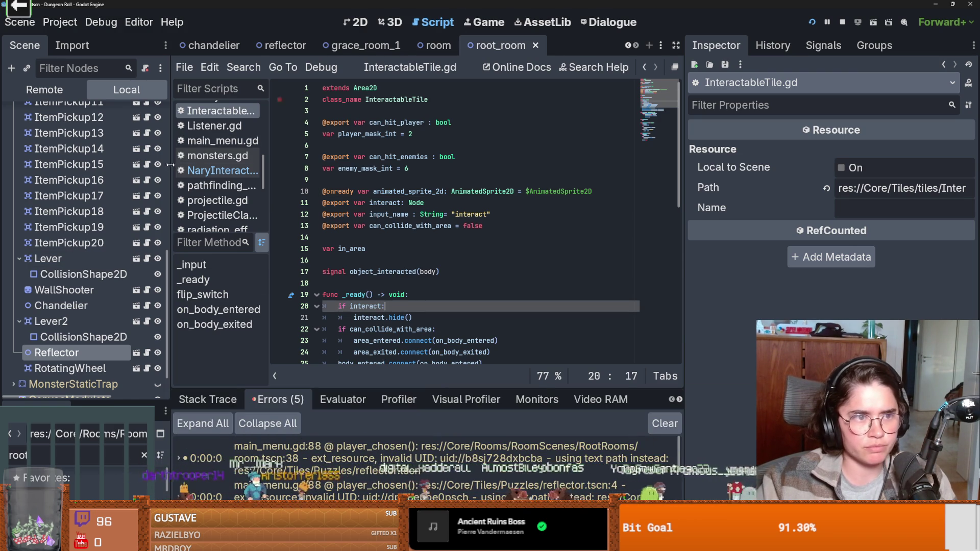
scroll(58, 197, "up", 10)
left_click(13, 223)
key("ctrl+s")
left_click(69, 255)
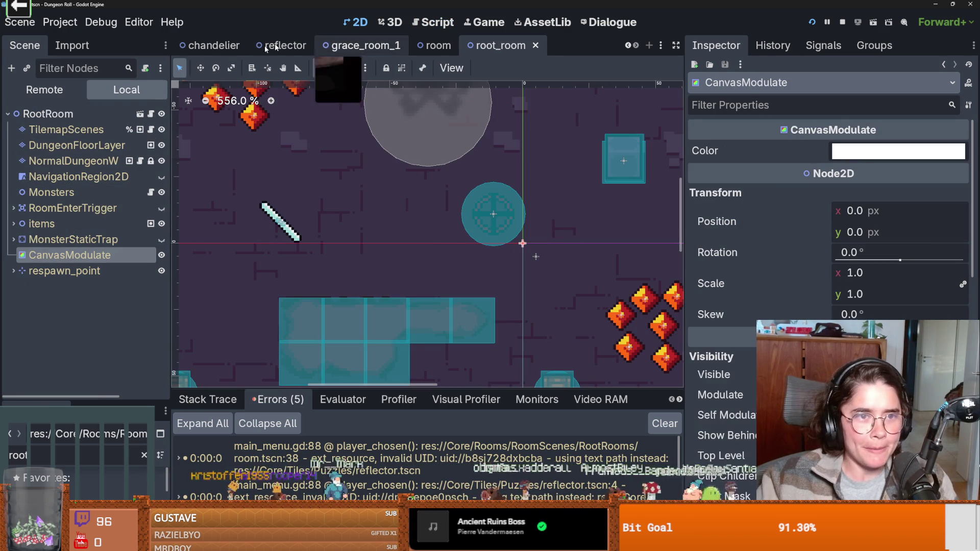
scroll(306, 44, "up", 5)
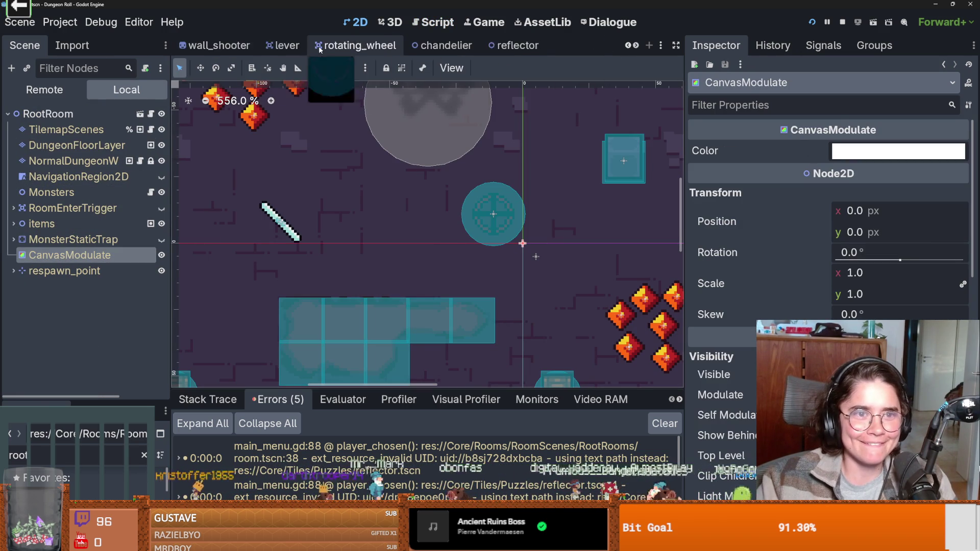
Step: Open TilemapArena, rearrange its arena tree, and inspect Darkness and the DungeonDescene ColorRect
left_click(301, 45)
scroll(26, 212, "up", 10)
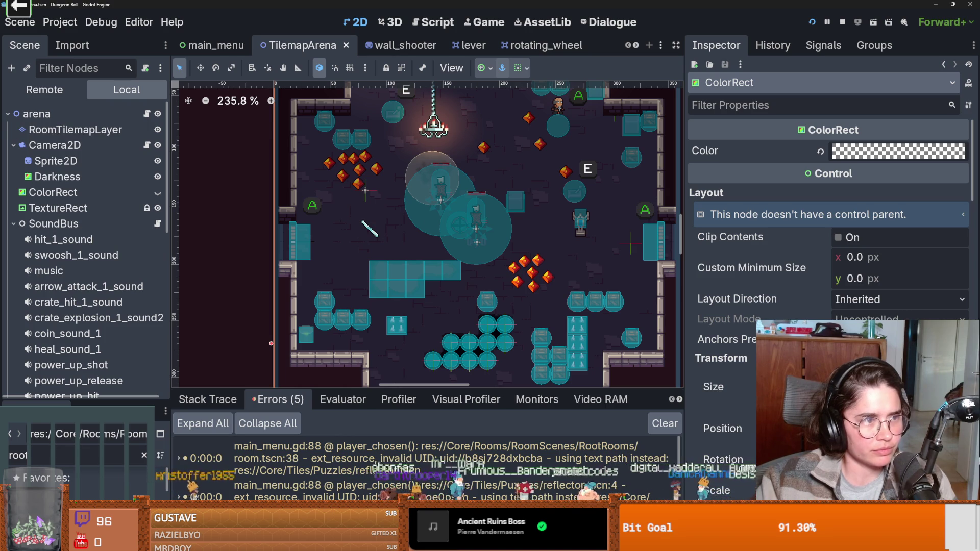
left_click(8, 113)
left_click(8, 113)
left_click(13, 145)
left_click(51, 177)
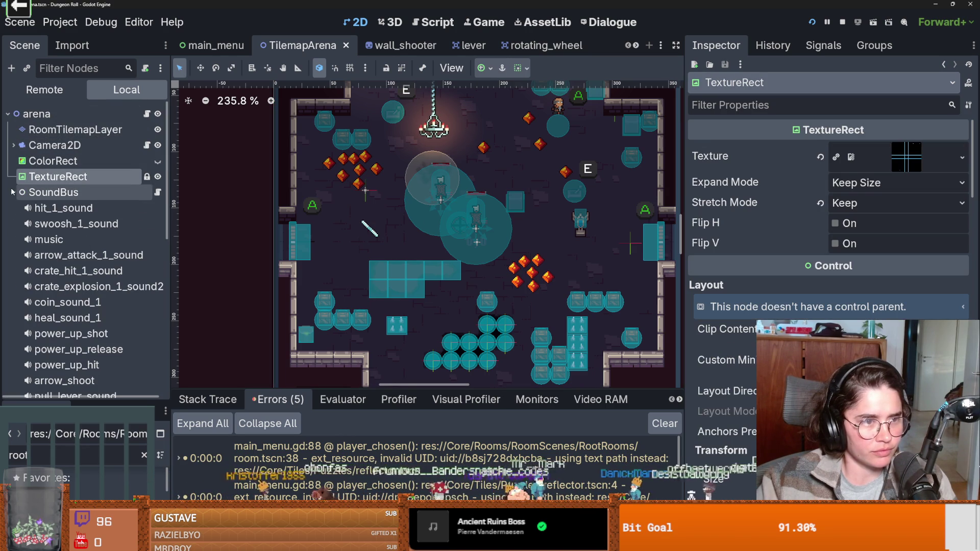
left_click(13, 192)
left_click(30, 161)
left_click(15, 145)
left_click(56, 176)
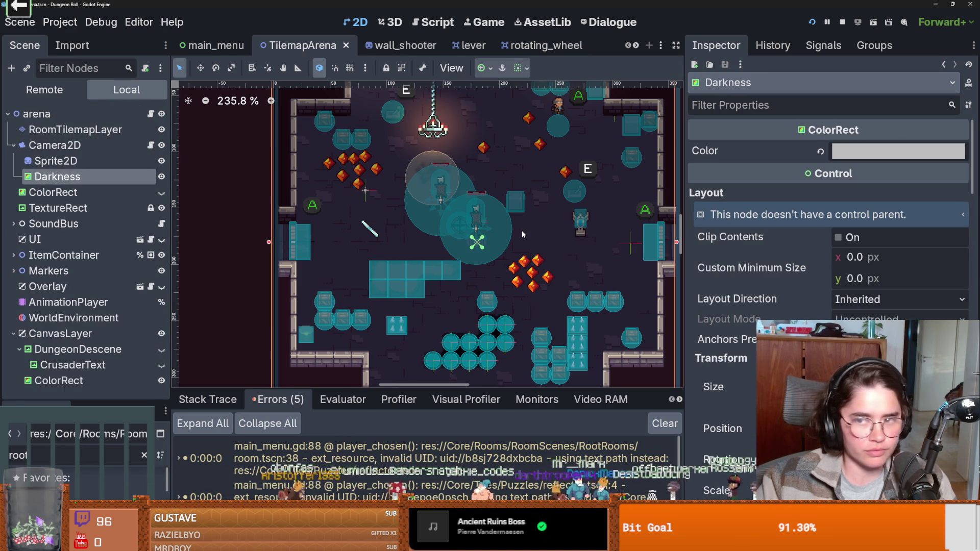
left_click(368, 231)
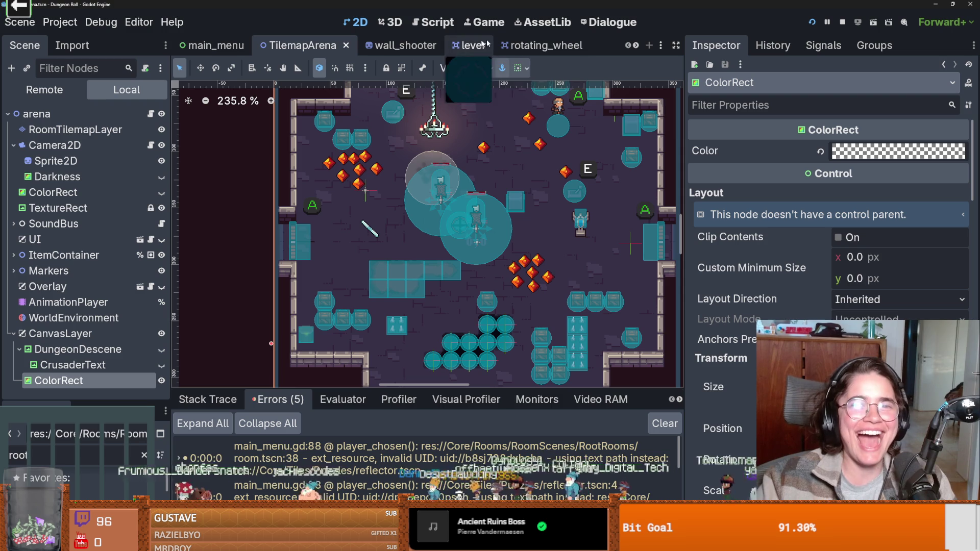
scroll(634, 47, "down", 5)
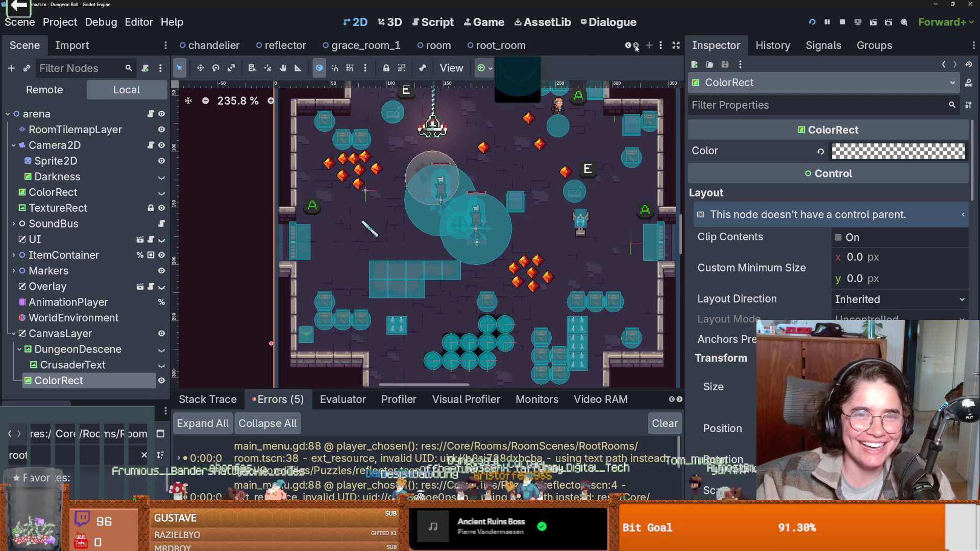
Step: Select the Reflector in root_room, open its script, and select the pass on line 15
left_click(500, 46)
scroll(331, 241, "down", 6)
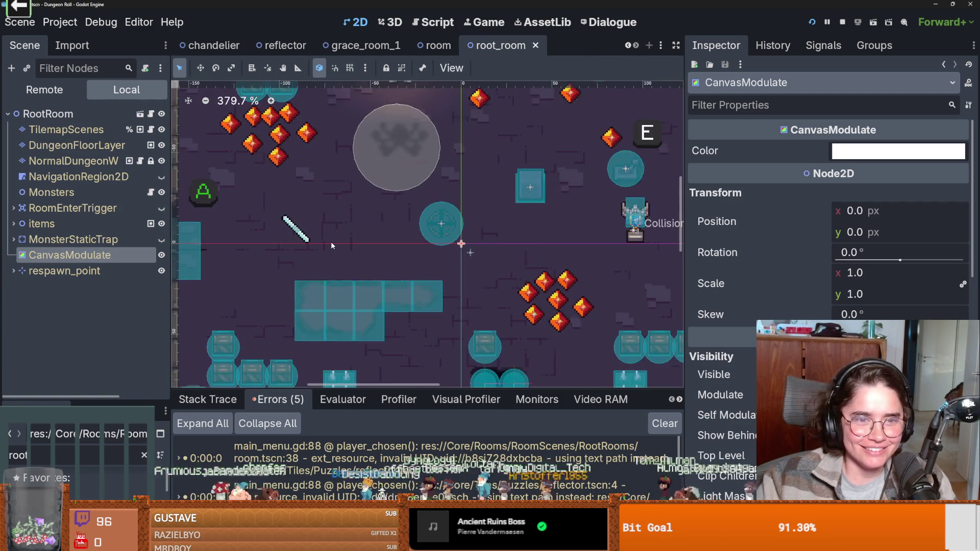
scroll(337, 239, "down", 1)
scroll(355, 238, "up", 6)
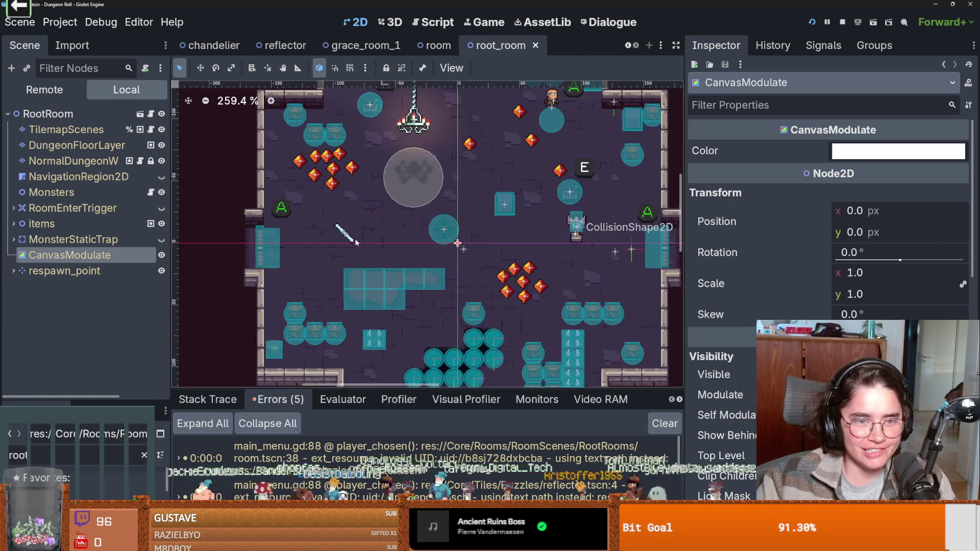
left_click(348, 239)
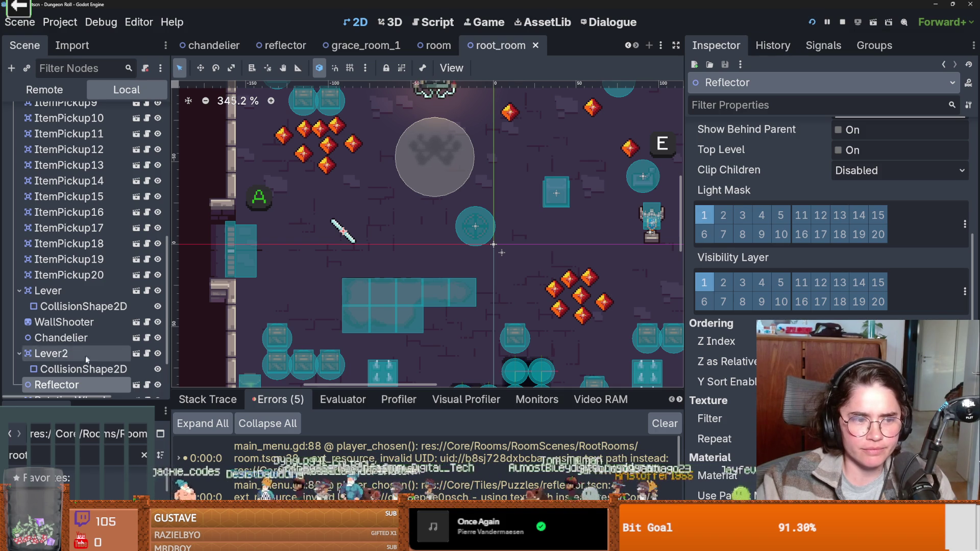
left_click(147, 385)
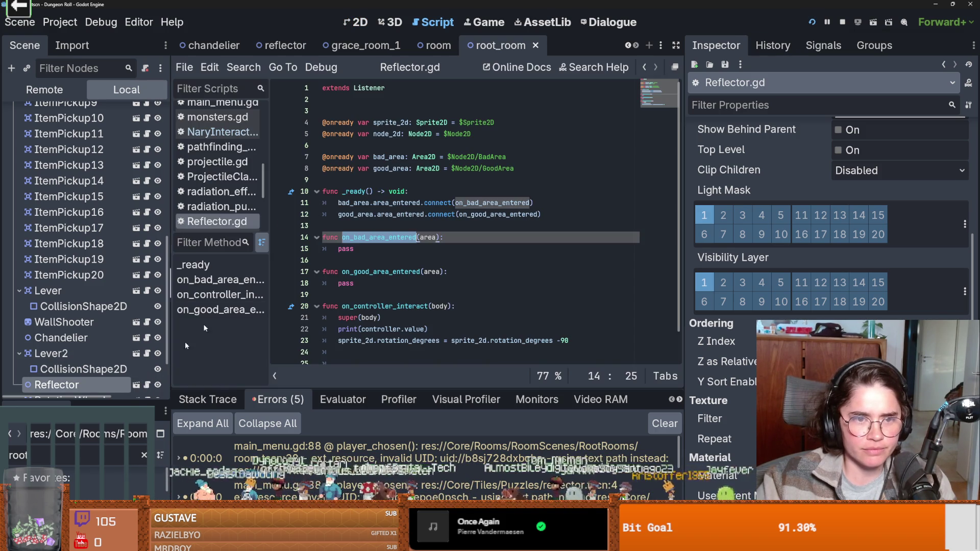
double_click(353, 249)
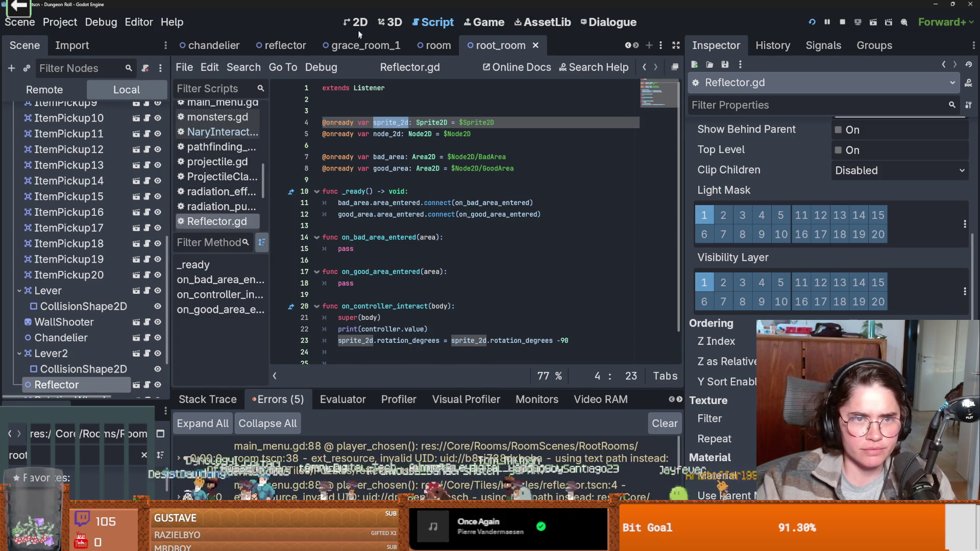
Step: Open the reflector scene in its own tab and save it
left_click(357, 22)
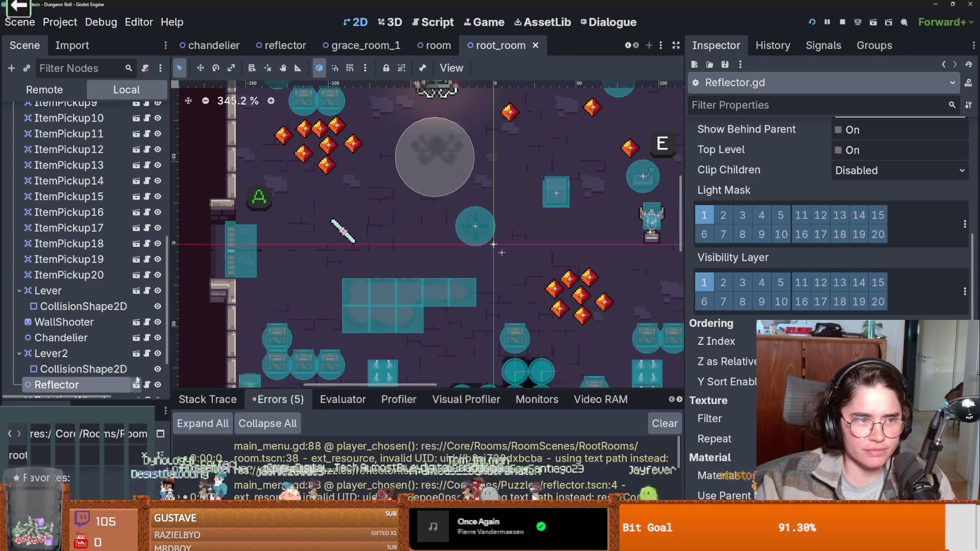
left_click(136, 385)
scroll(779, 252, "up", 5)
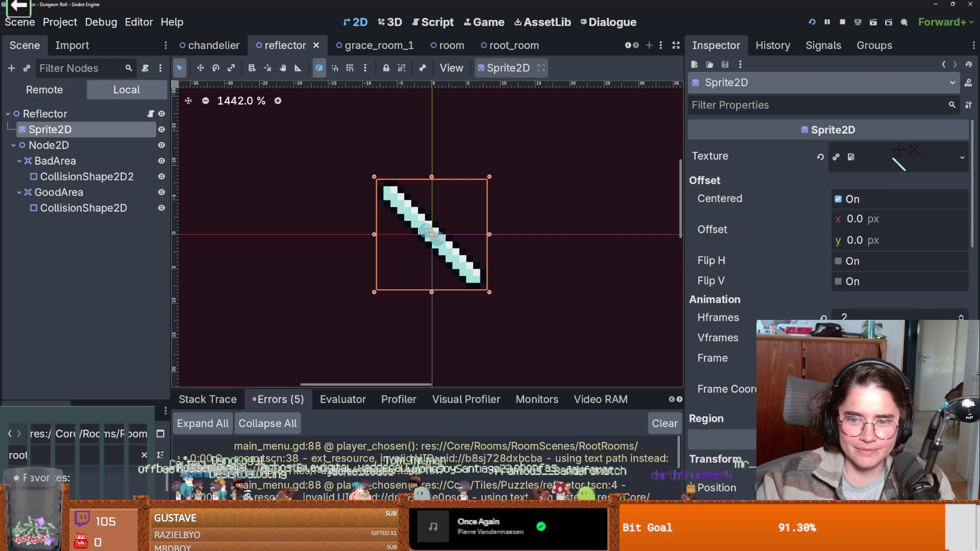
scroll(868, 358, "up", 1)
scroll(868, 358, "down", 1)
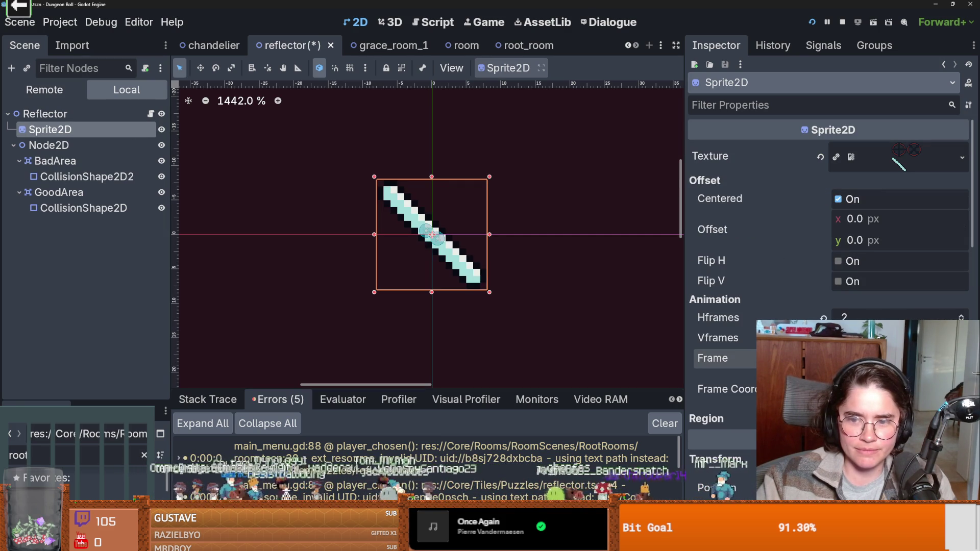
key("ctrl+s")
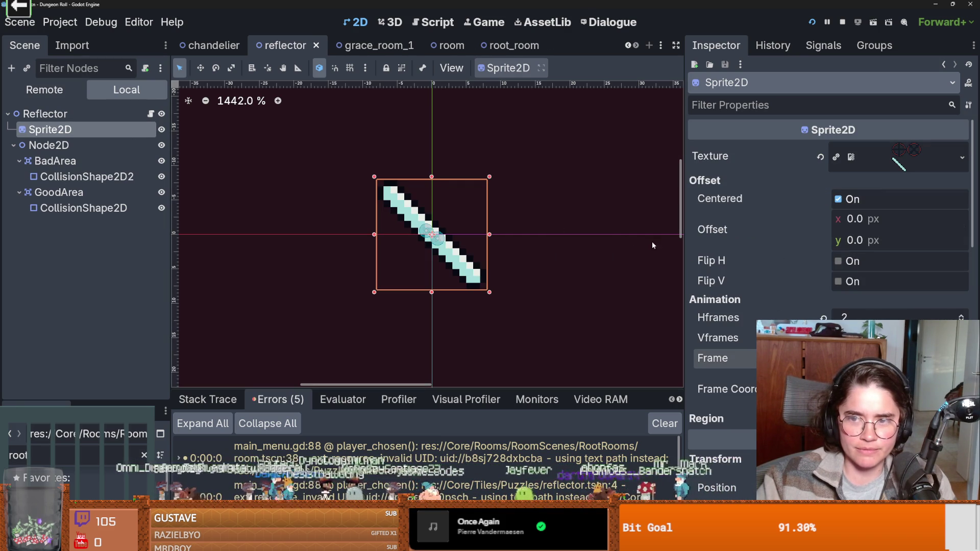
Step: Reopen Reflector.gd and launch the game to playtest
left_click(151, 113)
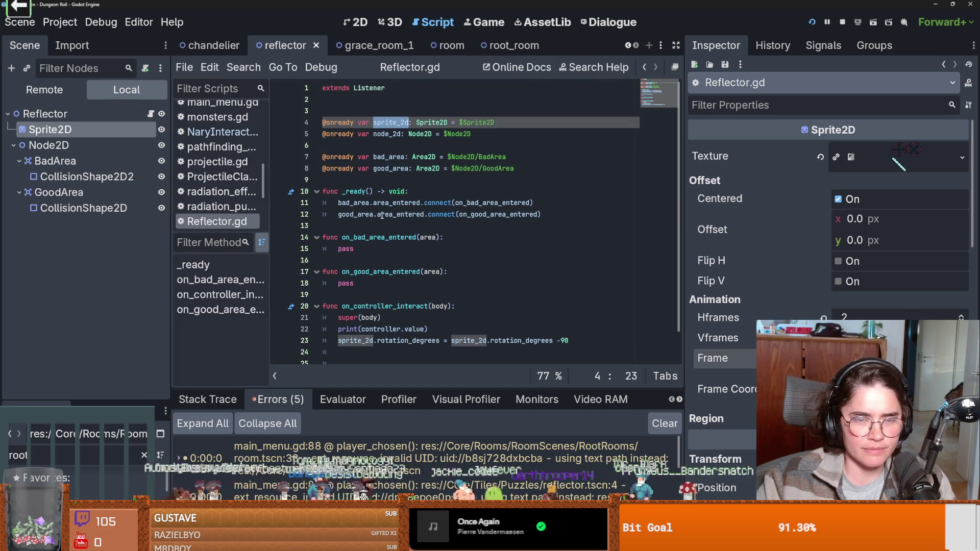
scroll(385, 220, "up", 2)
scroll(384, 220, "down", 1)
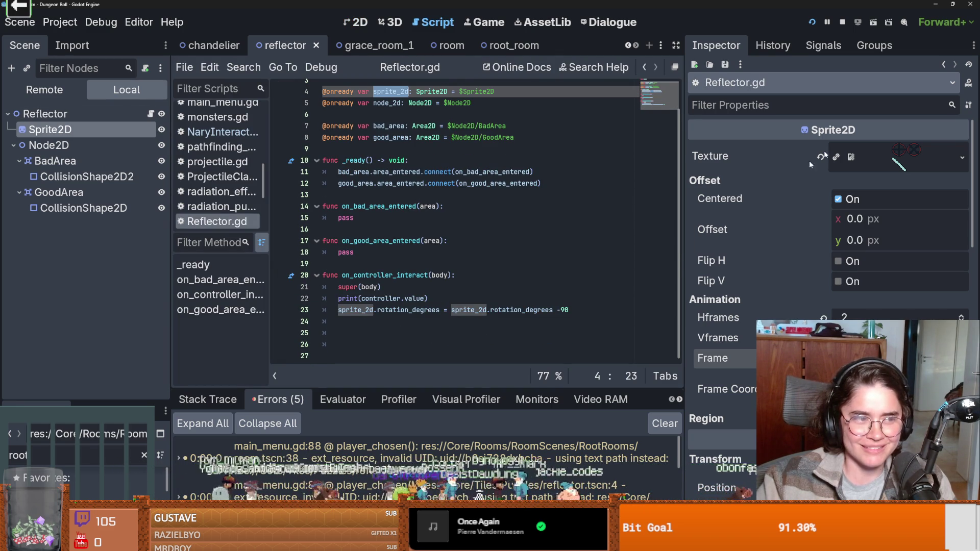
left_click(812, 23)
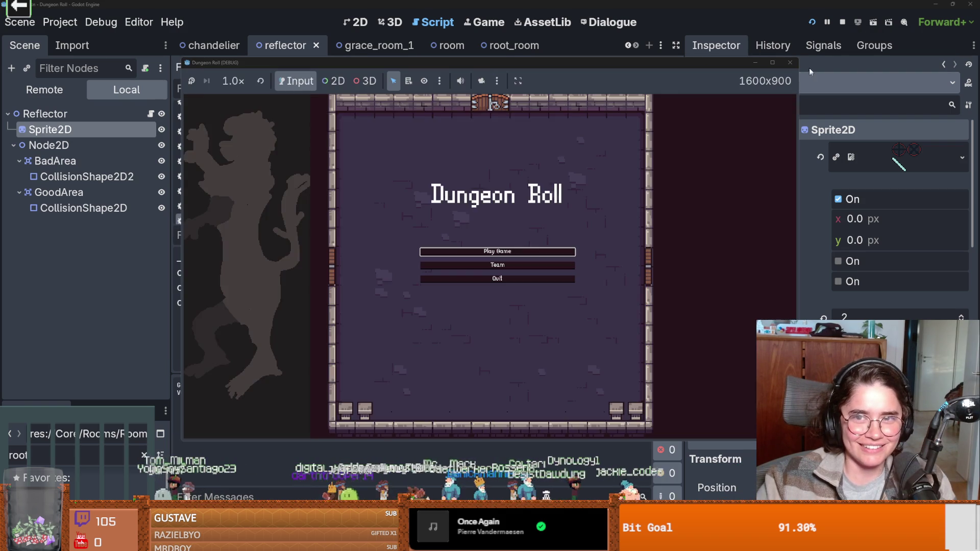
Step: Stop the game, rerun it embedded in the Game workspace, and start a new game
left_click(790, 62)
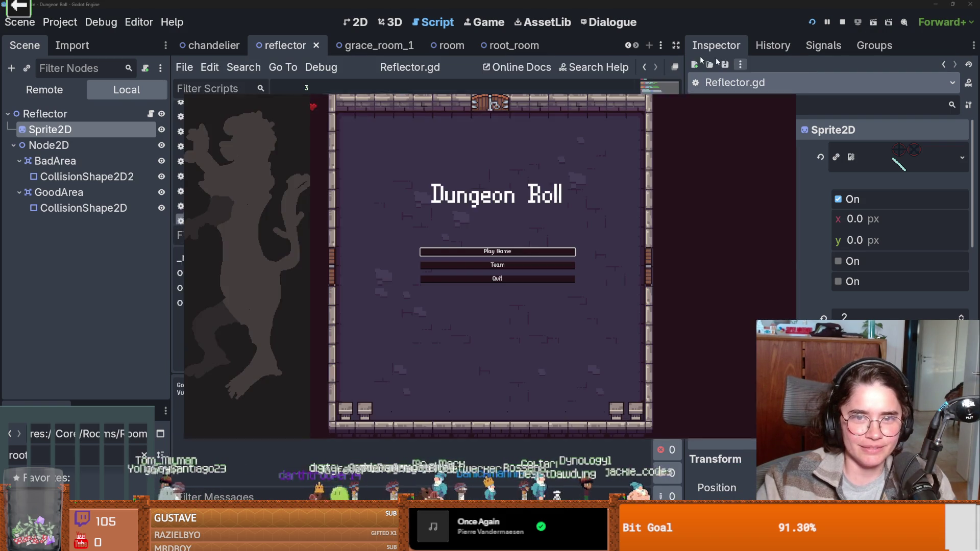
left_click(484, 22)
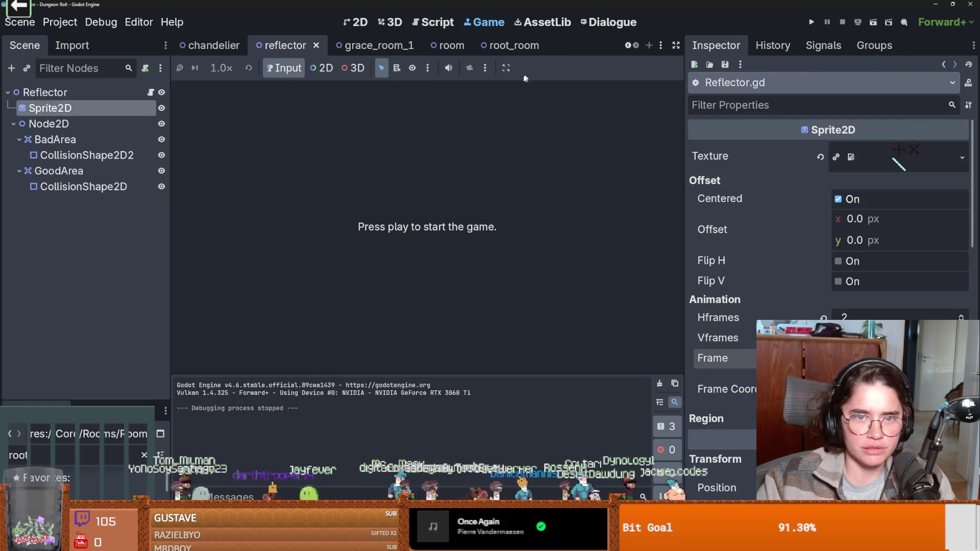
left_click(504, 69)
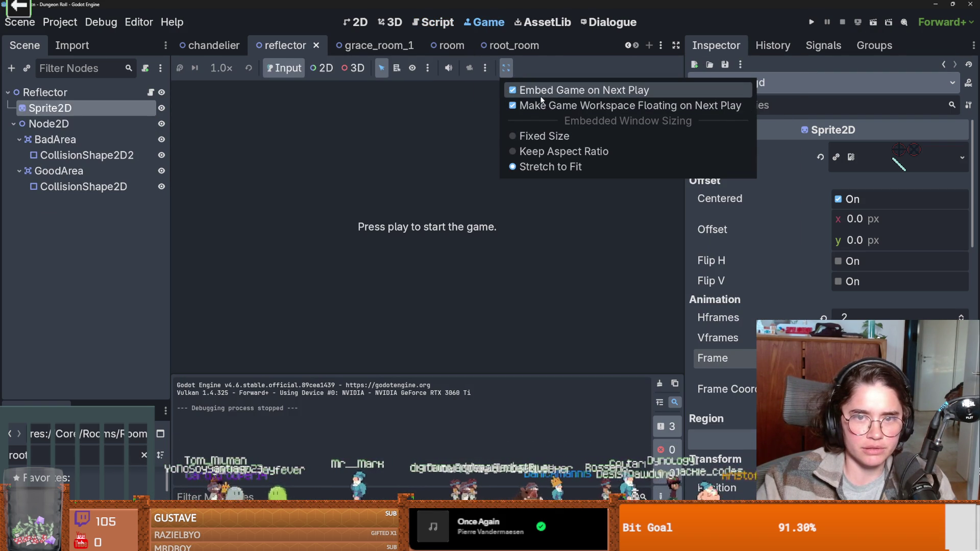
left_click(533, 106)
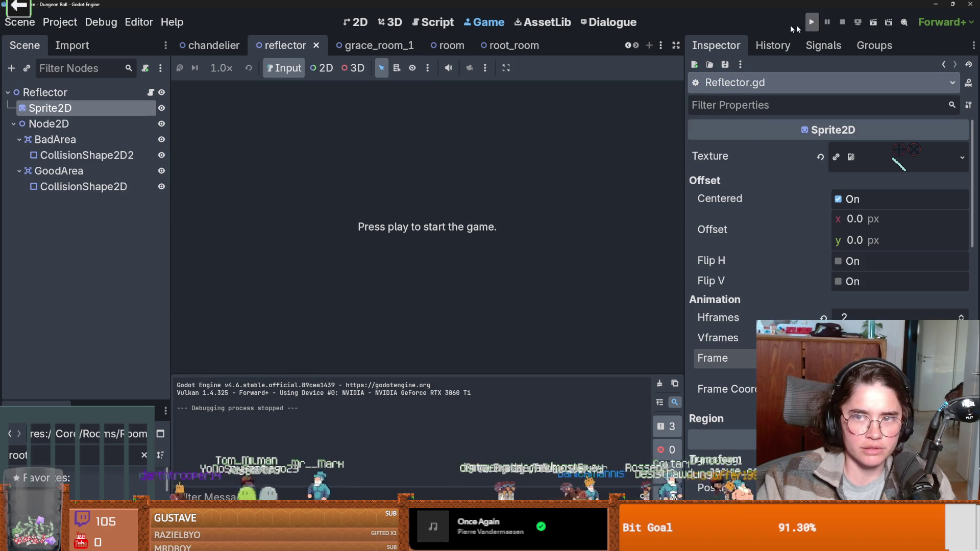
left_click(811, 23)
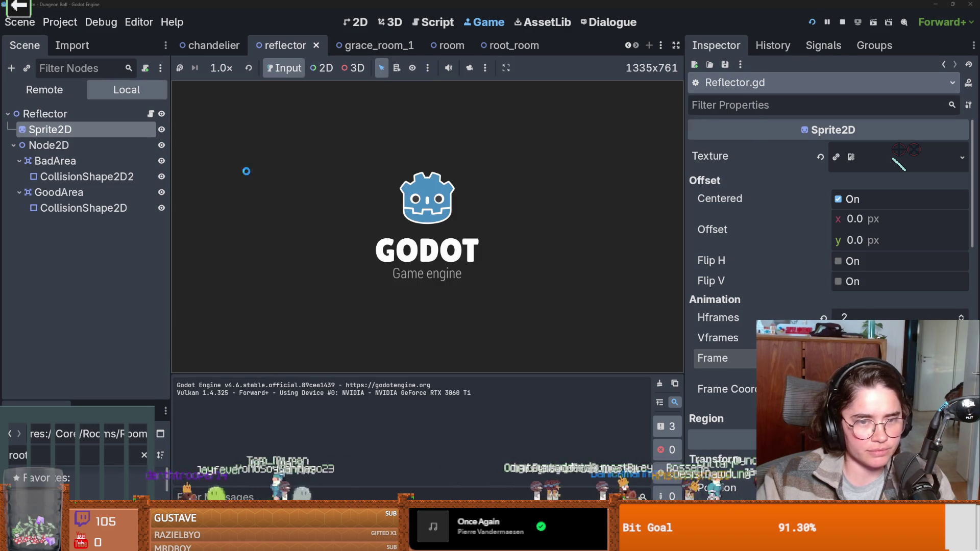
left_click(421, 215)
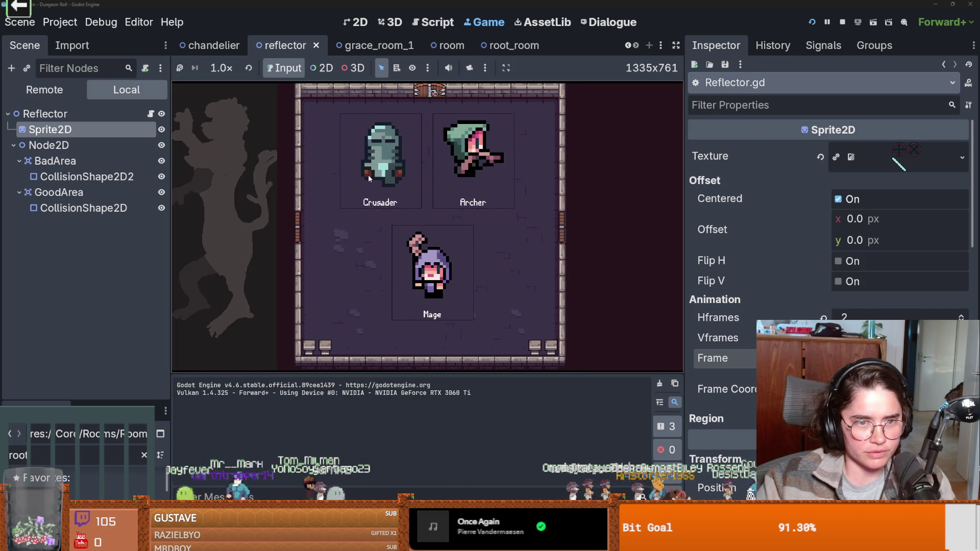
Step: Enter the dungeon as the Crusader, expand RootRoom in the Remote tree, and hide the dungeon floor
left_click(370, 196)
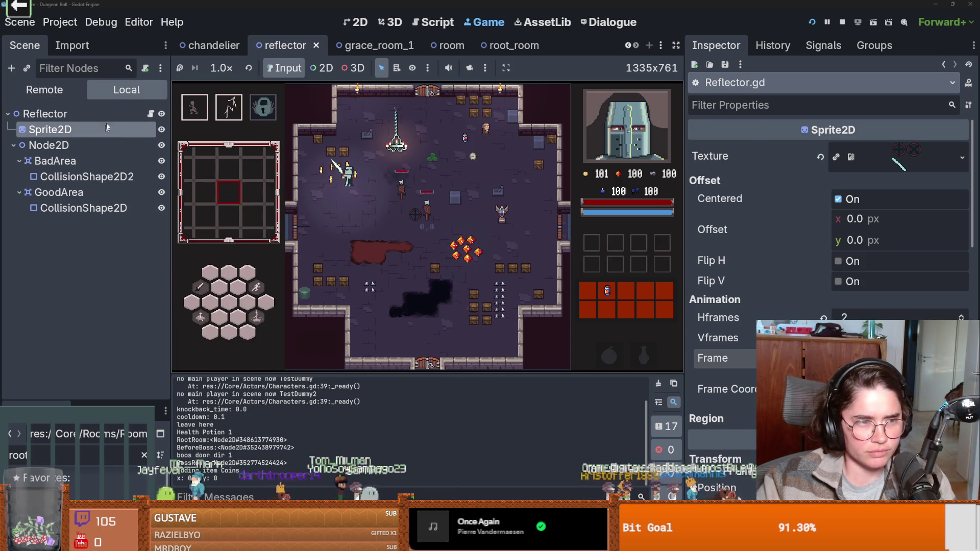
left_click(66, 94)
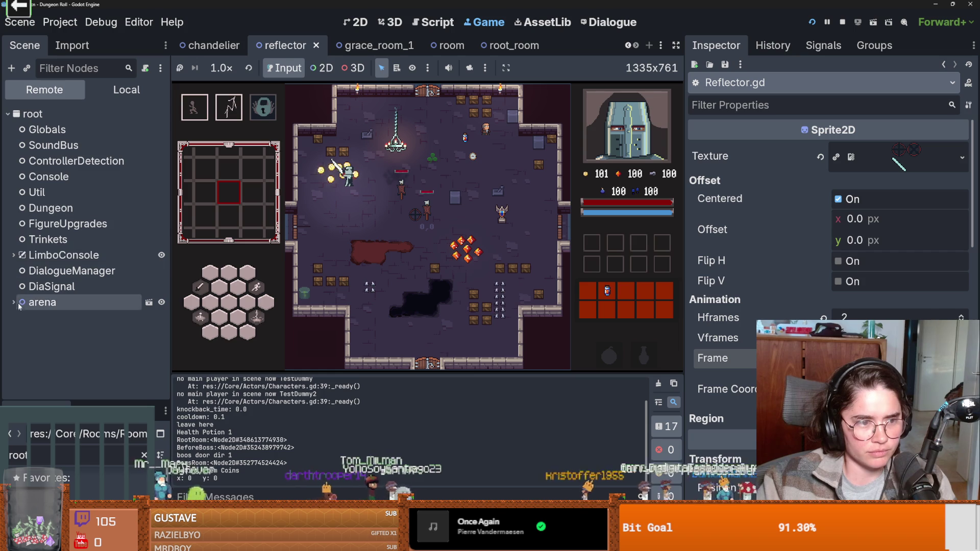
scroll(81, 285, "down", 3)
left_click(20, 210)
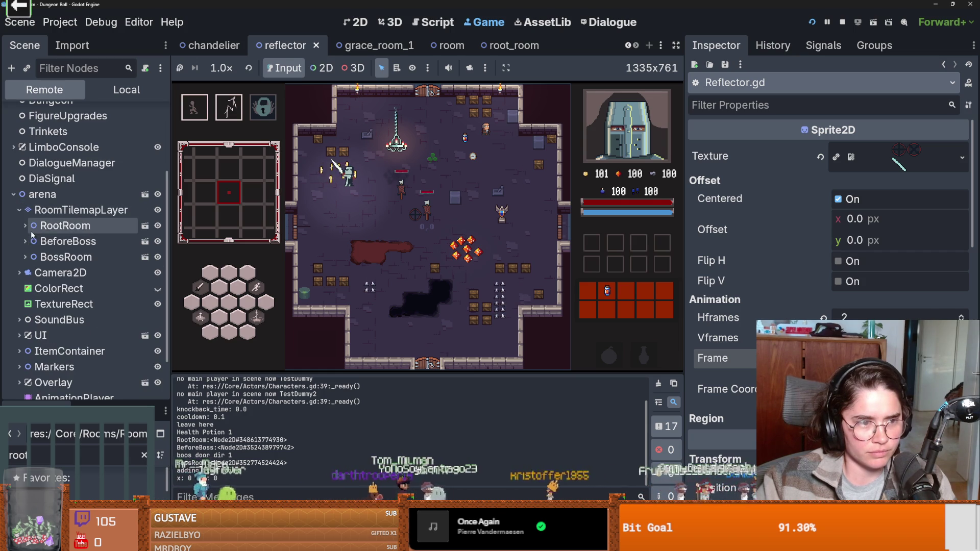
left_click(25, 225)
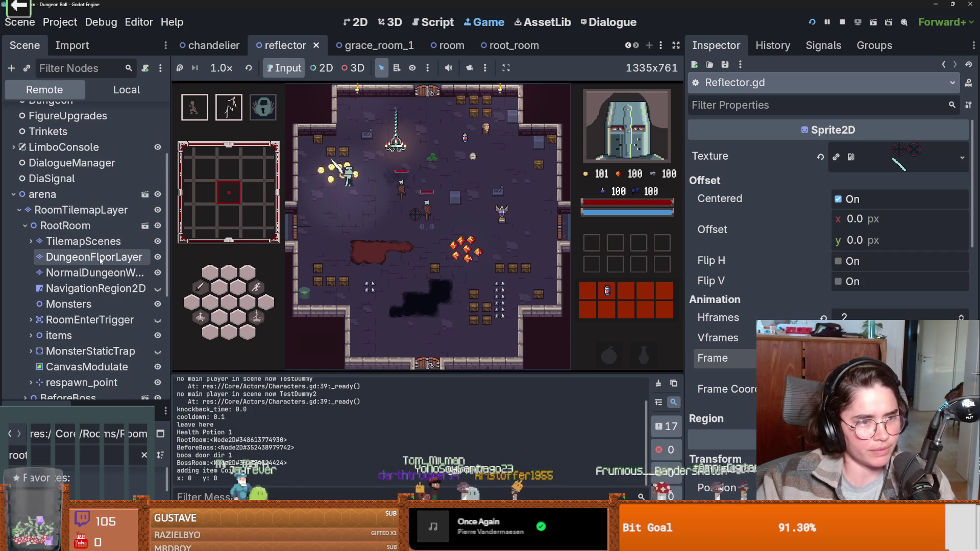
left_click(158, 258)
left_click(158, 257)
left_click(158, 258)
Step: Expand items and select the running Reflector to check its Has Interacted flag is On
scroll(35, 269, "down", 3)
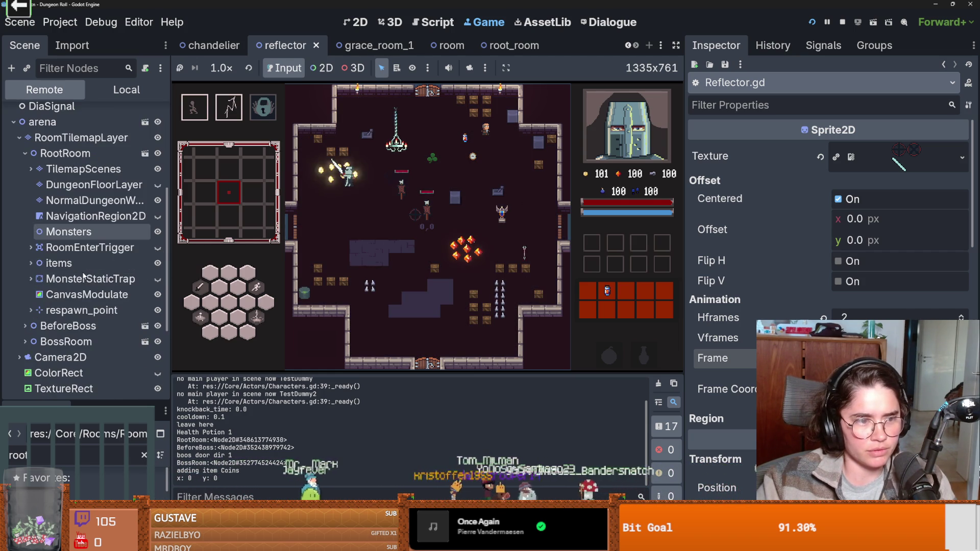
double_click(34, 269)
scroll(81, 287, "down", 15)
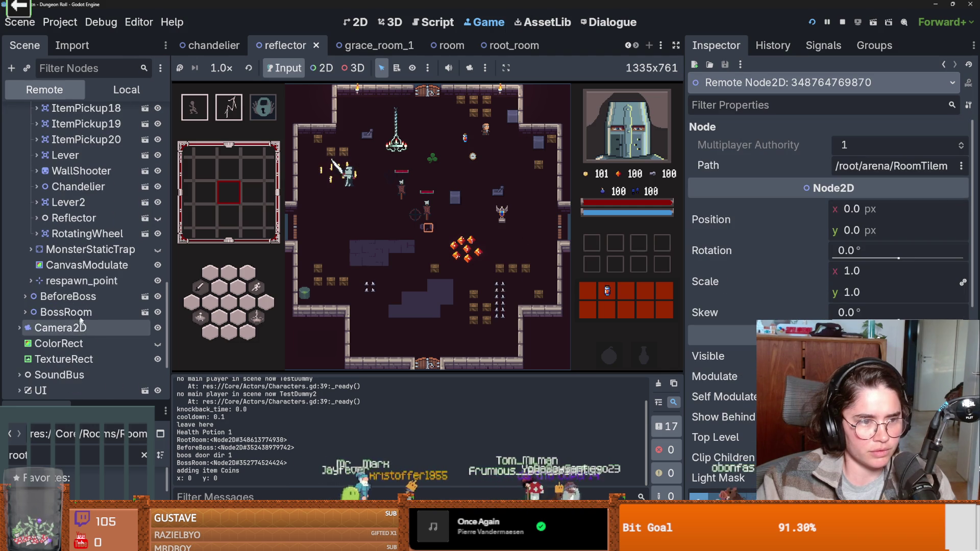
scroll(80, 287, "up", 2)
double_click(36, 254)
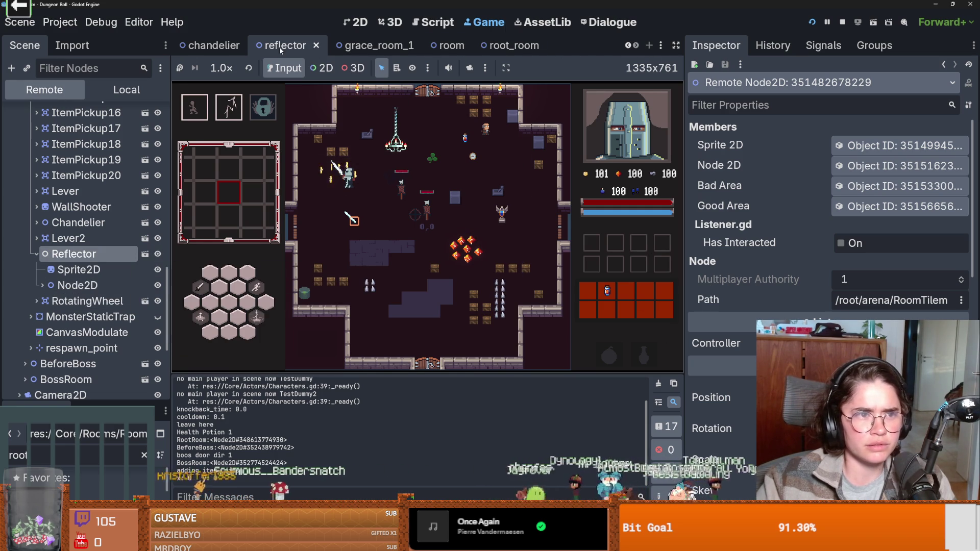
left_click(126, 90)
left_click(72, 45)
Step: Open Reflector.gd and jump to the Listener class definition to review it
left_click(24, 45)
left_click(151, 114)
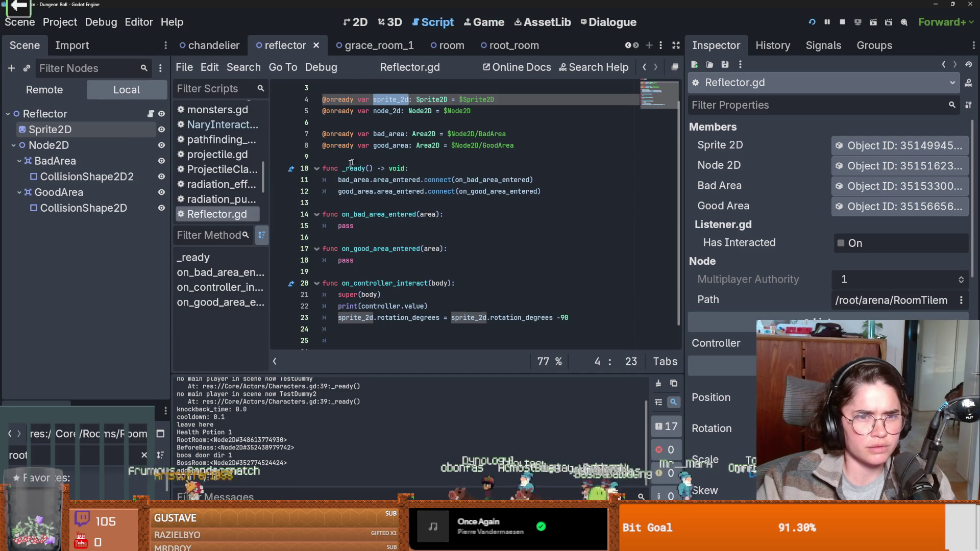
left_click(363, 91, "ctrl")
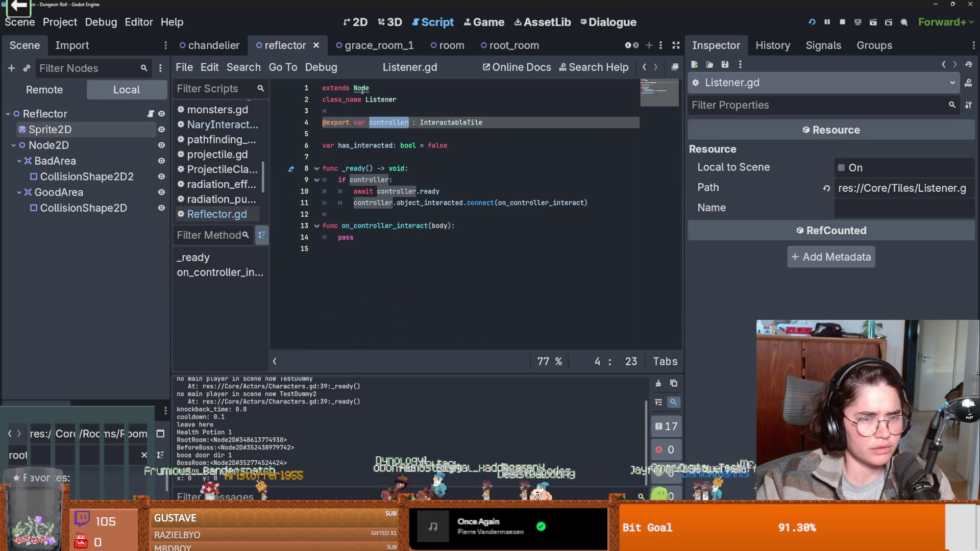
left_click(412, 159)
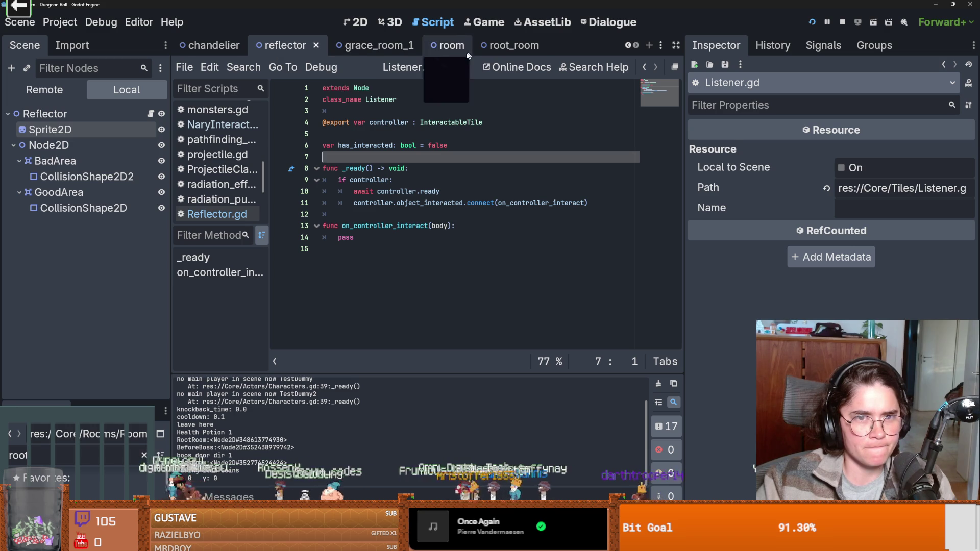
Step: Switch to root_room, then save and run it to the Dungeon Roll menu
left_click(503, 46)
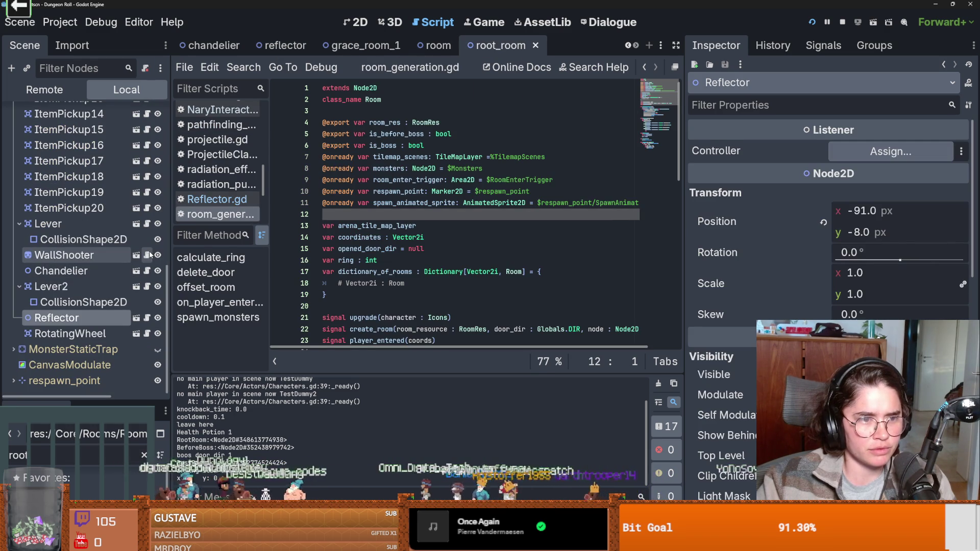
left_click(158, 317)
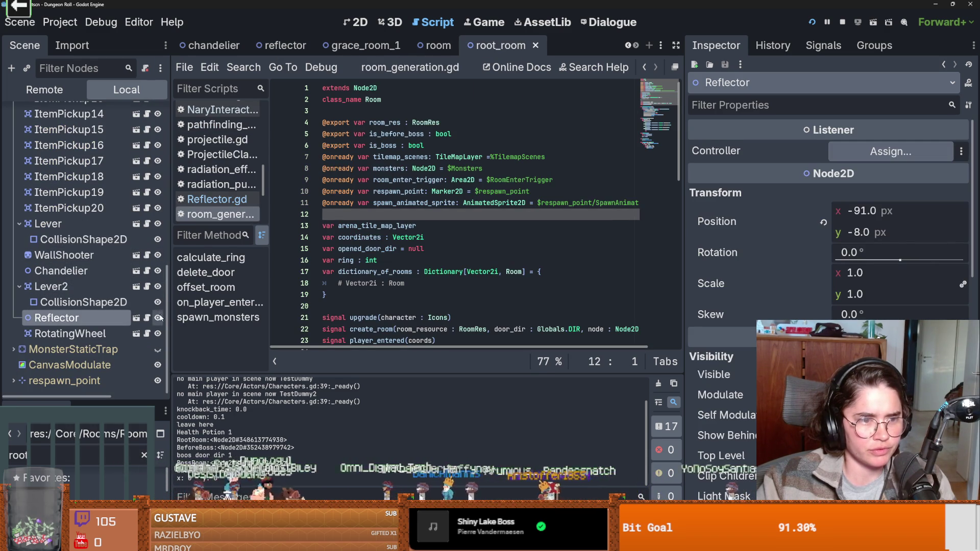
key("F5")
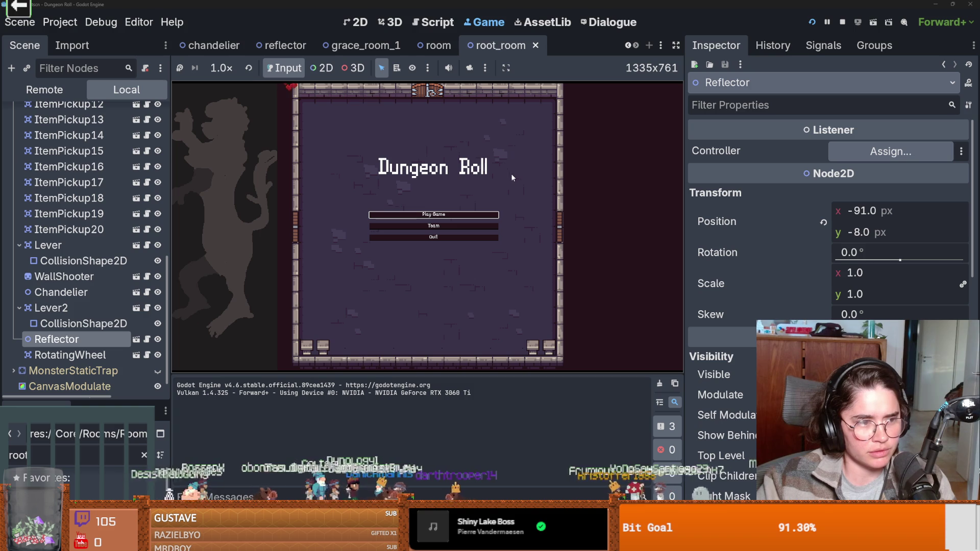
Step: Change line 1 of Listener.gd to 'extends Node2D' and relaunch the game
left_click(147, 341)
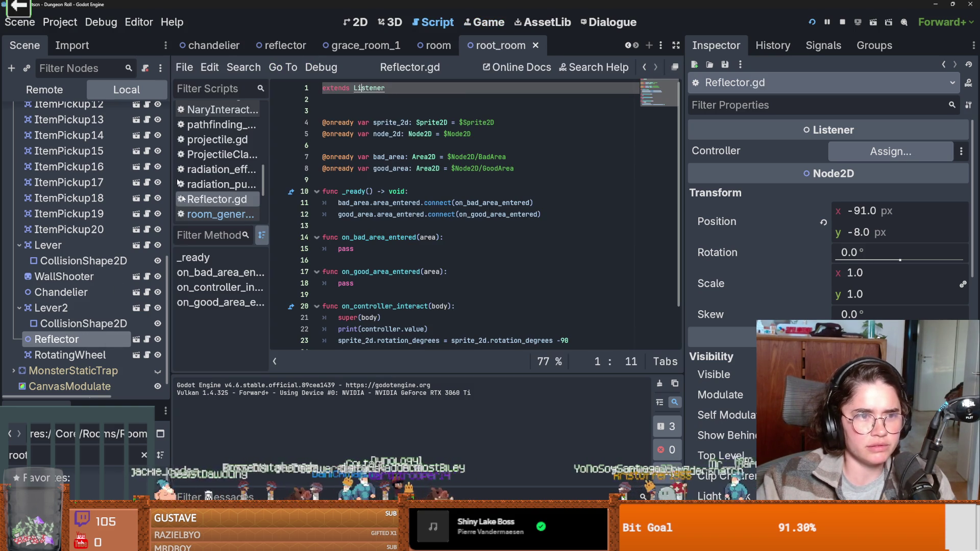
left_click(283, 46)
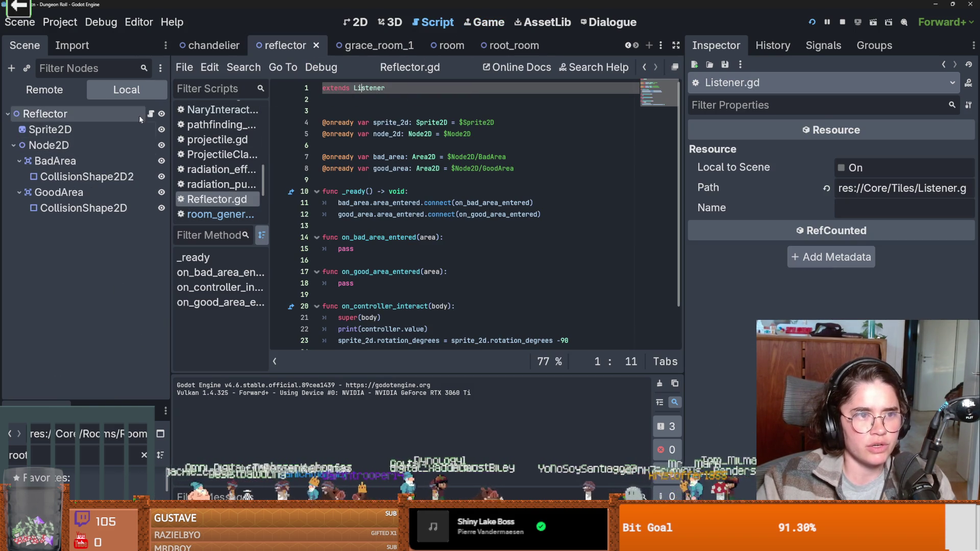
left_click(363, 88, "ctrl")
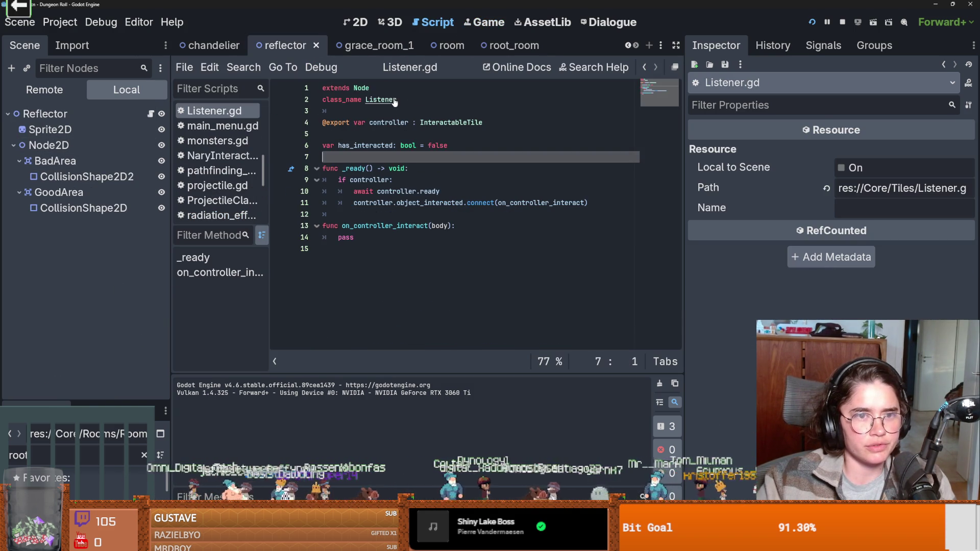
type("2D")
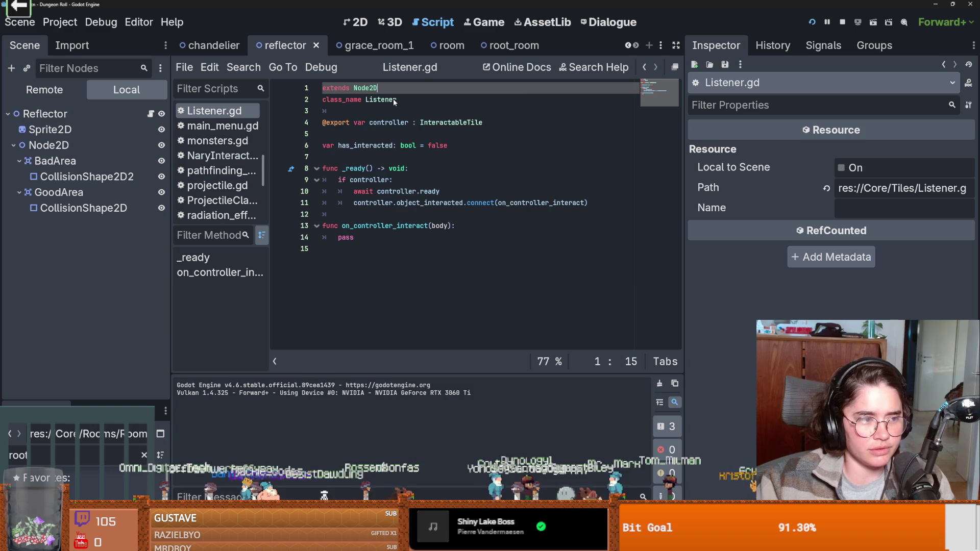
left_click(812, 22)
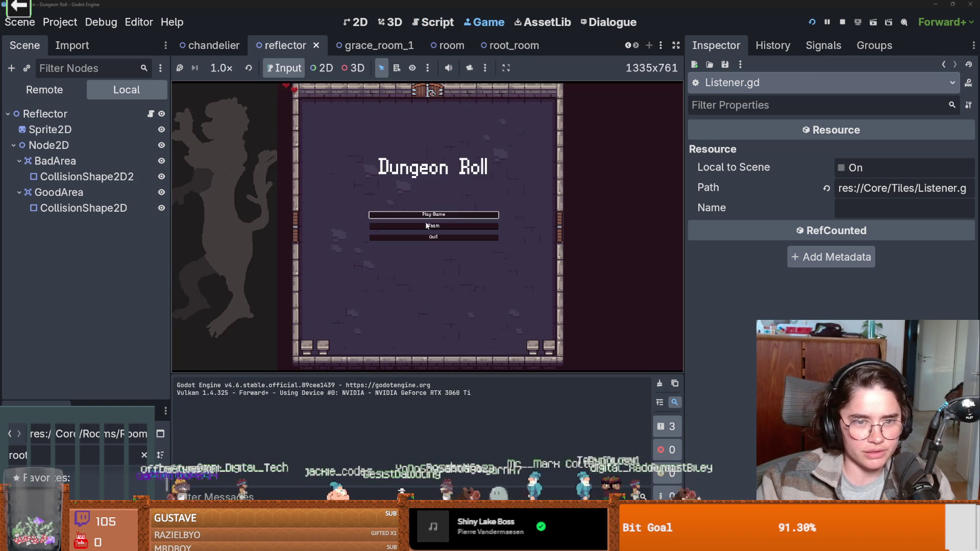
Step: Start a Crusader run and expand RoomTilemapLayer and RootRoom in the Remote tree
left_click(424, 218)
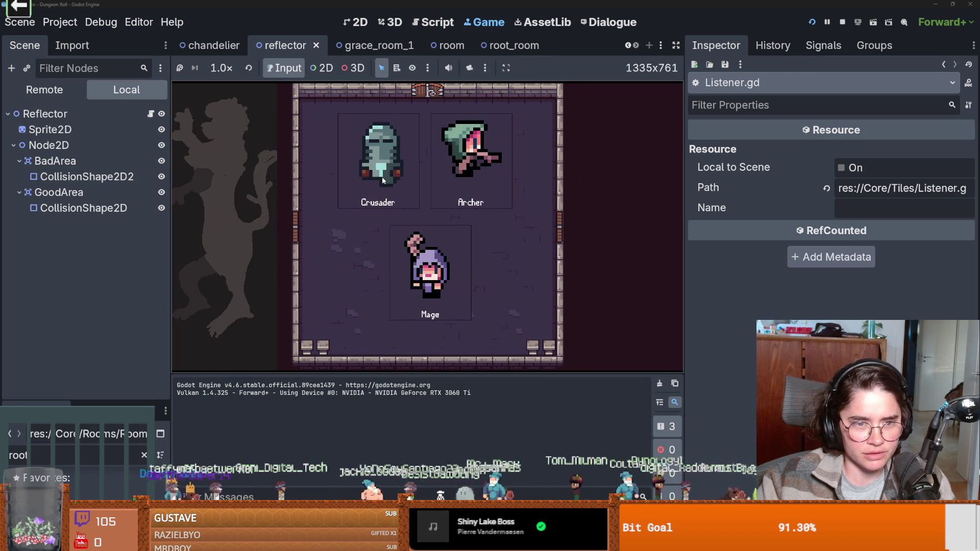
left_click(397, 162)
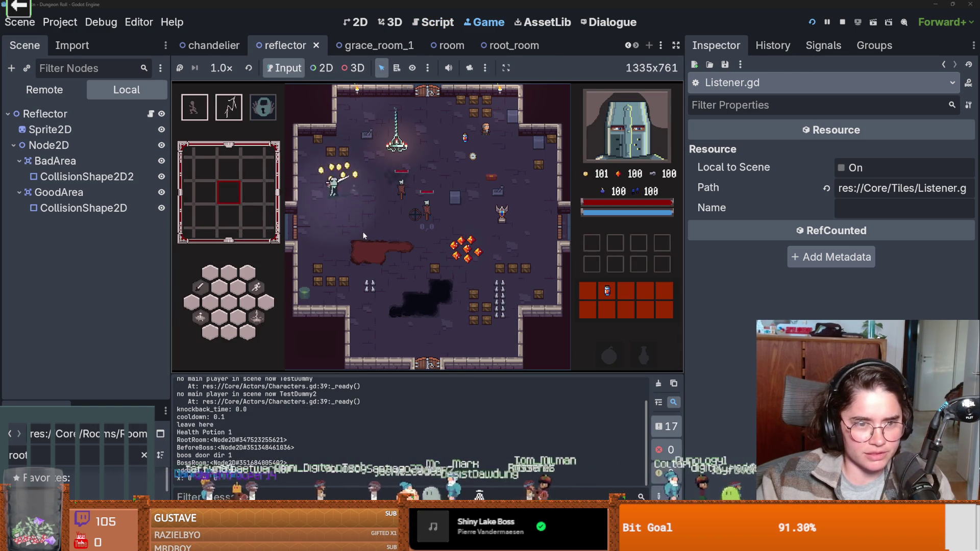
left_click(44, 89)
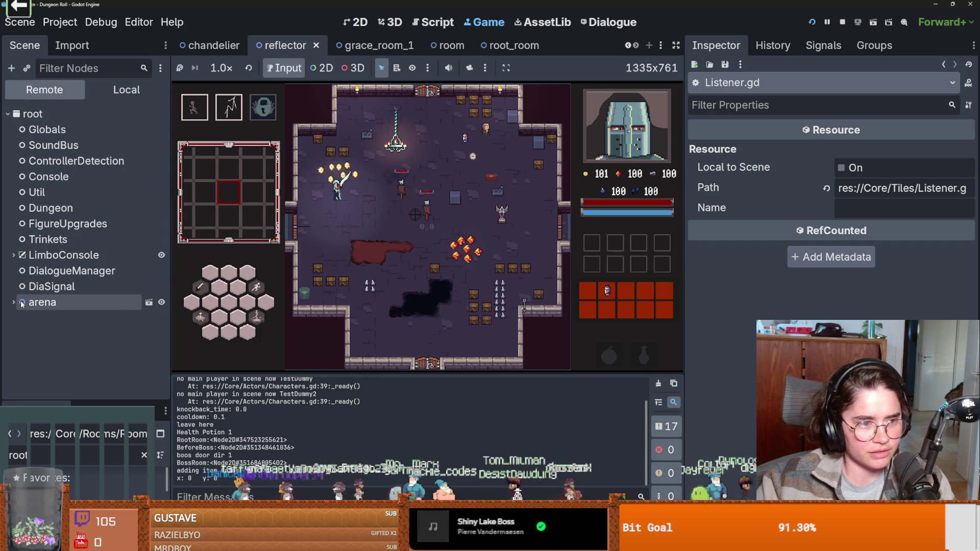
scroll(79, 350, "down", 2)
left_click(19, 281)
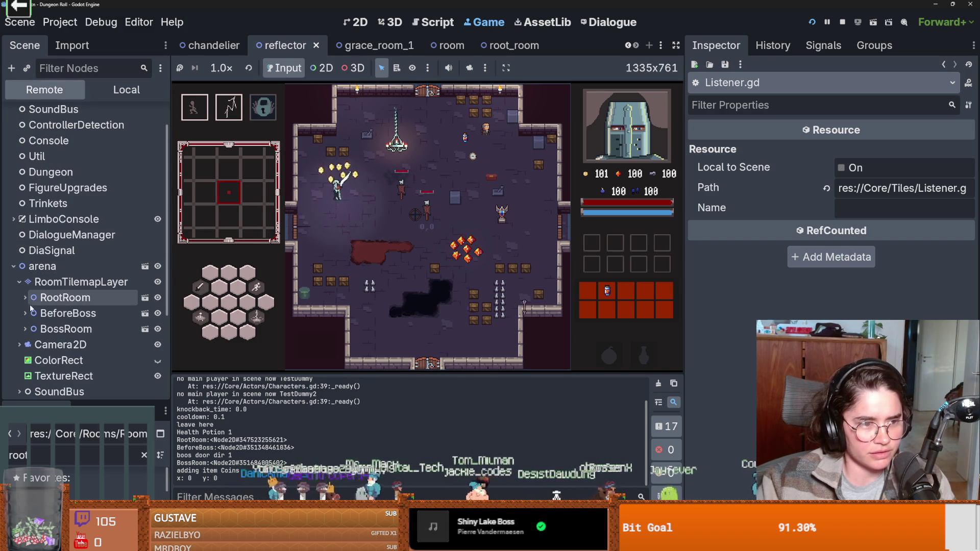
left_click(24, 298)
Step: Expand RootRoom's items to show the live Reflector's children, then return to the local tree
scroll(76, 255, "down", 5)
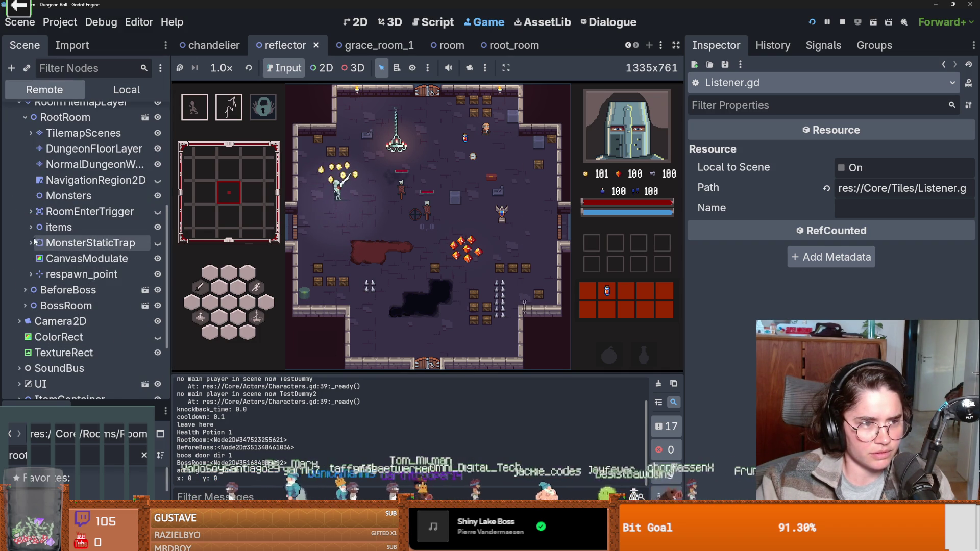
left_click(159, 244)
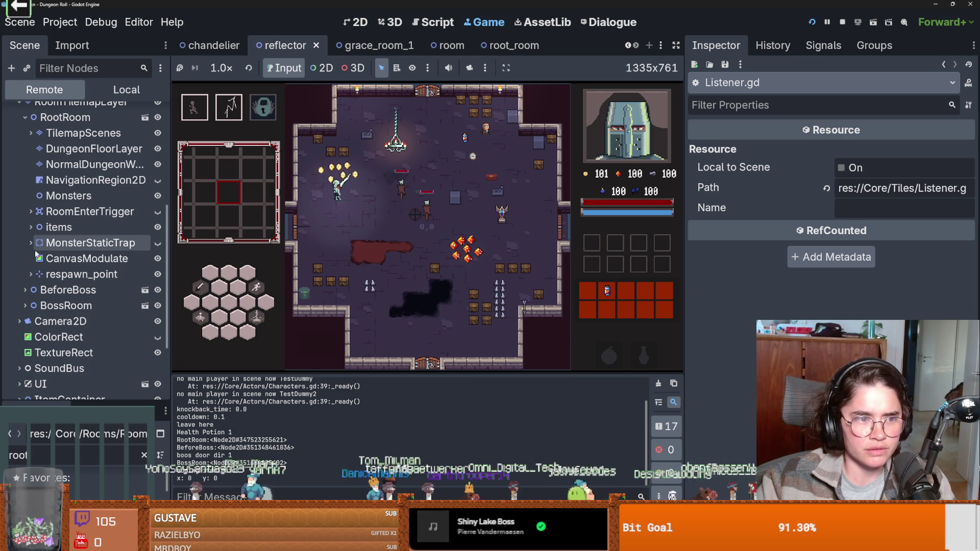
scroll(50, 283, "up", 2)
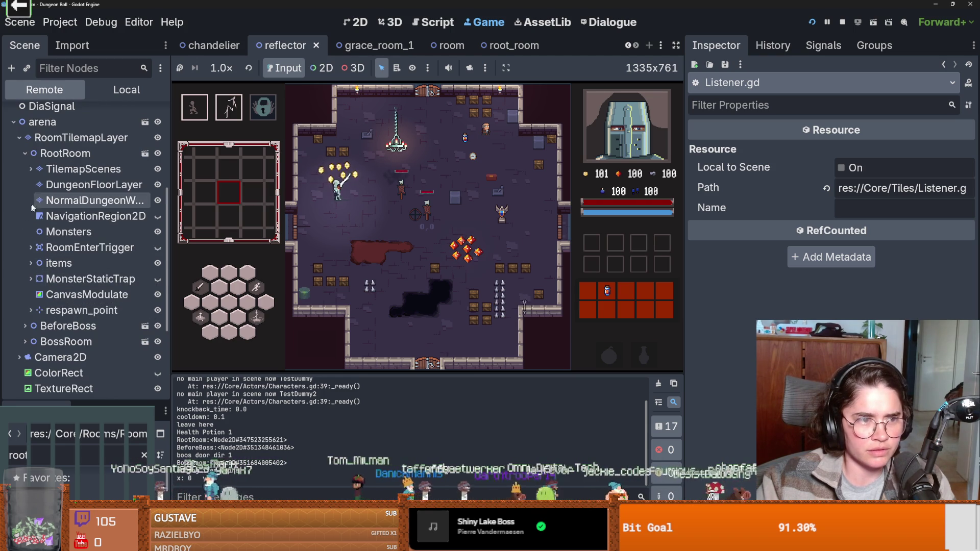
left_click(30, 169)
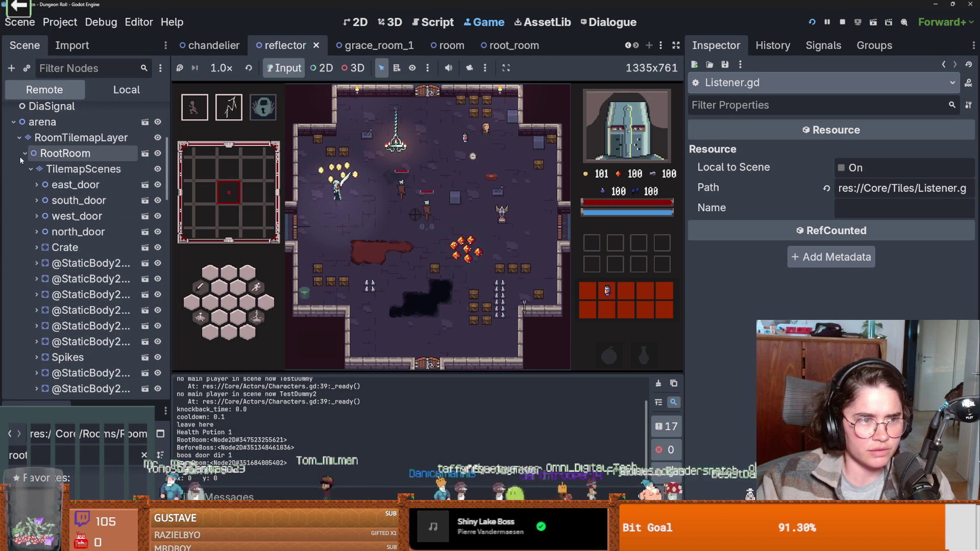
left_click(30, 169)
left_click(31, 263)
scroll(92, 322, "down", 5)
scroll(91, 322, "down", 5)
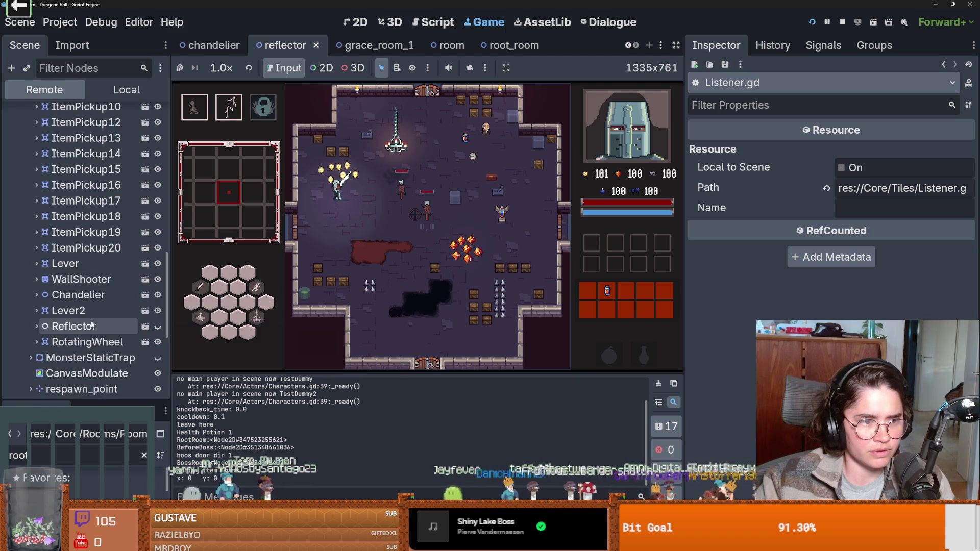
left_click(36, 326)
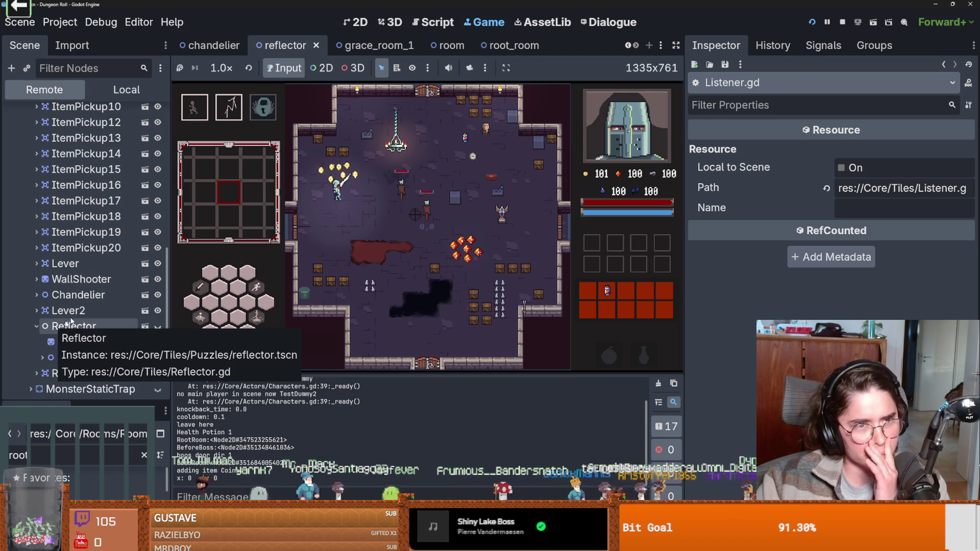
left_click(91, 84)
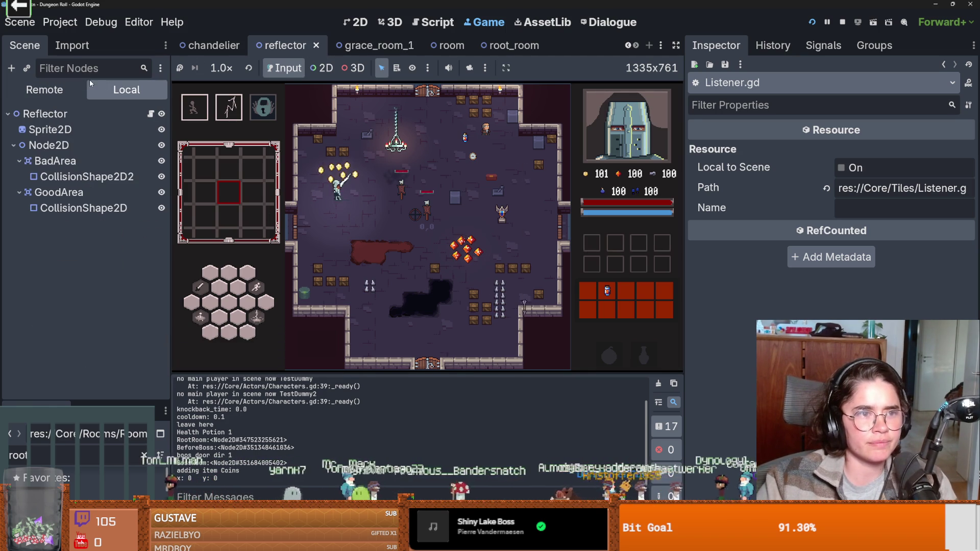
Step: Remove the blank line 3 from Listener.gd, save it, and check the Remote tree
left_click(150, 114)
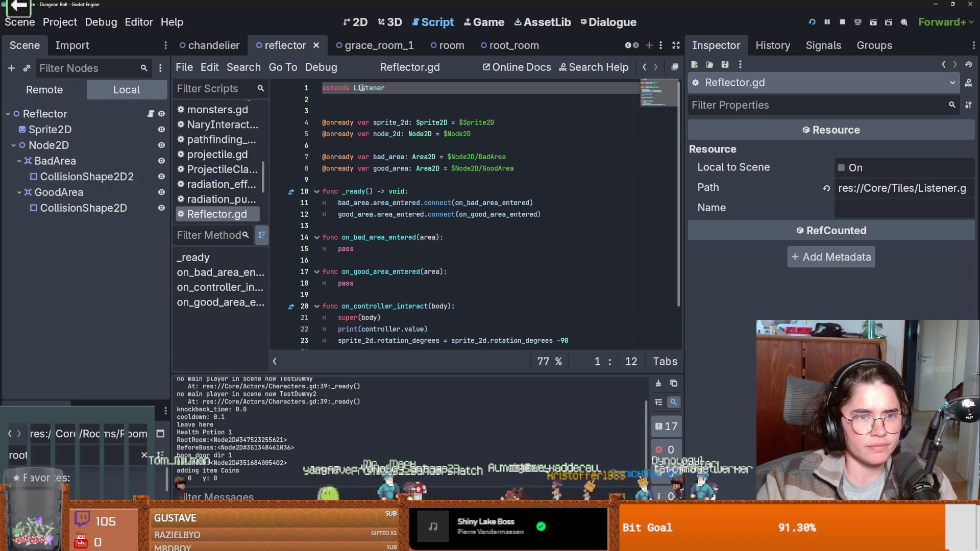
left_click(369, 90, "ctrl")
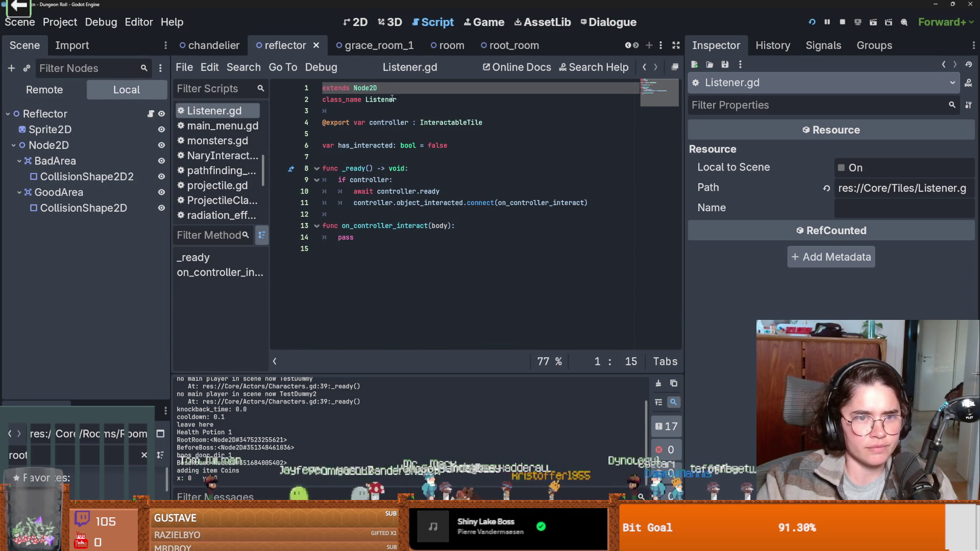
key("Down")
key("Down")
key("BackSpace")
key("ctrl+s")
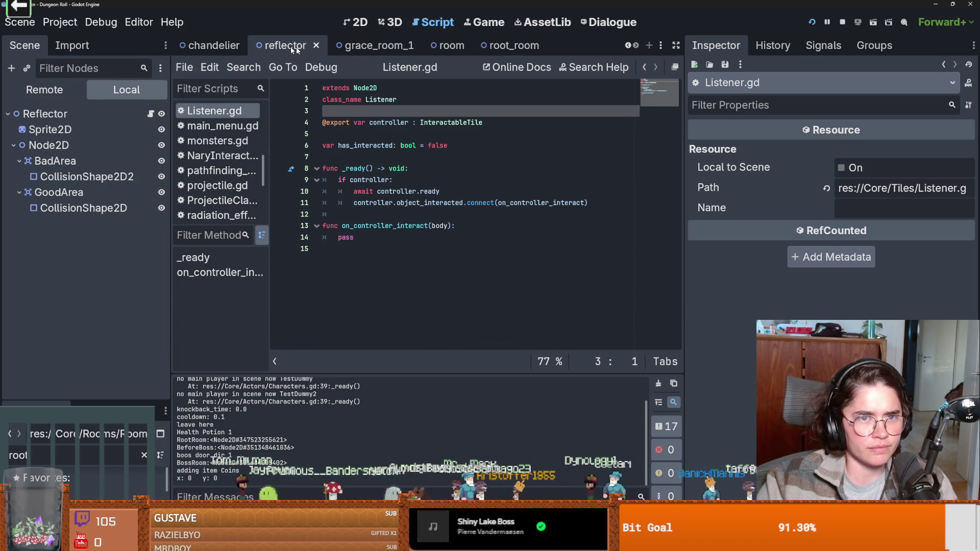
left_click(44, 90)
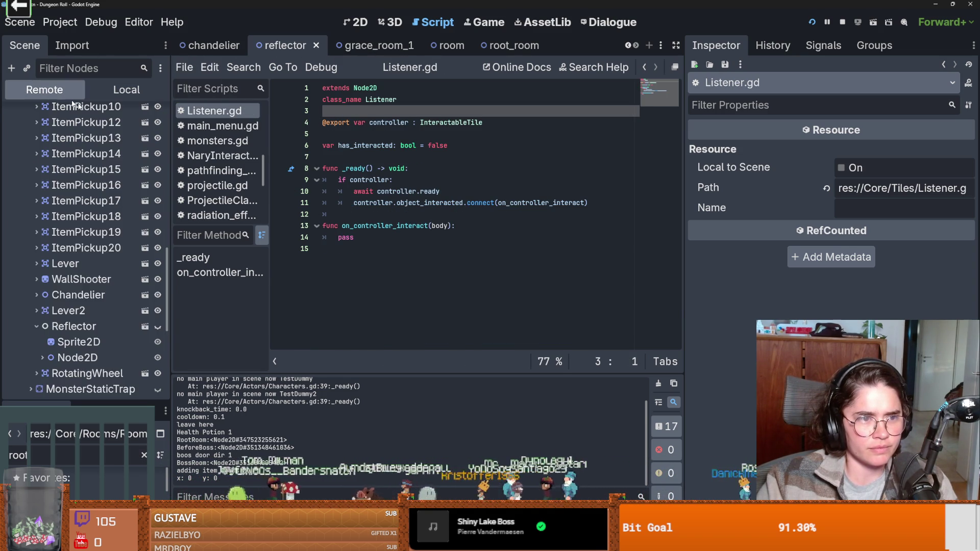
scroll(105, 293, "down", 2)
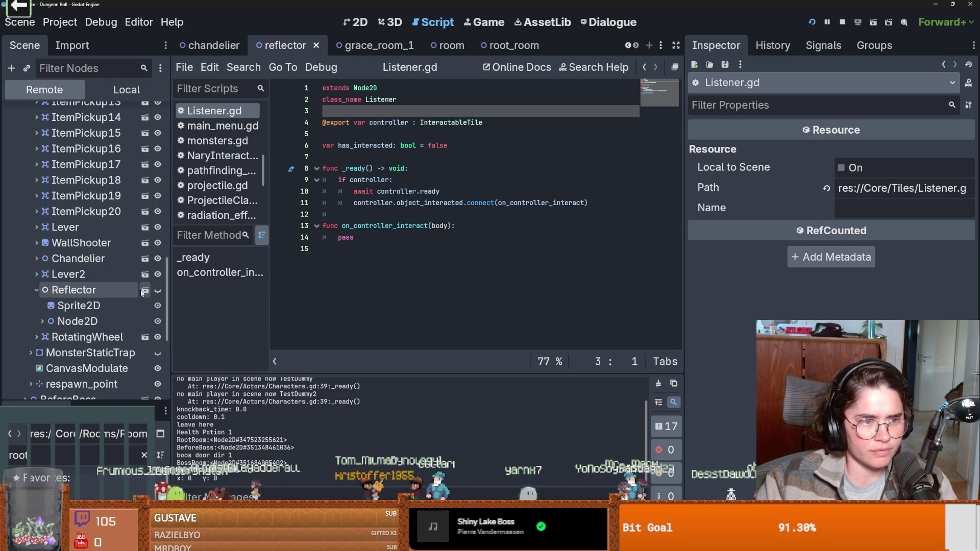
left_click(126, 90)
Step: Type 'class_name' on line 2 of Reflector.gd, below the extends line
left_click(150, 112)
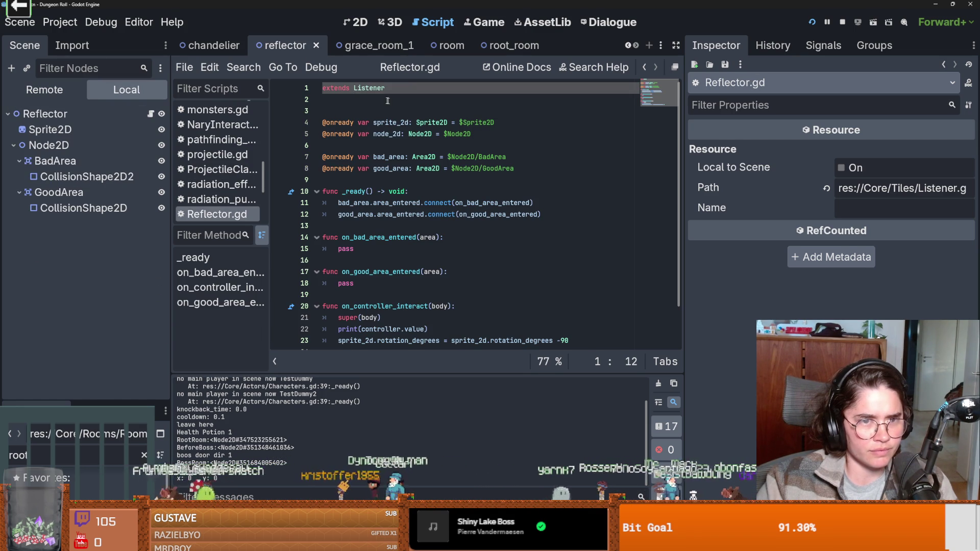
left_click(359, 106)
key("Up")
type("c")
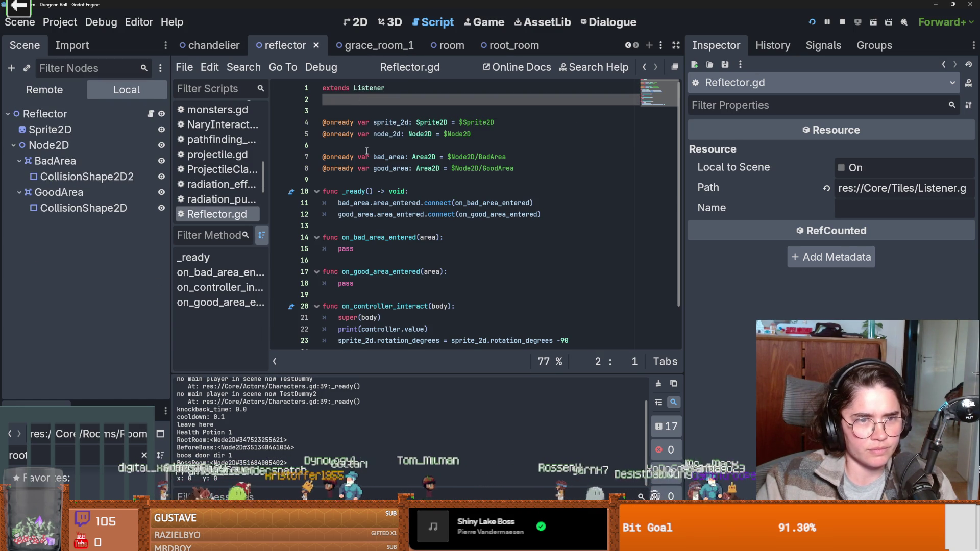
type("lass_name Reflector")
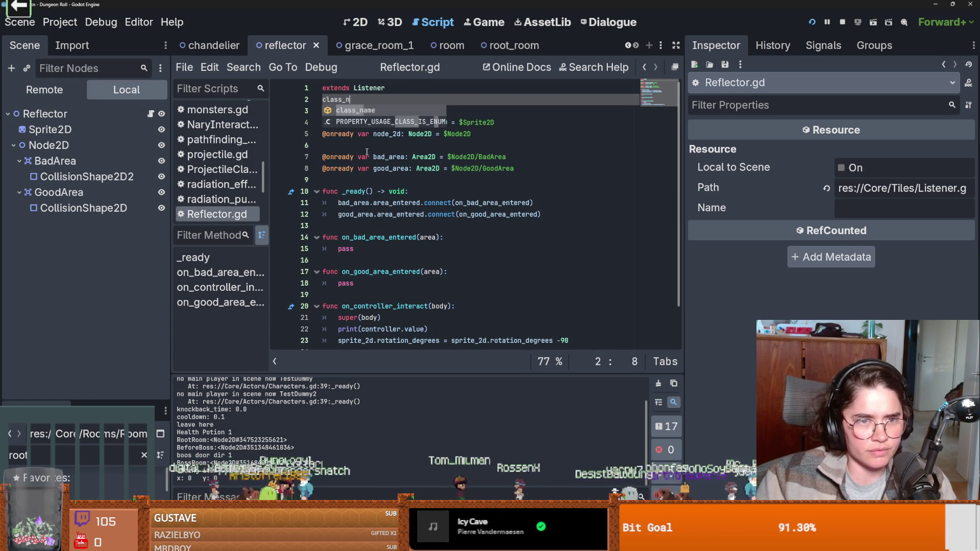
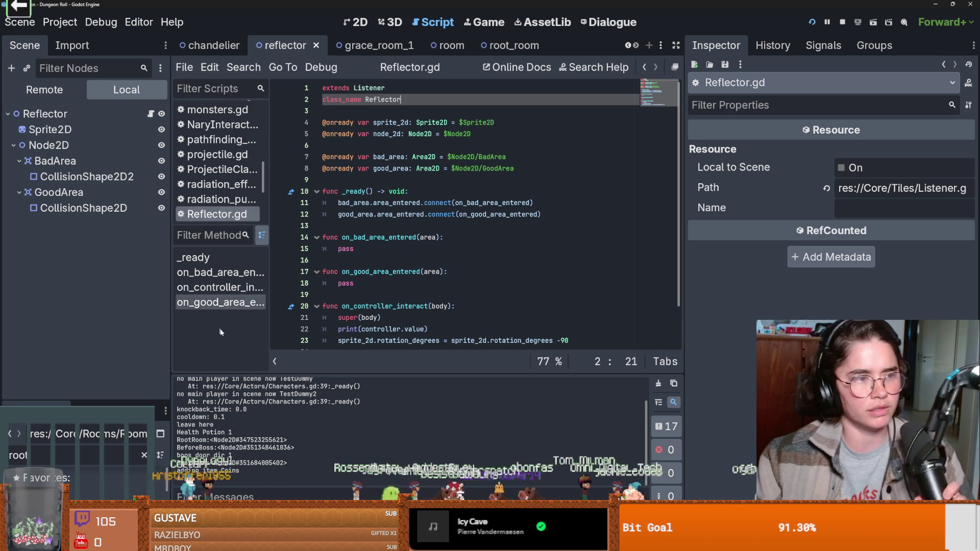
Step: Run the game as the Crusader and filter the live Remote node tree for 'refle'
key("F5")
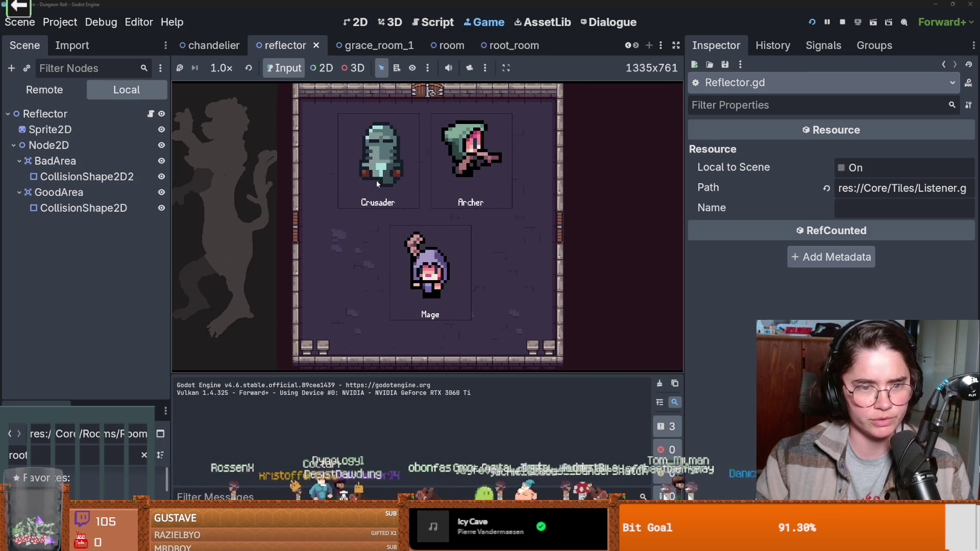
left_click(377, 182)
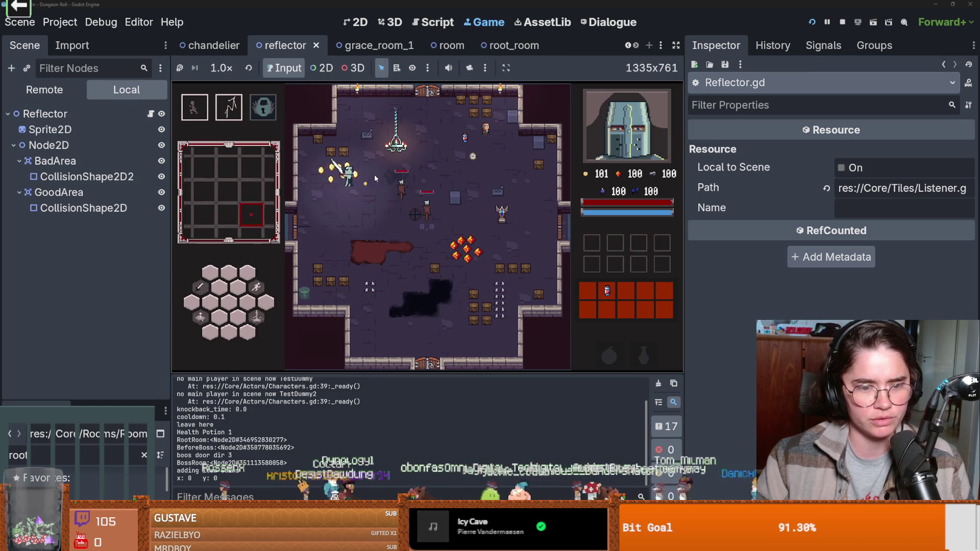
left_click(81, 87)
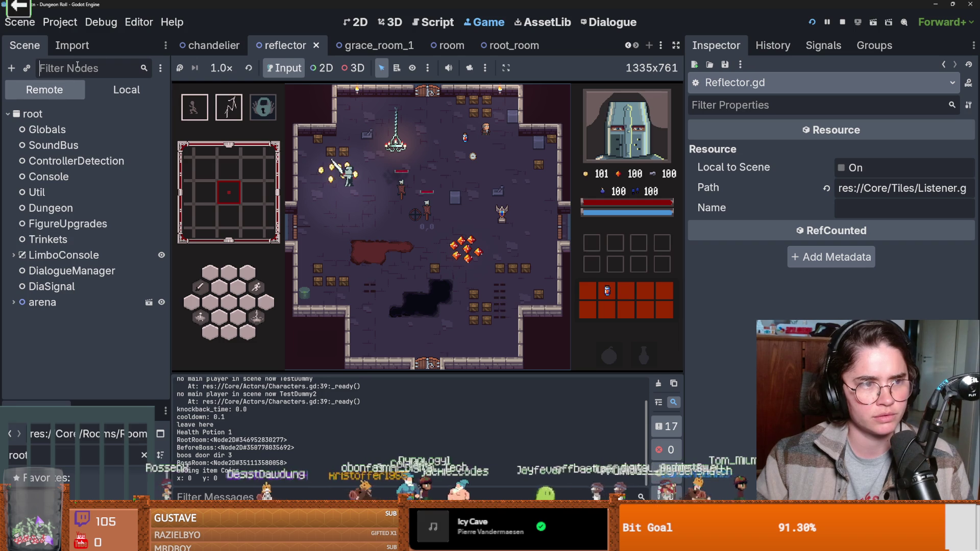
type("refle")
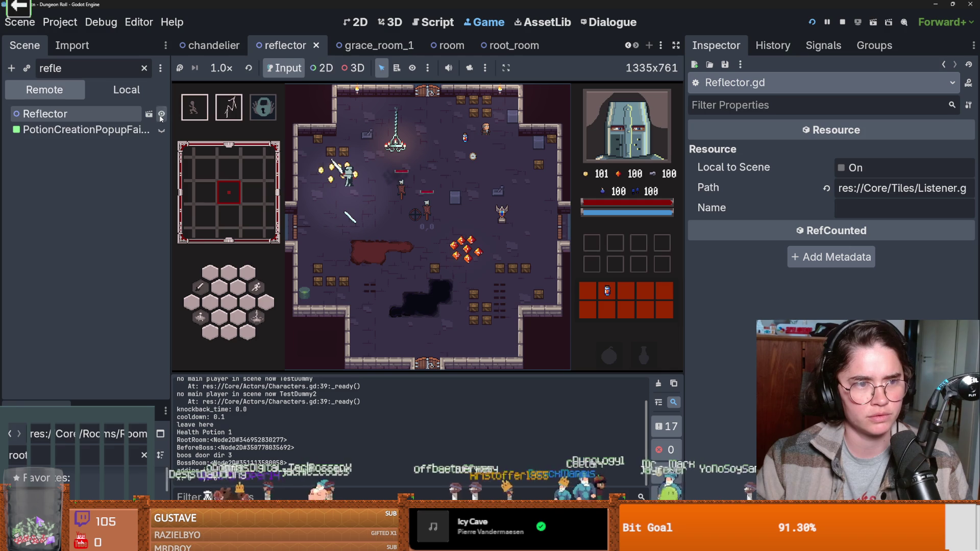
Step: Go back to Reflector.gd and look over its Reflector class name
left_click(148, 115)
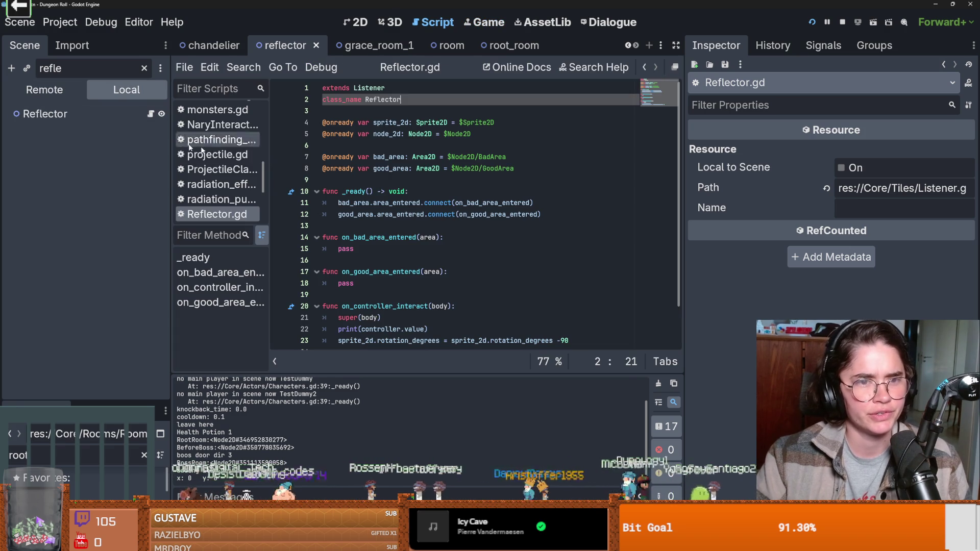
left_click(391, 109)
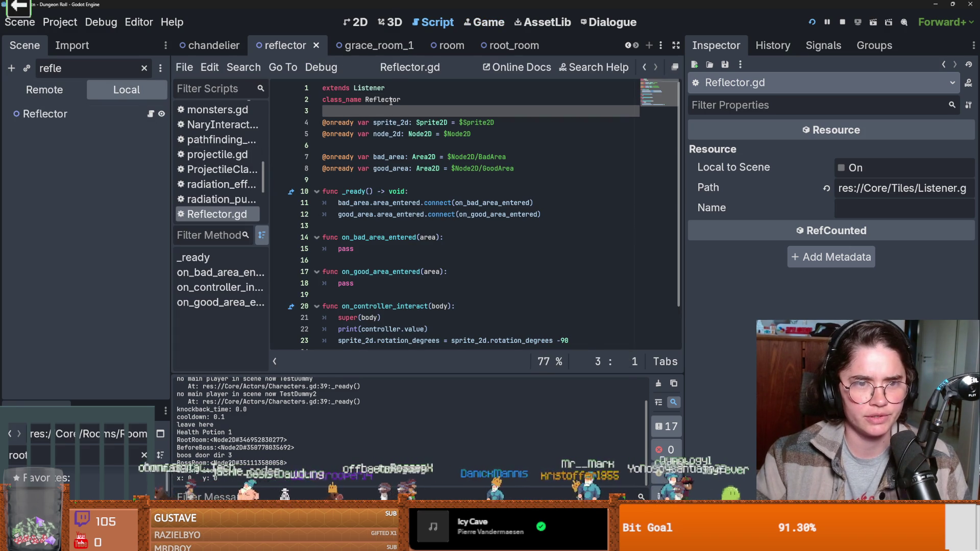
double_click(391, 101)
scroll(431, 224, "down", 2)
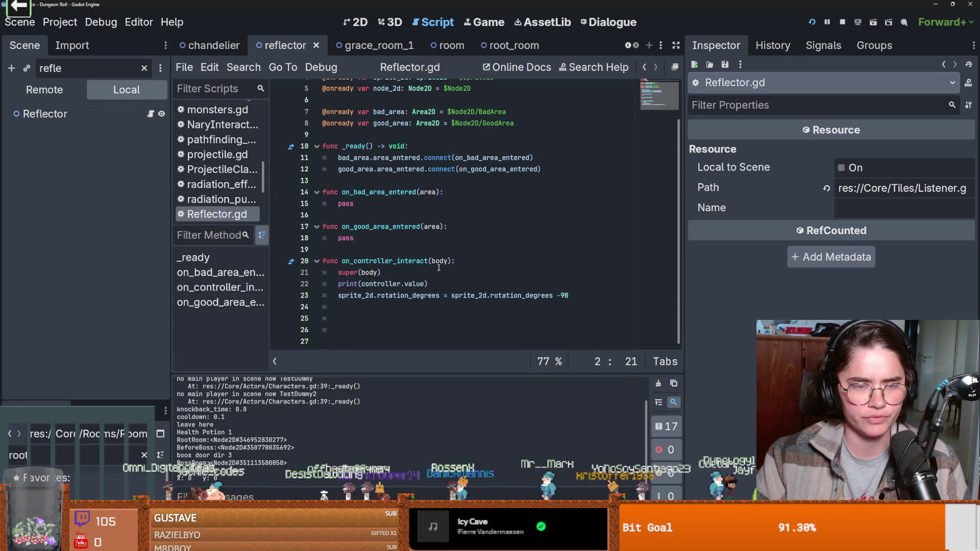
scroll(439, 268, "up", 2)
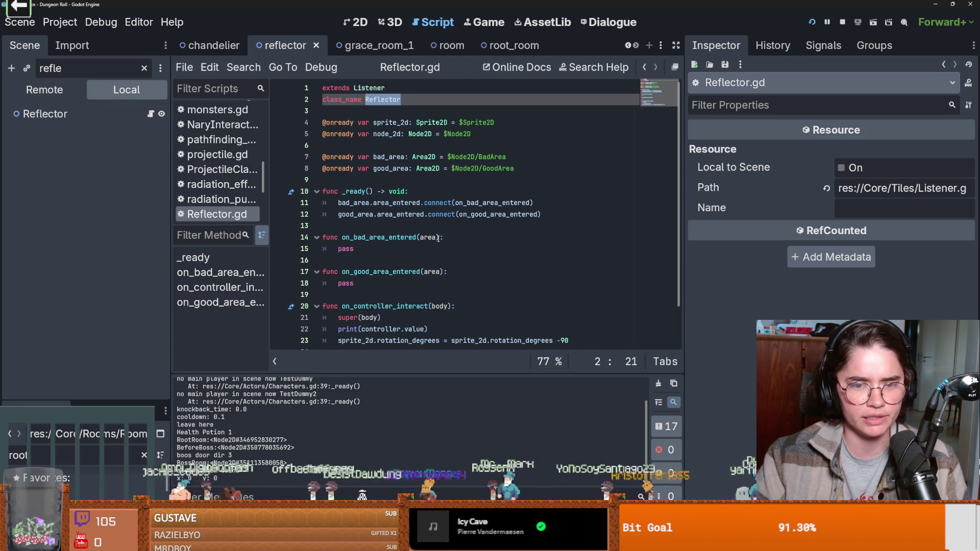
Step: Check the parent Listener script's object_interacted signal, then return to Reflector.gd
left_click(368, 87, "ctrl")
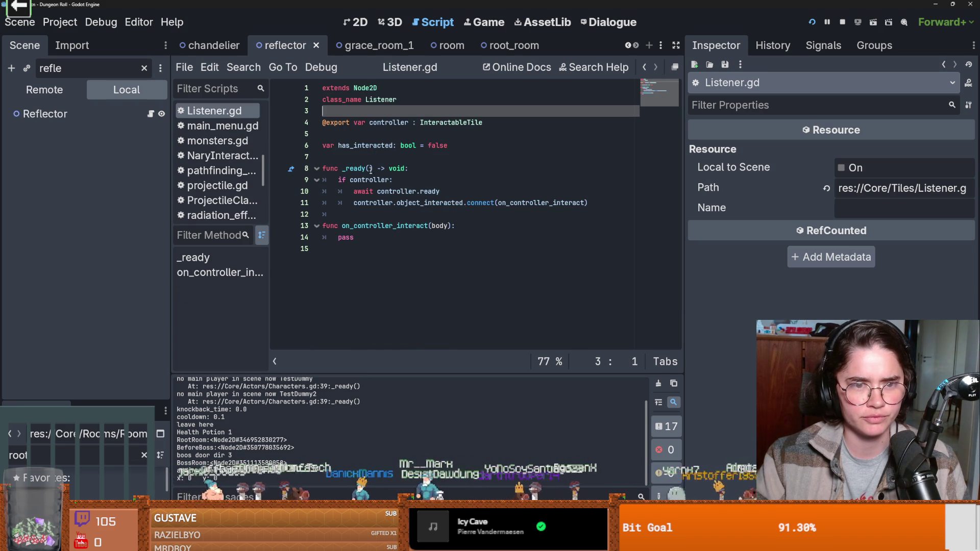
left_click(389, 202)
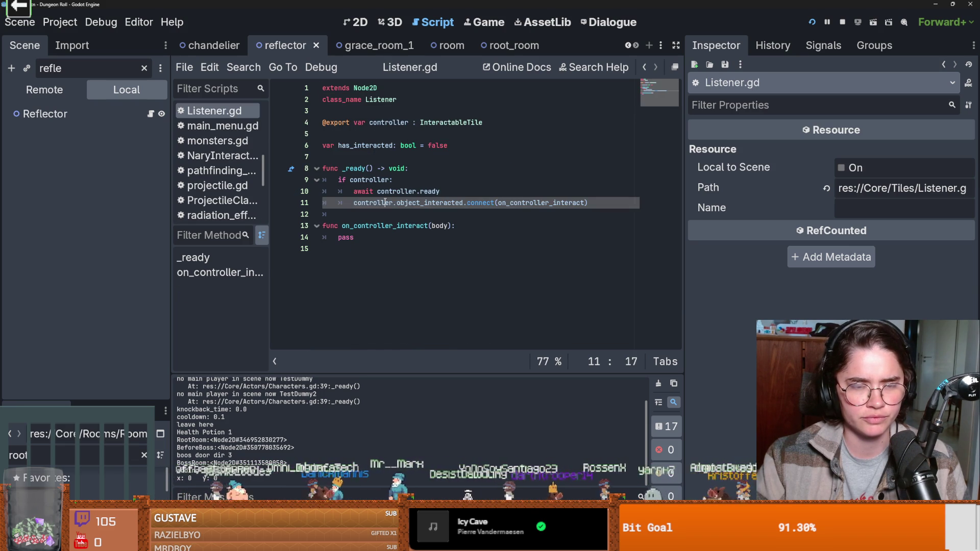
double_click(429, 204)
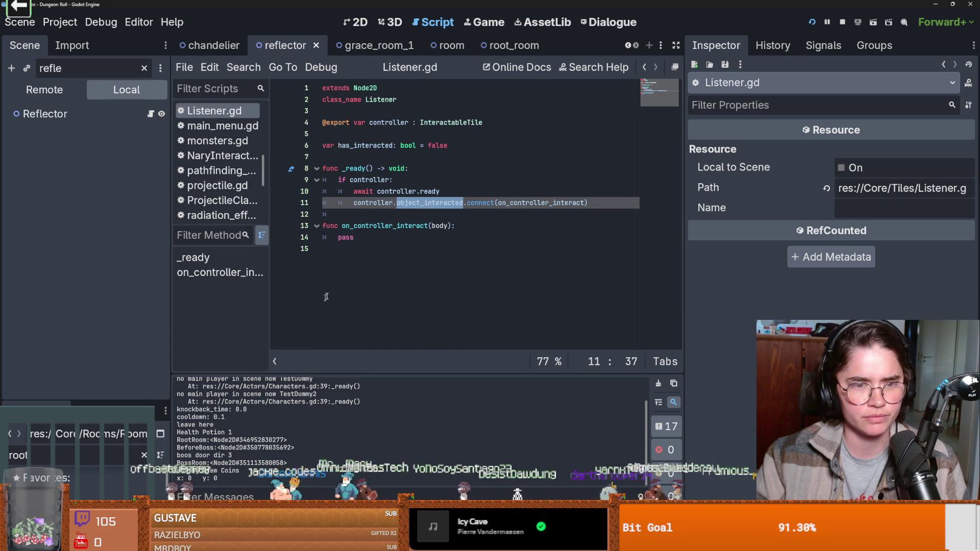
left_click(150, 113)
scroll(348, 261, "down", 2)
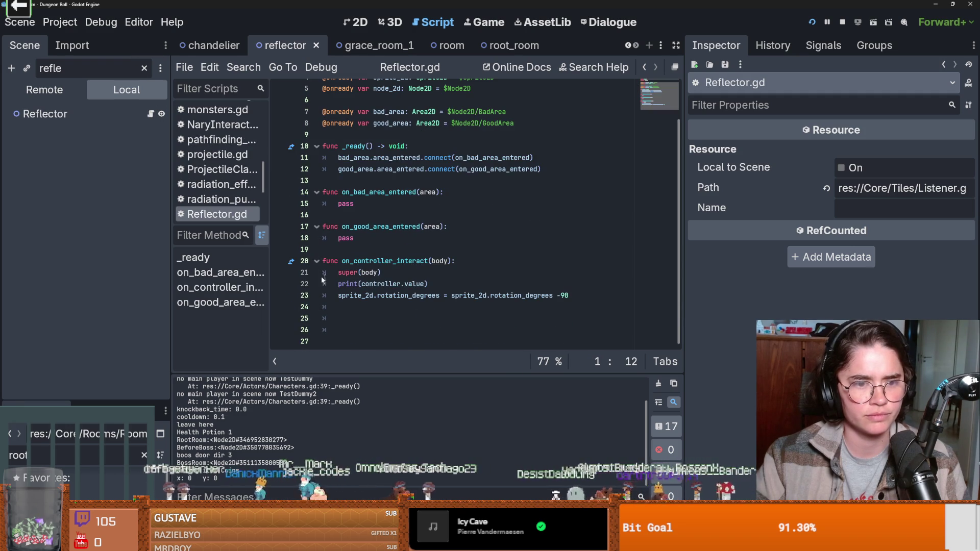
Step: Rerun the game as the Crusader, open the Reflector node's script and clear the node filter
left_click(812, 22)
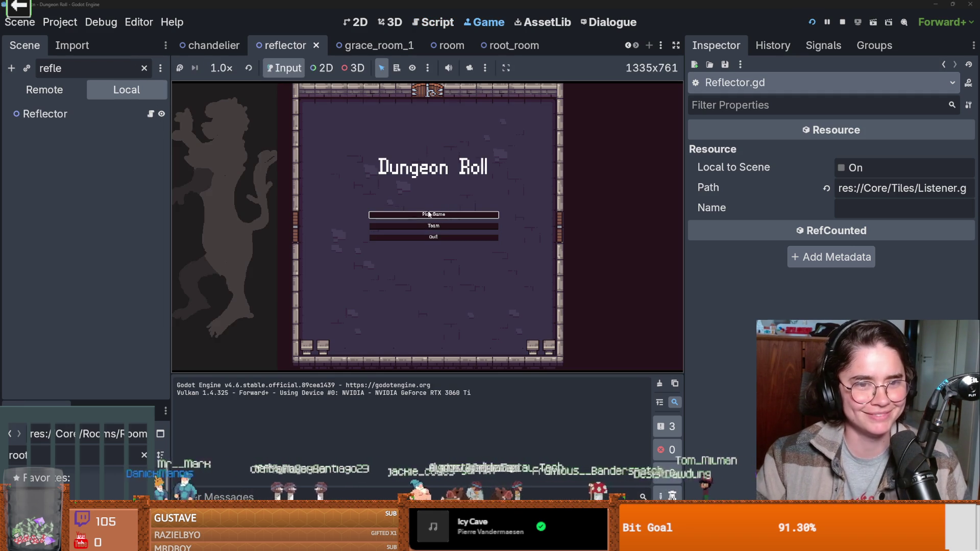
left_click(428, 215)
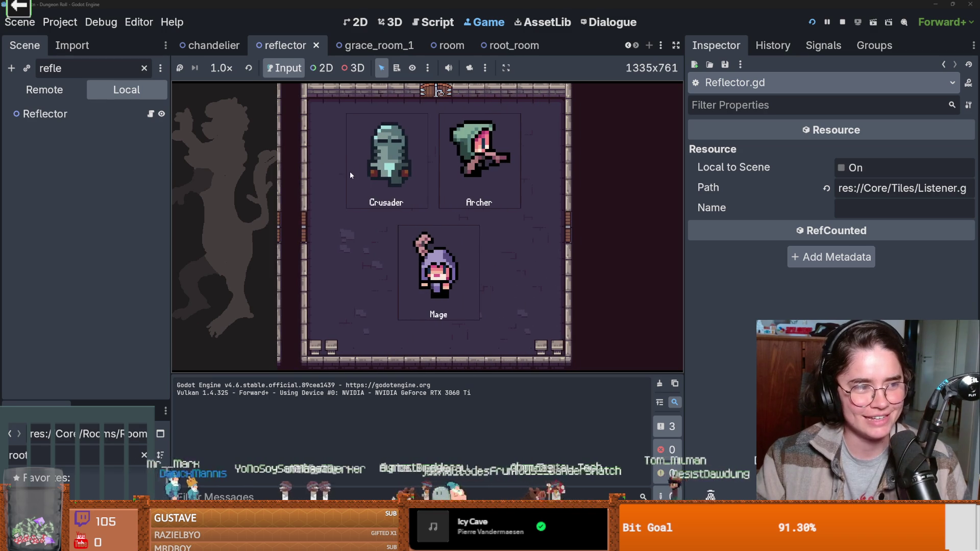
left_click(351, 175)
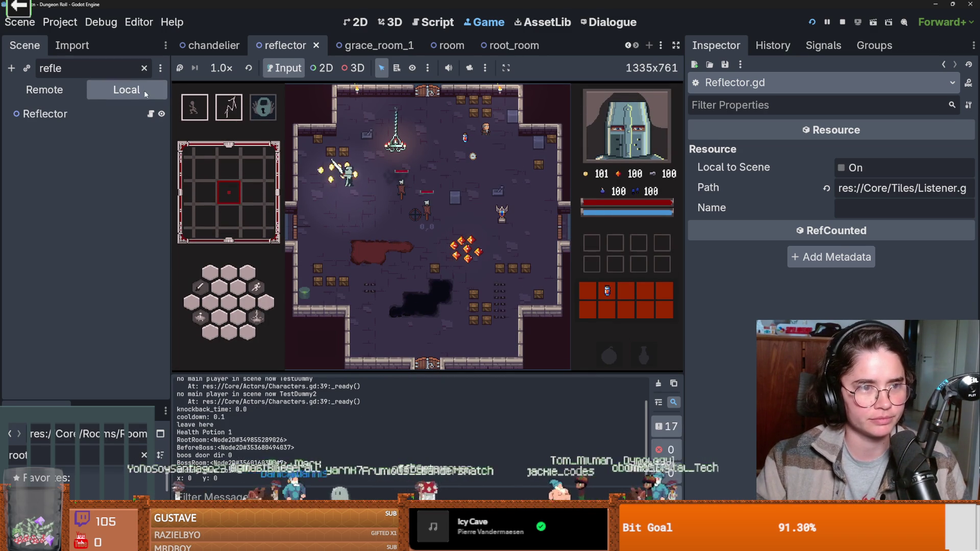
left_click(47, 115)
left_click(151, 114)
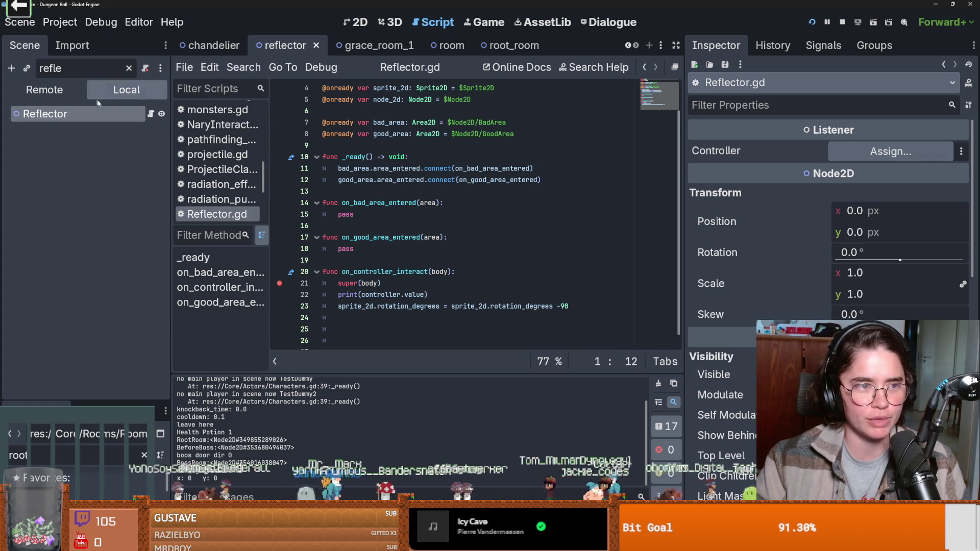
left_click(130, 68)
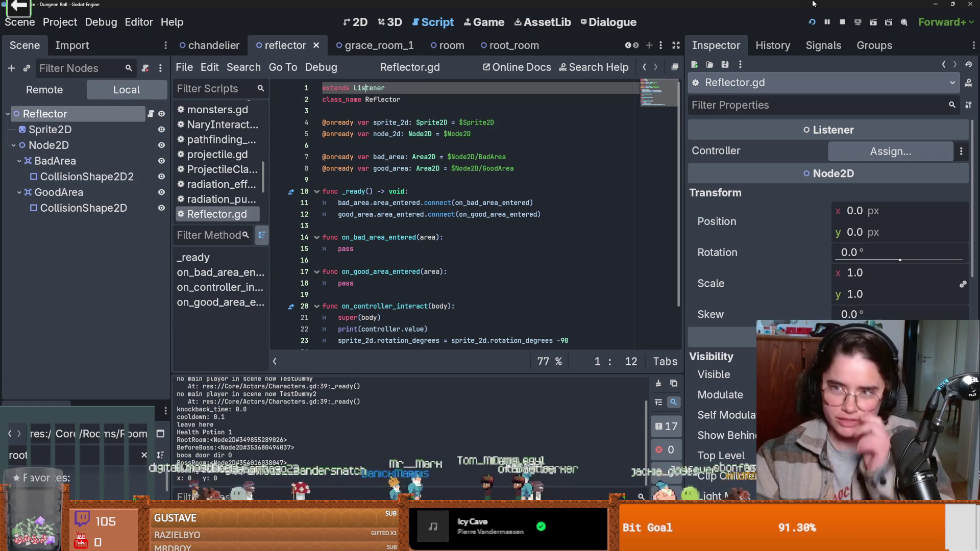
Step: Stop the running game and quit the Godot editor
key("super+Down")
left_click(765, 162)
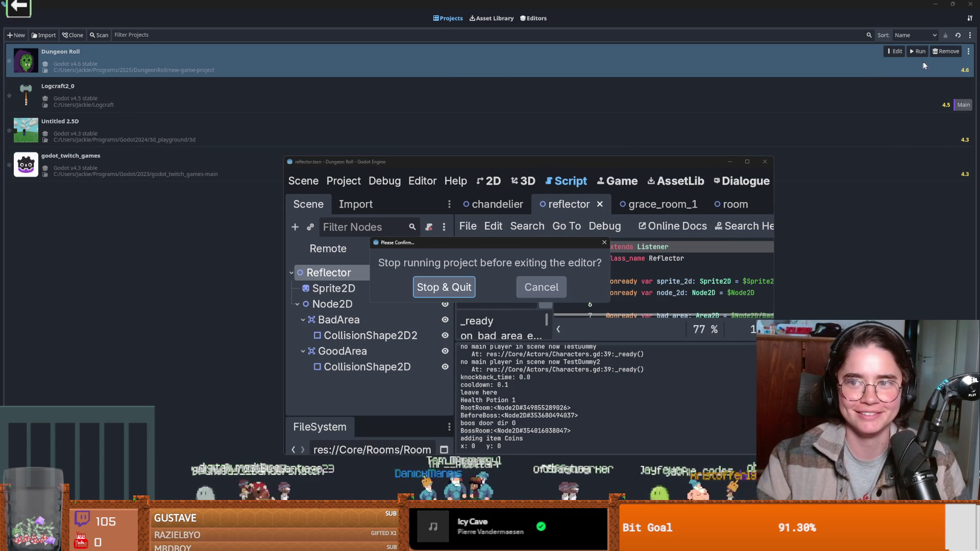
left_click(473, 290)
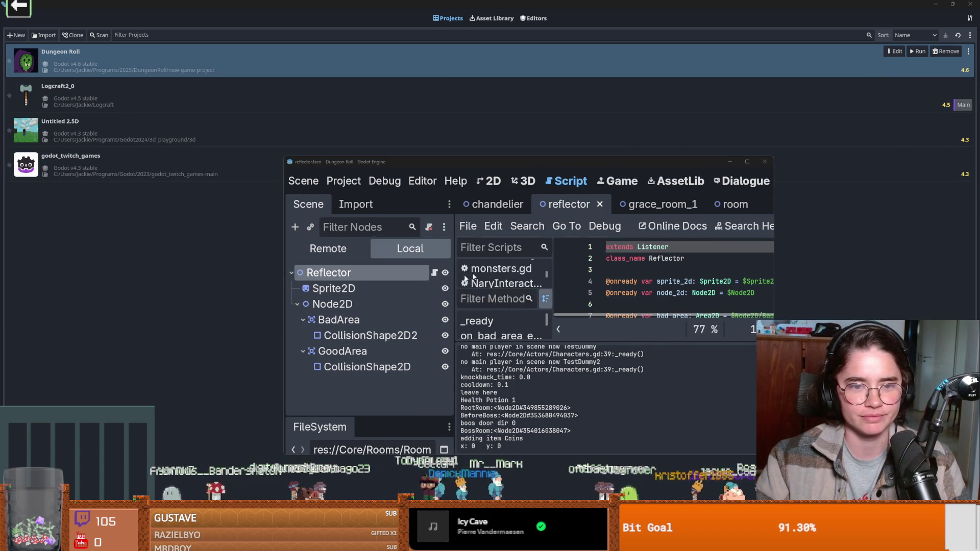
Step: Reopen Dungeon Roll from the Project Manager, then save and run it with F5
left_click(889, 52)
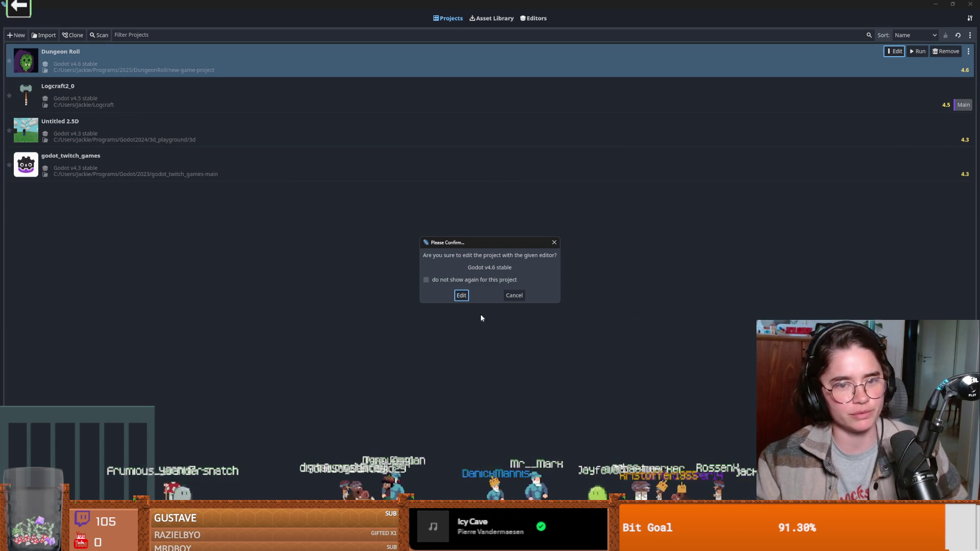
left_click(461, 295)
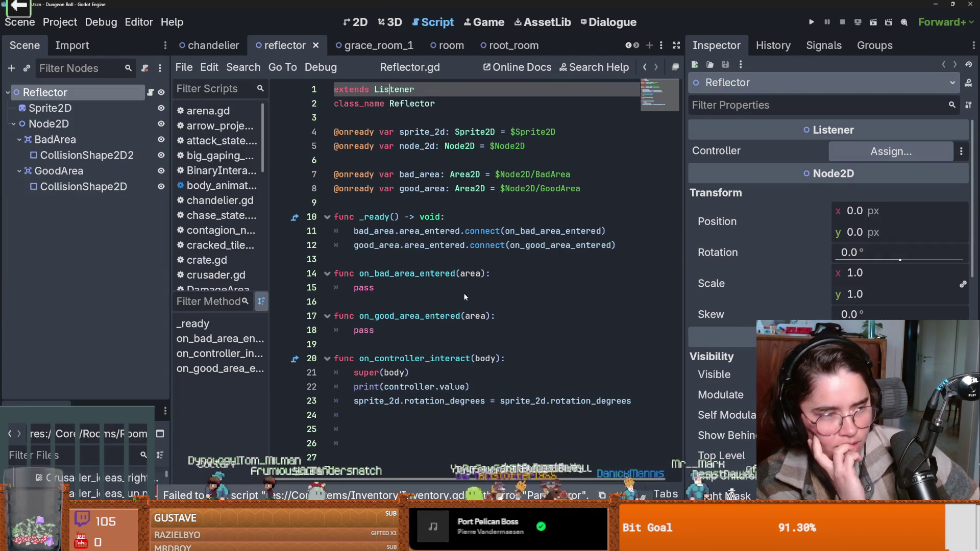
key("F5")
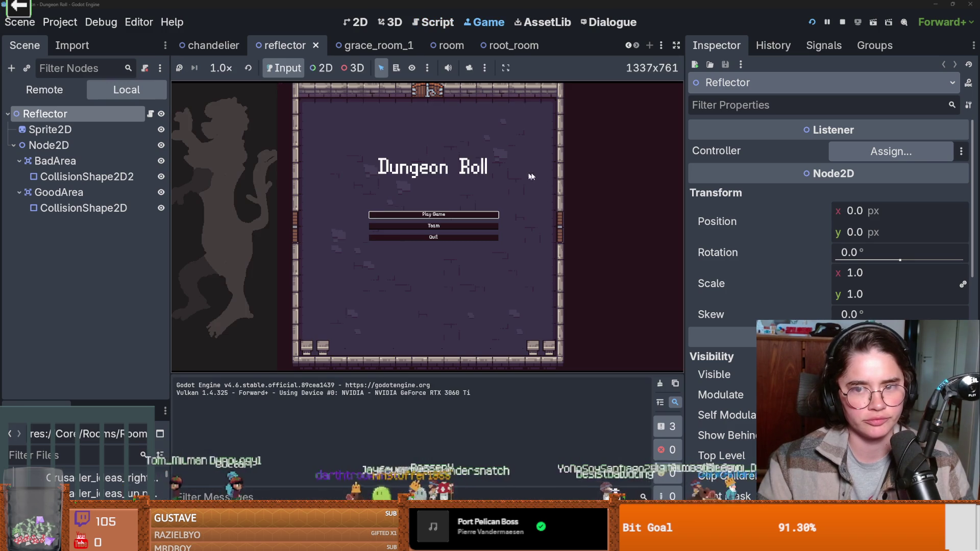
Step: Play as the Crusader, walking with WASD and swinging the sword, then switch to the rotating_wheel scene
left_click(442, 214)
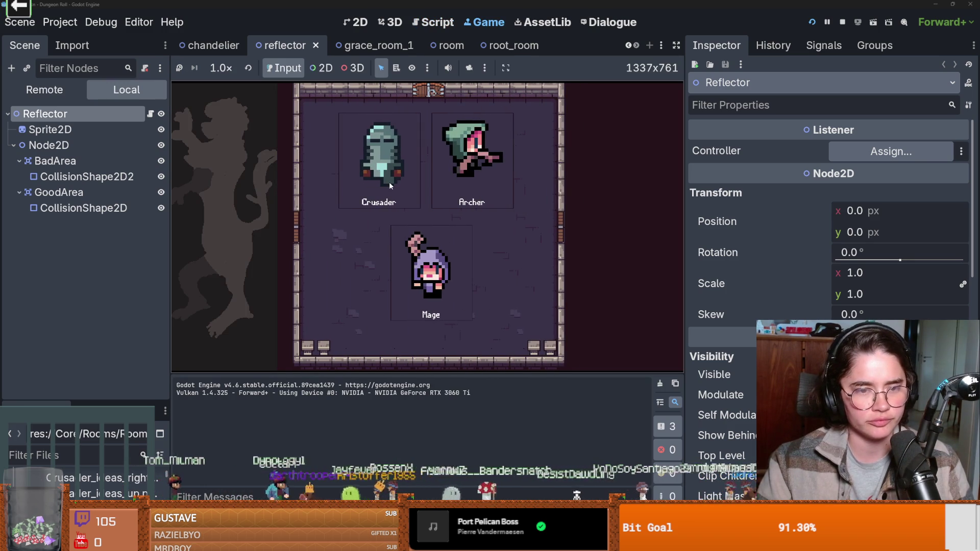
left_click(389, 182)
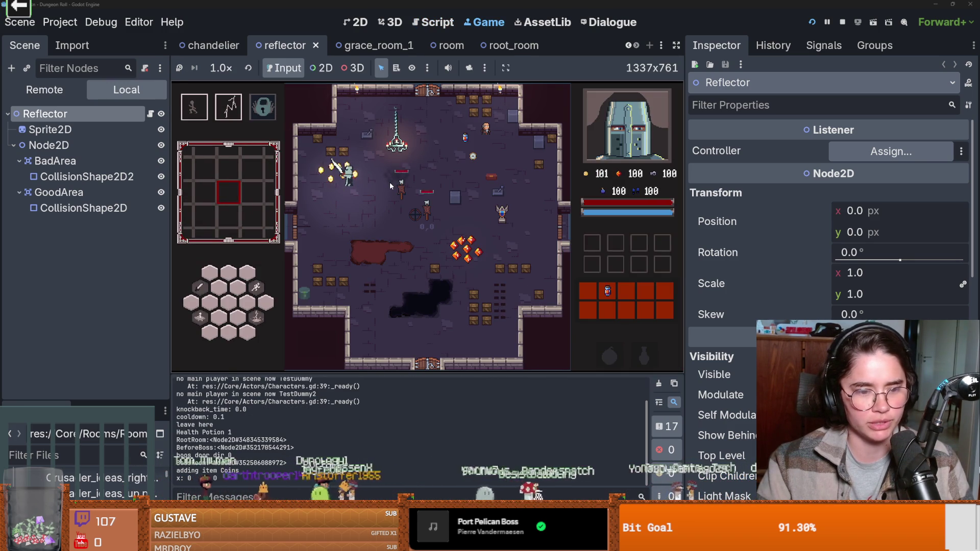
key("d")
key("s")
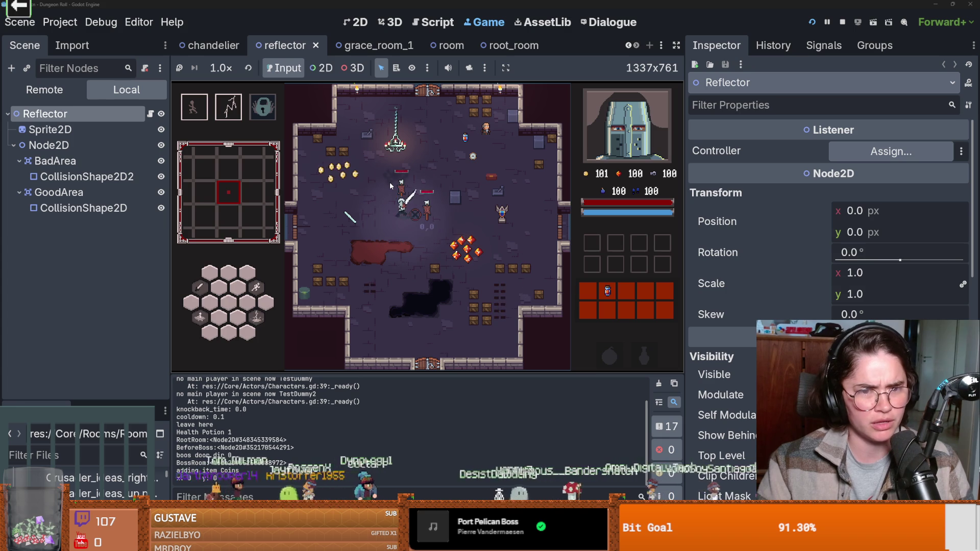
key("d")
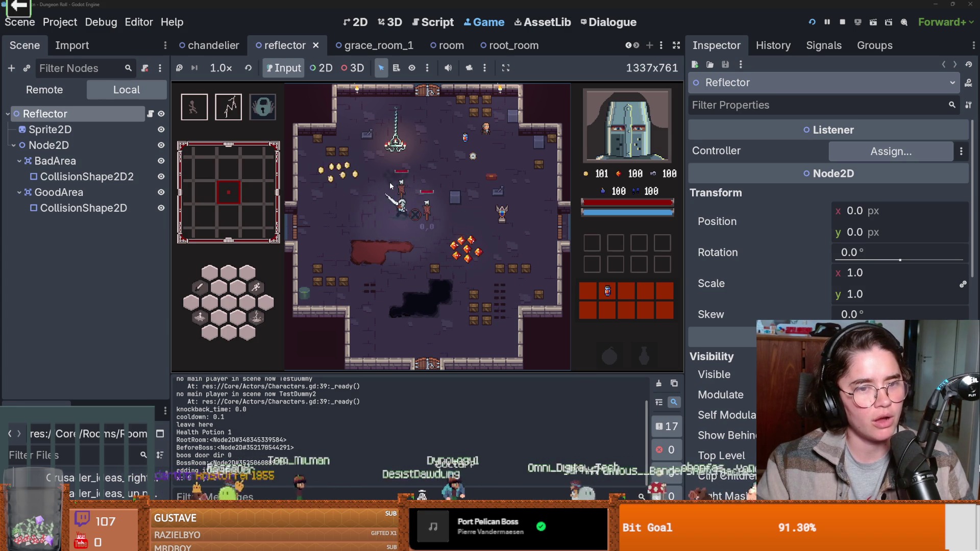
key("a")
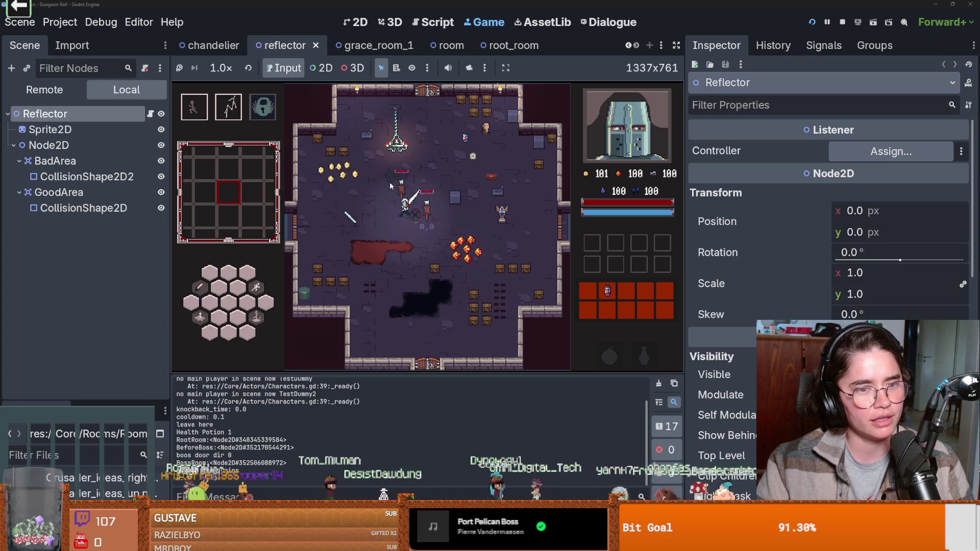
key("d")
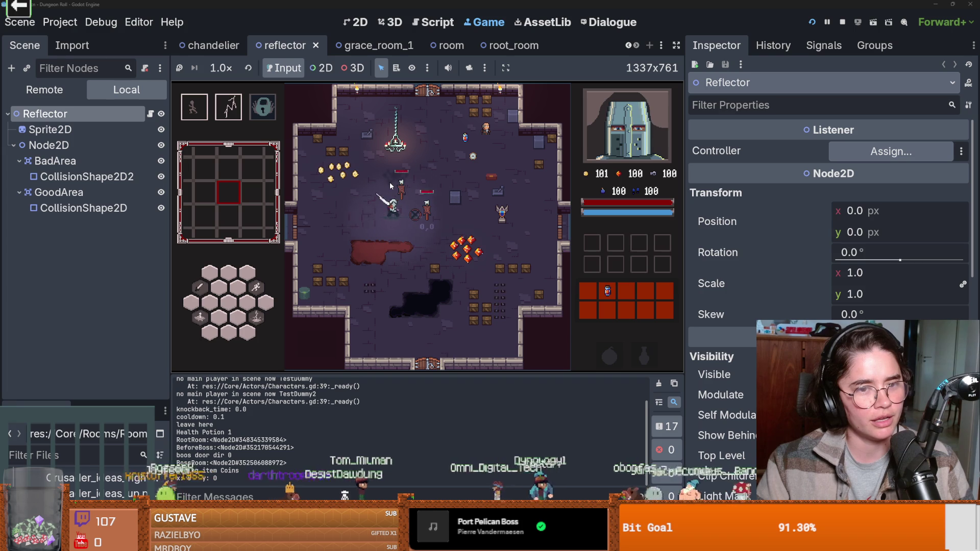
key("a")
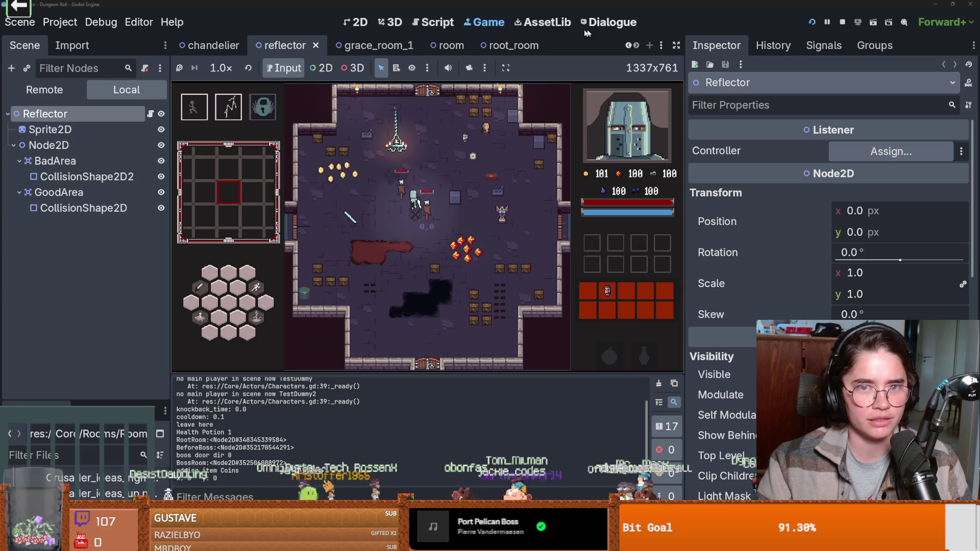
scroll(358, 45, "up", 3)
left_click(358, 45)
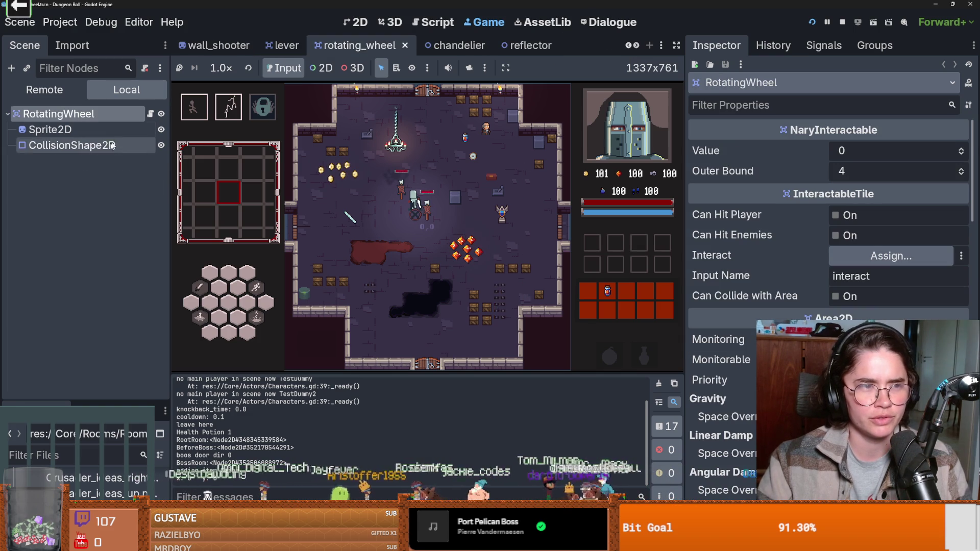
Step: Follow the wheel's script to InteractableTile.gd and highlight every use of interact in on_body_entered
left_click(150, 113)
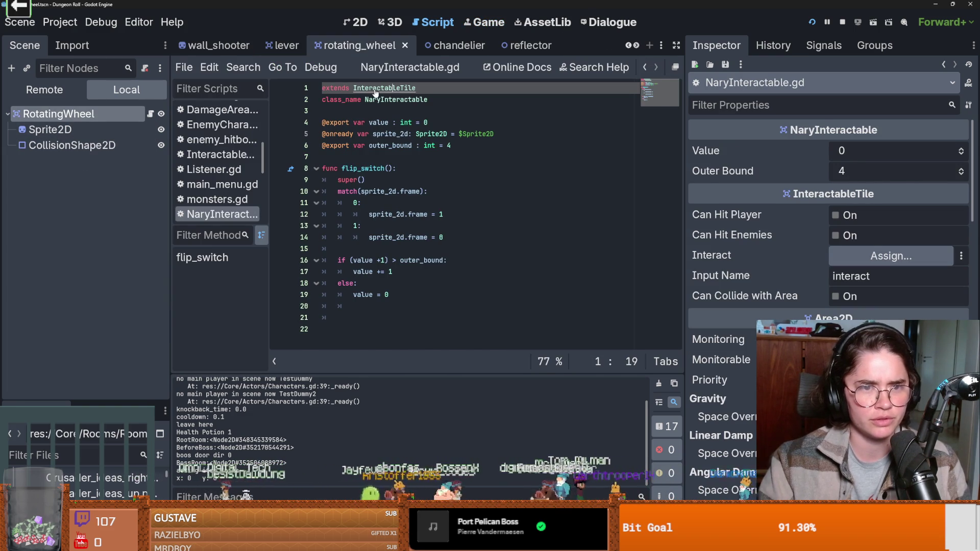
left_click(375, 92, "ctrl")
scroll(394, 191, "down", 10)
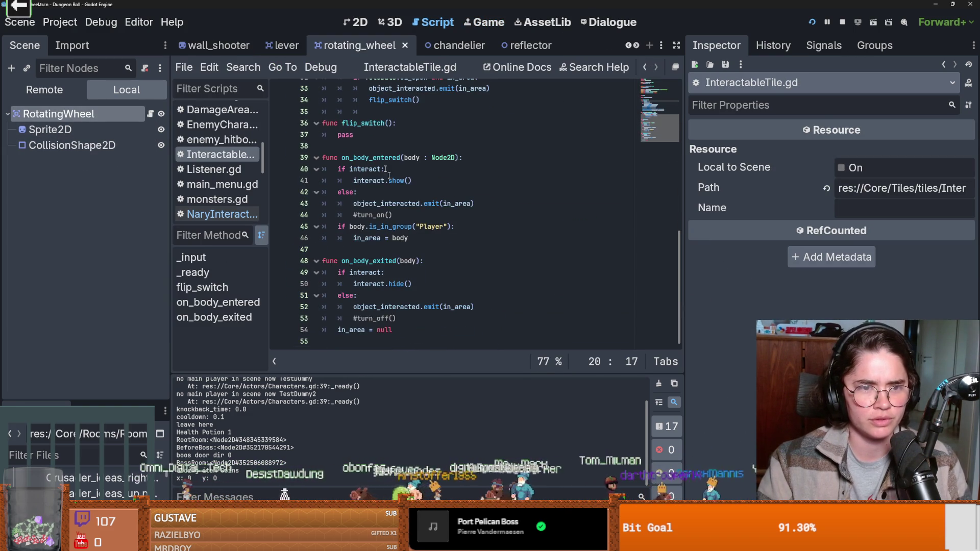
left_click(366, 157)
double_click(365, 180)
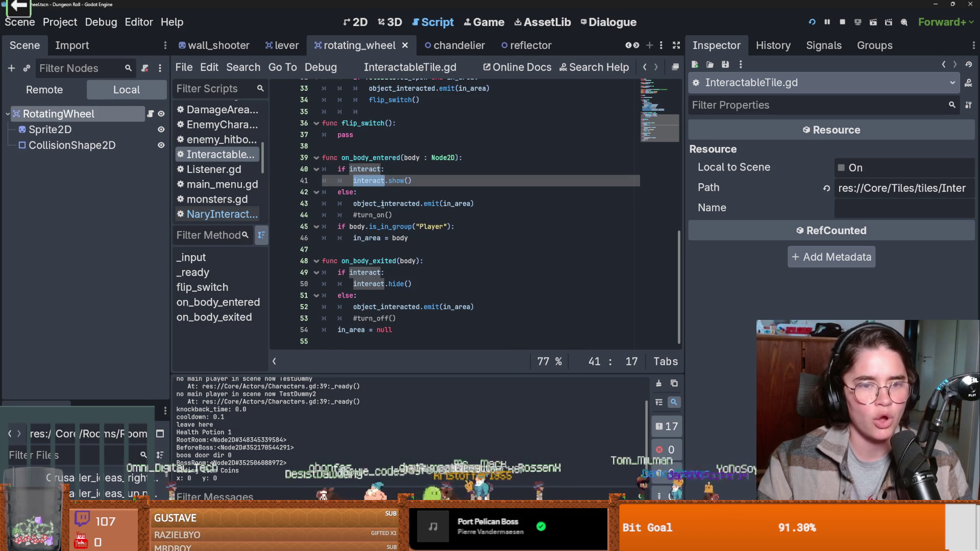
scroll(383, 205, "up", 2)
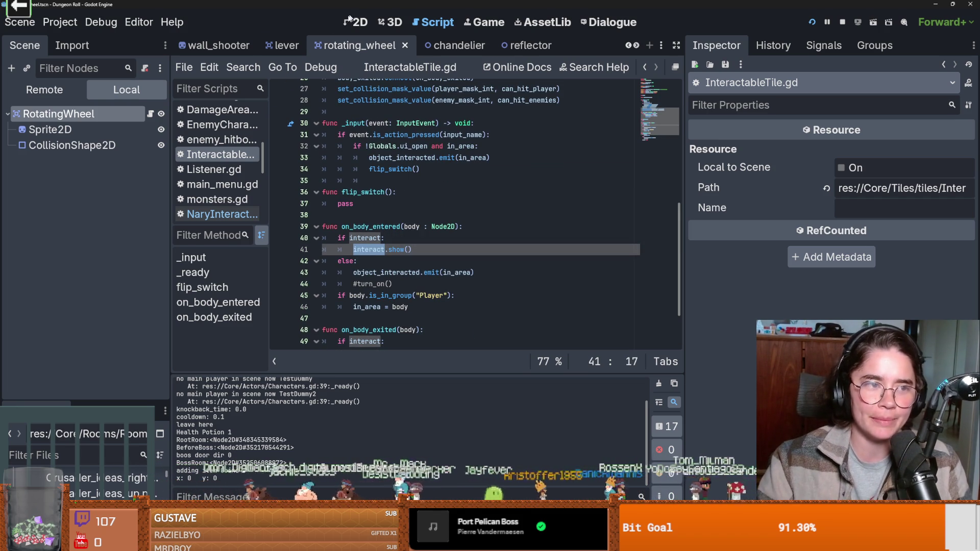
Step: Scroll the scene tabs and switch to the root_room scene
left_click(637, 45)
left_click(636, 46)
left_click(637, 46)
left_click(497, 45)
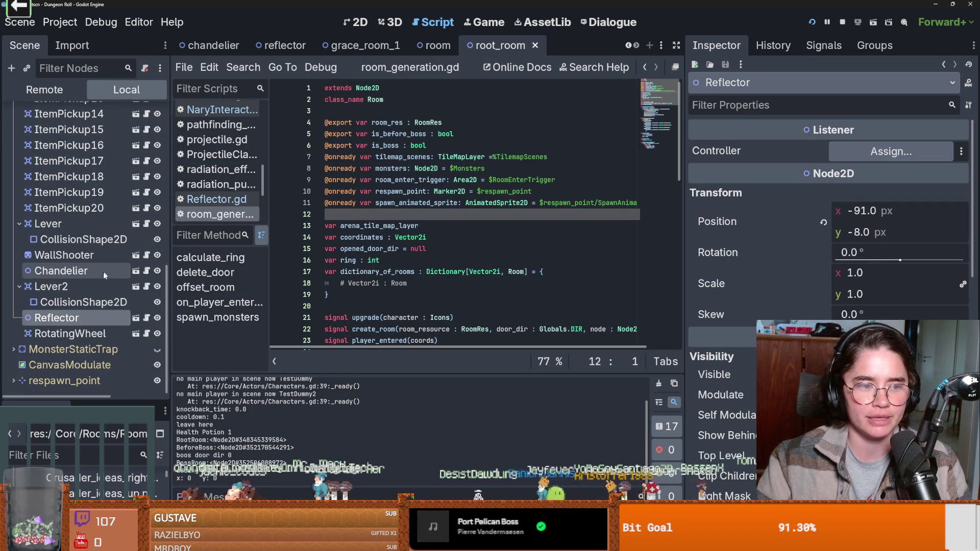
Step: Clear RotatingWheel's Interact reference to Reflector in the Inspector
double_click(76, 334)
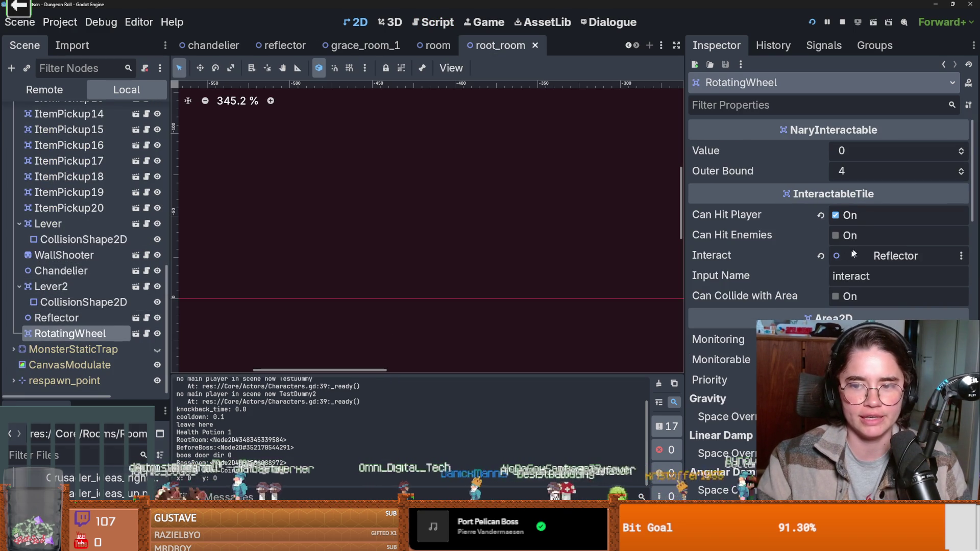
left_click(821, 256)
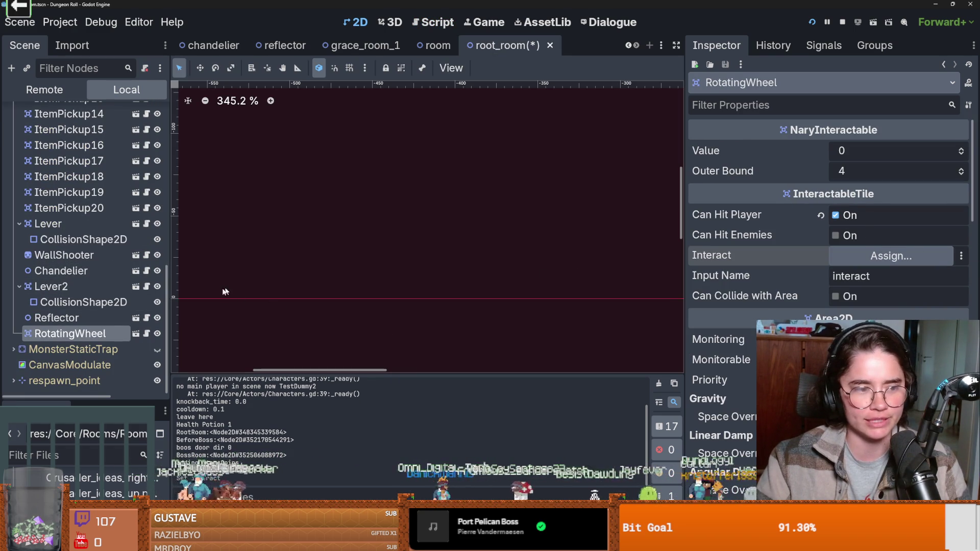
right_click(81, 337)
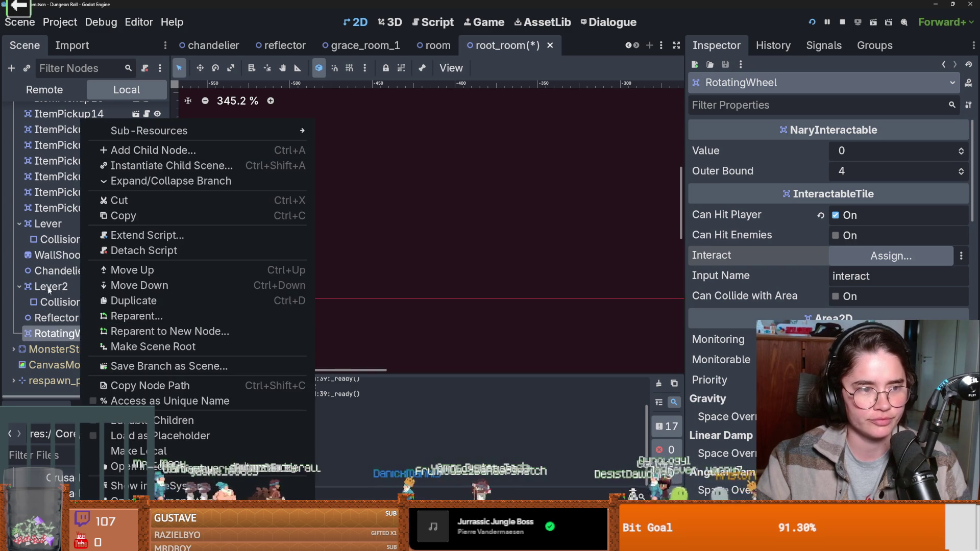
left_click(60, 334)
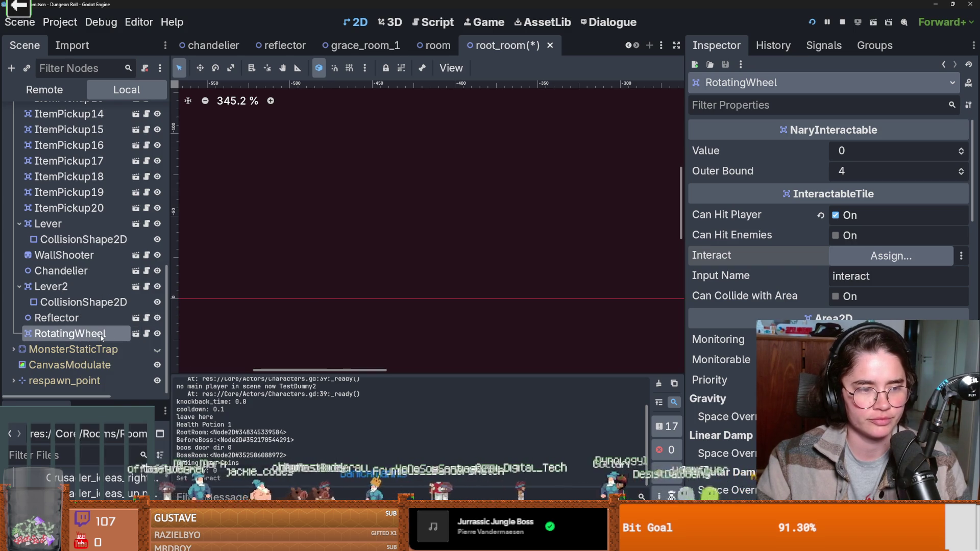
Step: Instance the interact scene under RotatingWheel, undo it, and open the rotating_wheel scene
right_click(102, 337)
left_click(26, 68)
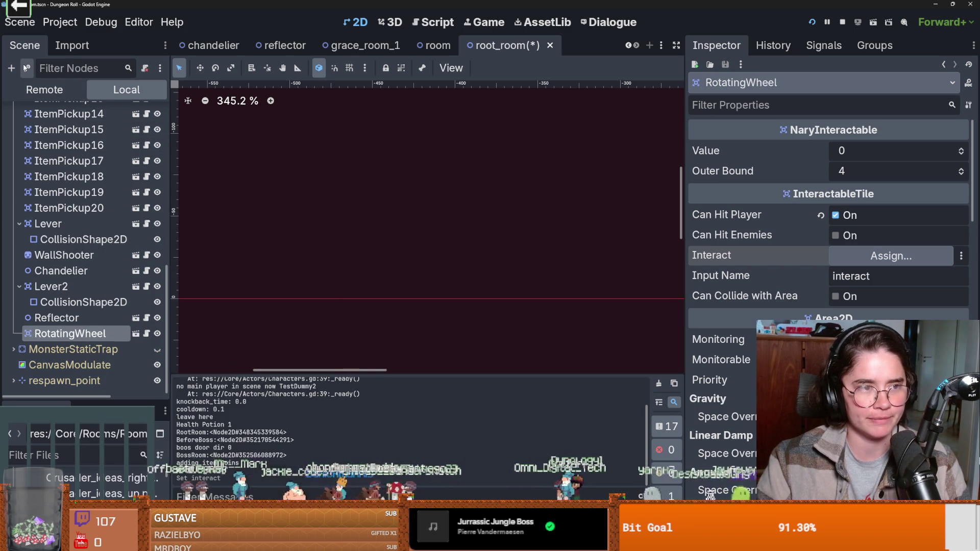
left_click(25, 68)
type("interact")
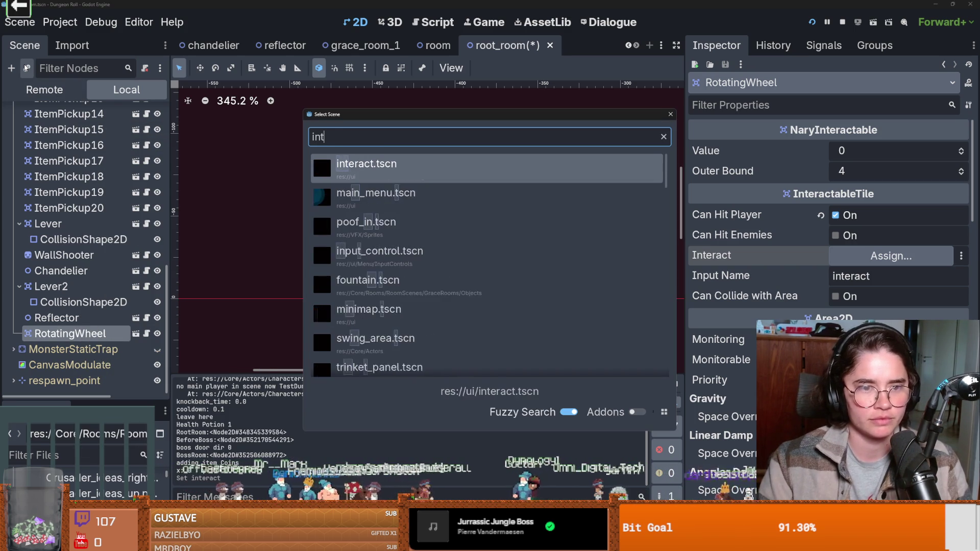
key("Return")
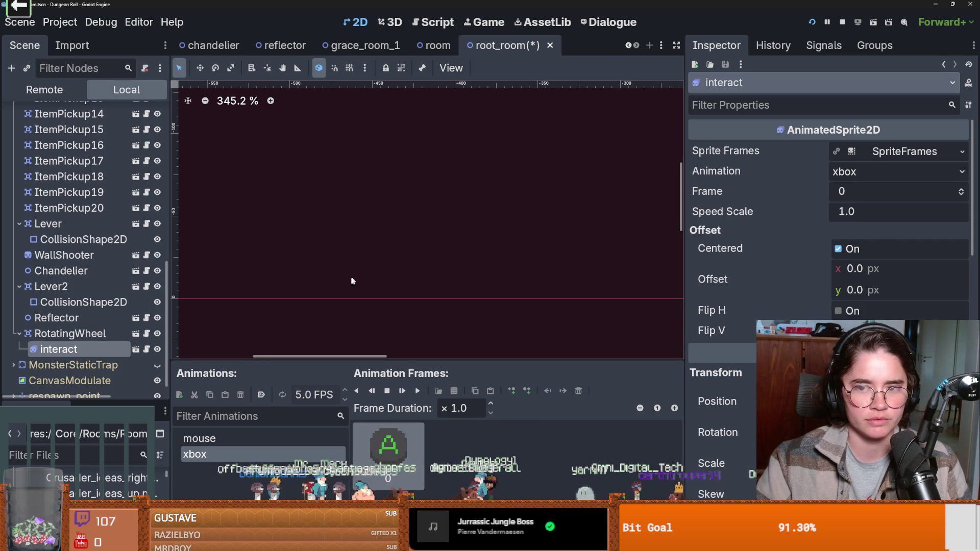
key("ctrl+z")
left_click(136, 333)
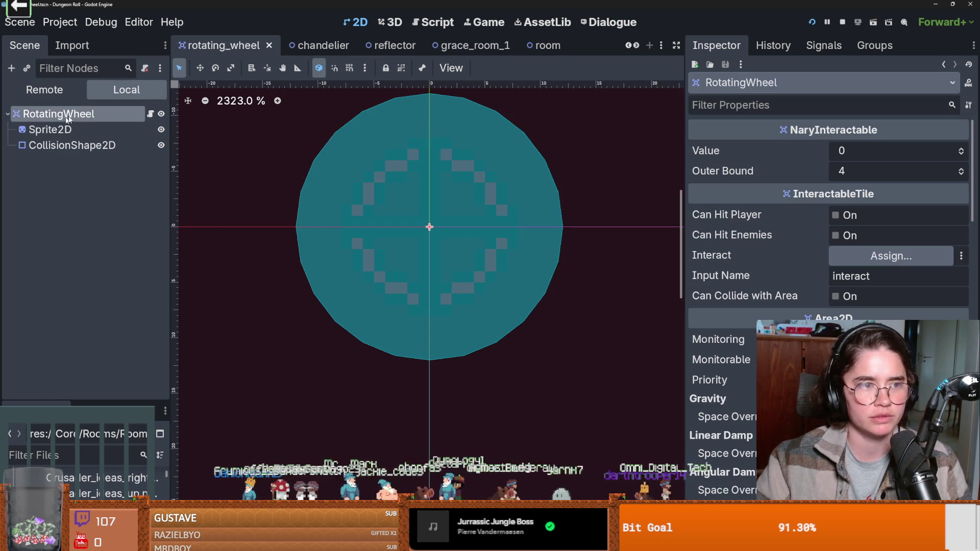
Step: Instance interact.tscn under the RotatingWheel root, move it above the wheel, and save
right_click(112, 116)
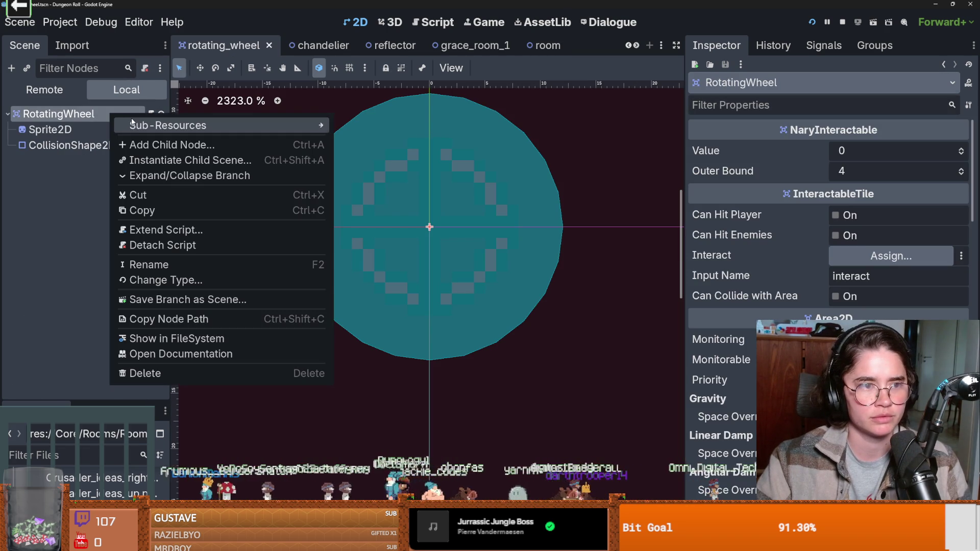
left_click(28, 72)
left_click(27, 72)
type("int")
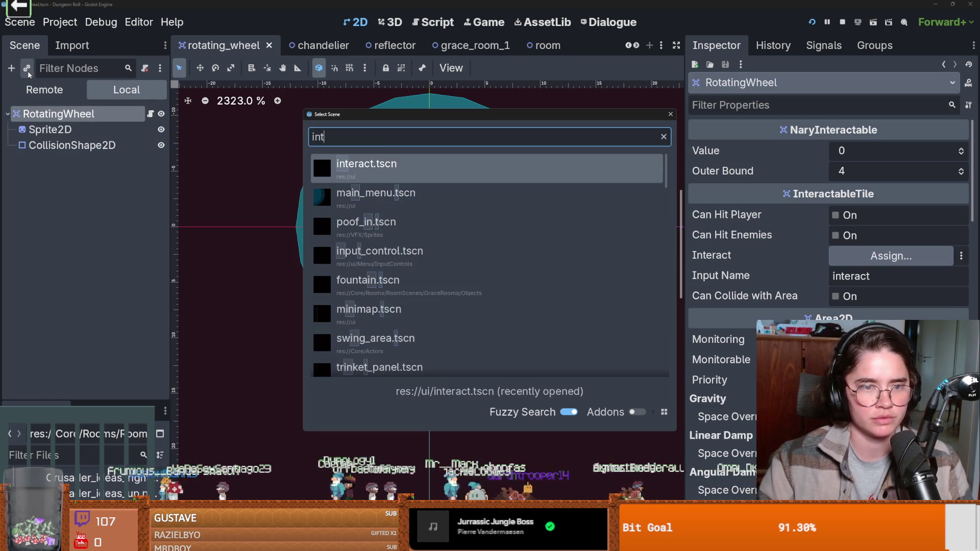
key("Return")
scroll(505, 170, "down", 3)
mouse_move(381, 294)
left_mouse_down()
mouse_move(415, 223)
mouse_move(450, 187)
left_mouse_up()
key("ctrl+s")
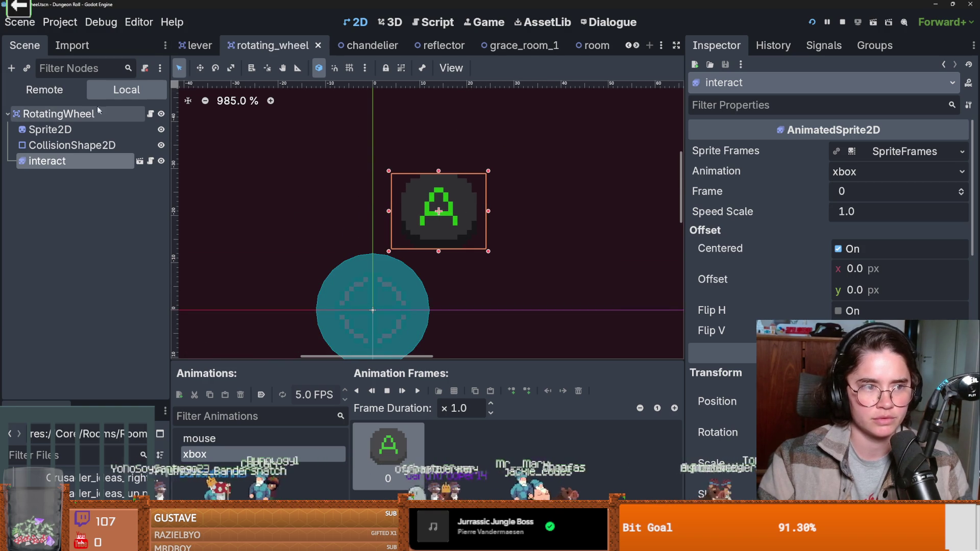
Step: Assign the interact node as RotatingWheel's Interact, enable Can Hit Player, and save
left_click(98, 115)
left_click(891, 255)
left_click(461, 218)
double_click(460, 218)
key("ctrl+s")
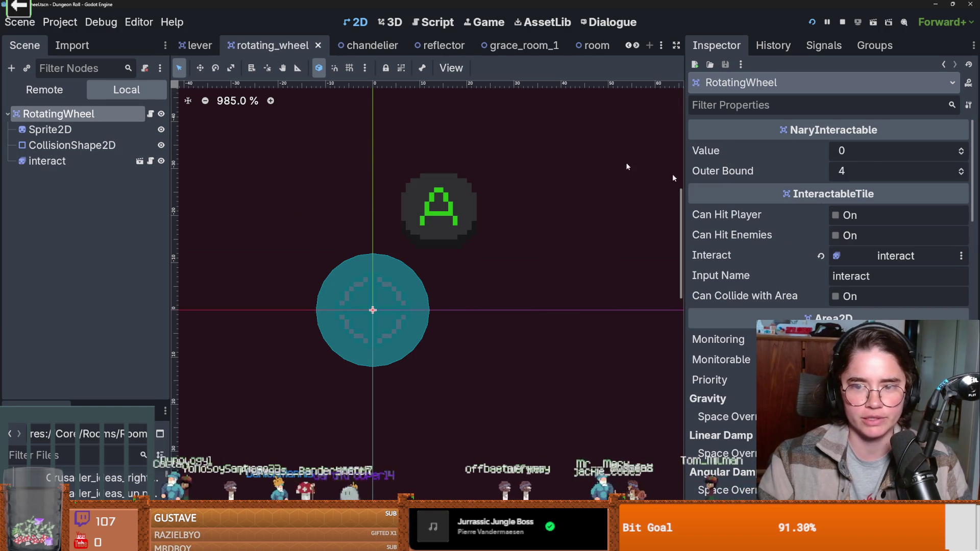
left_click(849, 215)
key("ctrl+s")
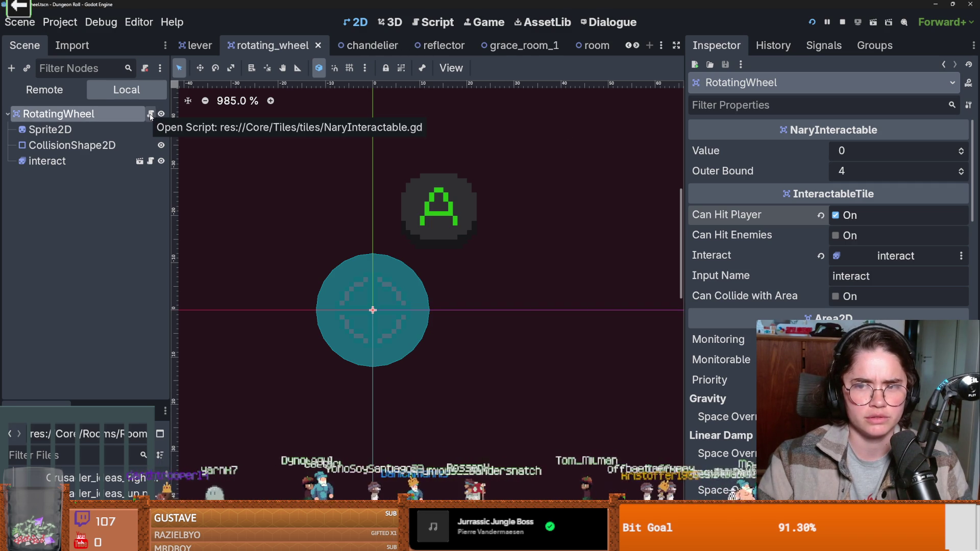
Step: Scroll the scene tabs and switch back to root_room
left_click(634, 47)
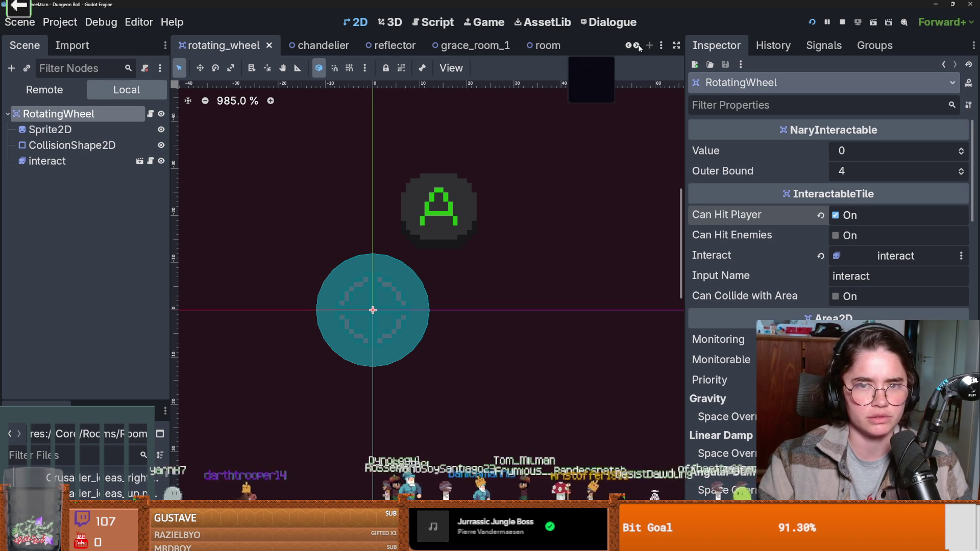
left_click(633, 46)
left_click(509, 47)
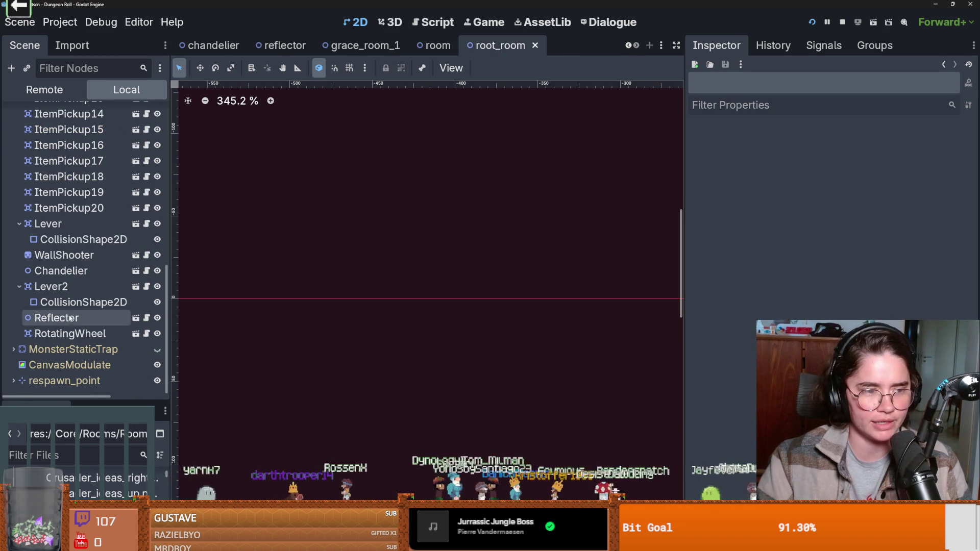
Step: Set the Reflector's Controller to RotatingWheel, then save and run the game
left_click(88, 319)
left_click(891, 151)
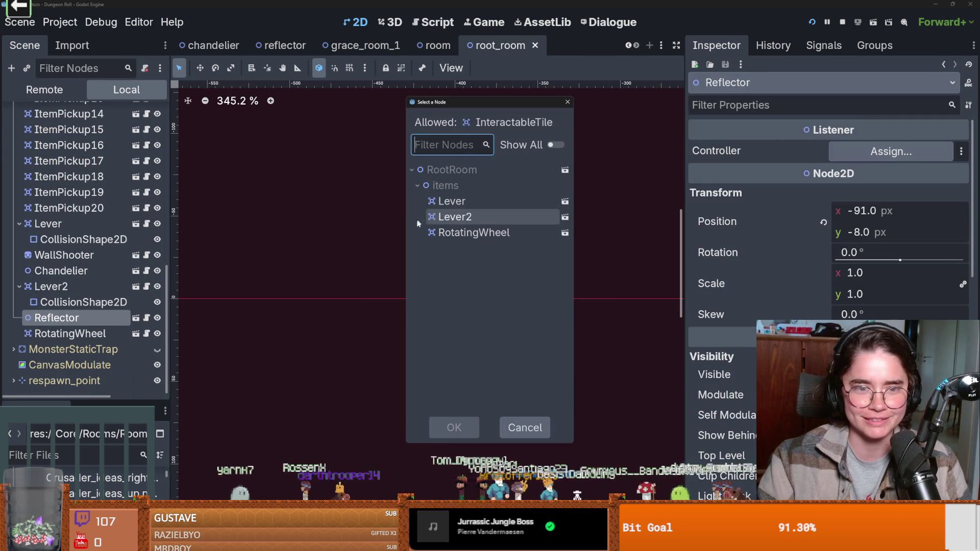
left_click(471, 234)
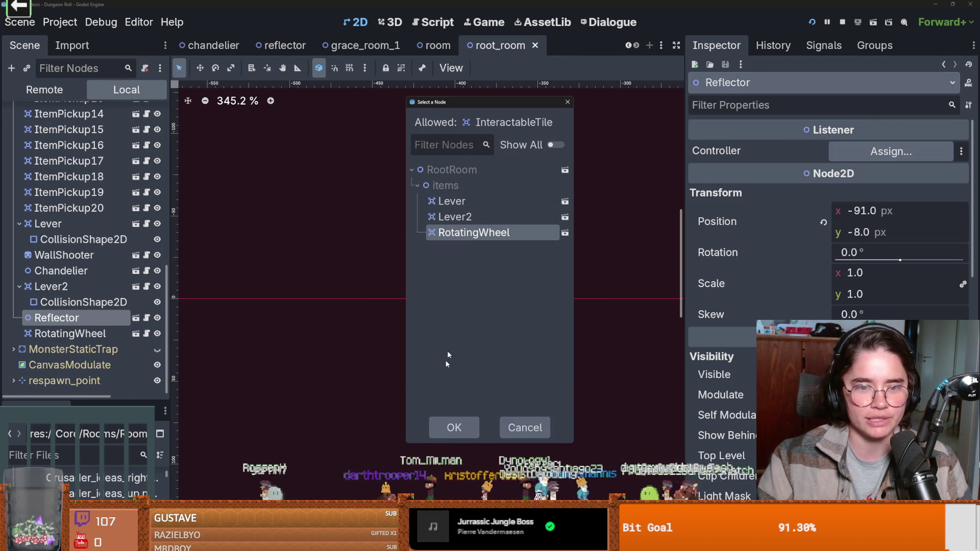
left_click(454, 427)
left_click(812, 22)
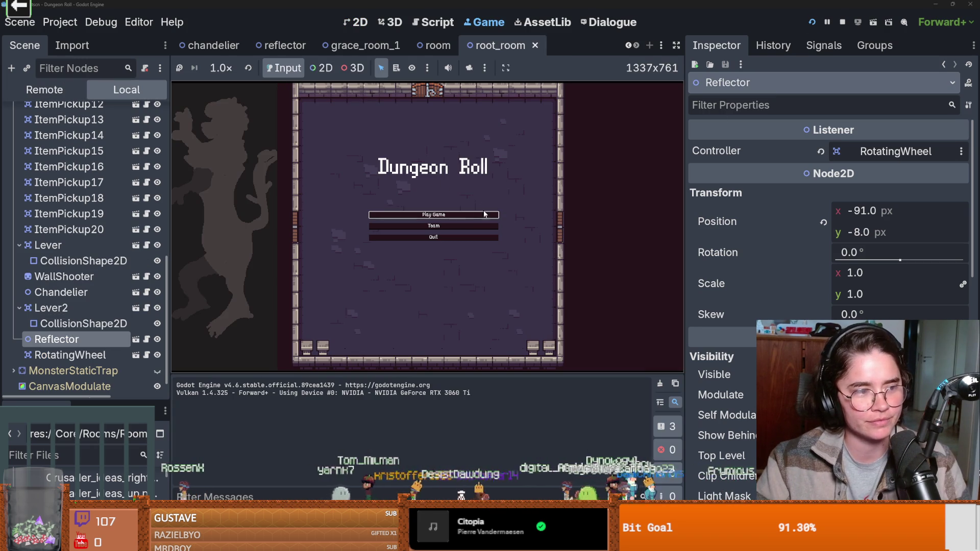
Step: Start a new game as the Crusader and move through the dungeon with S and D
left_click(432, 216)
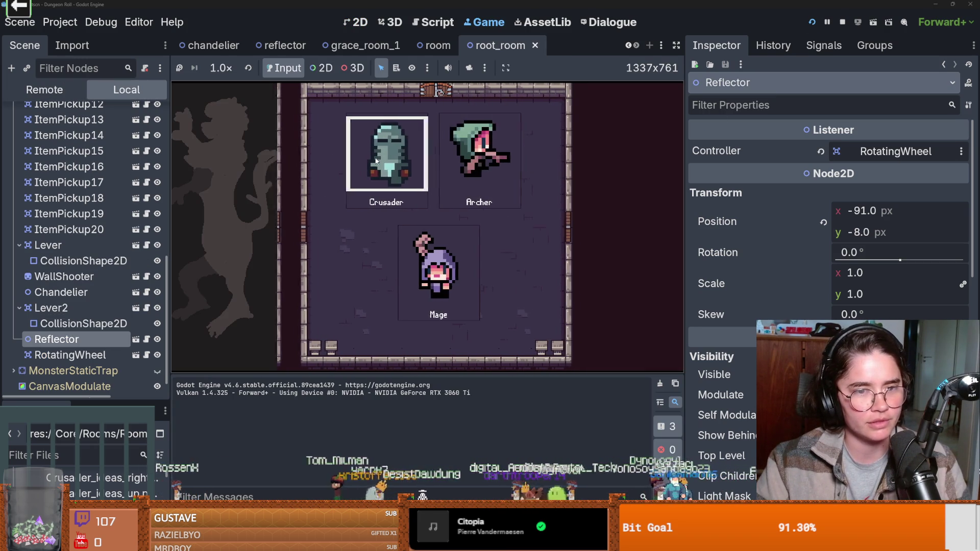
left_click(381, 161)
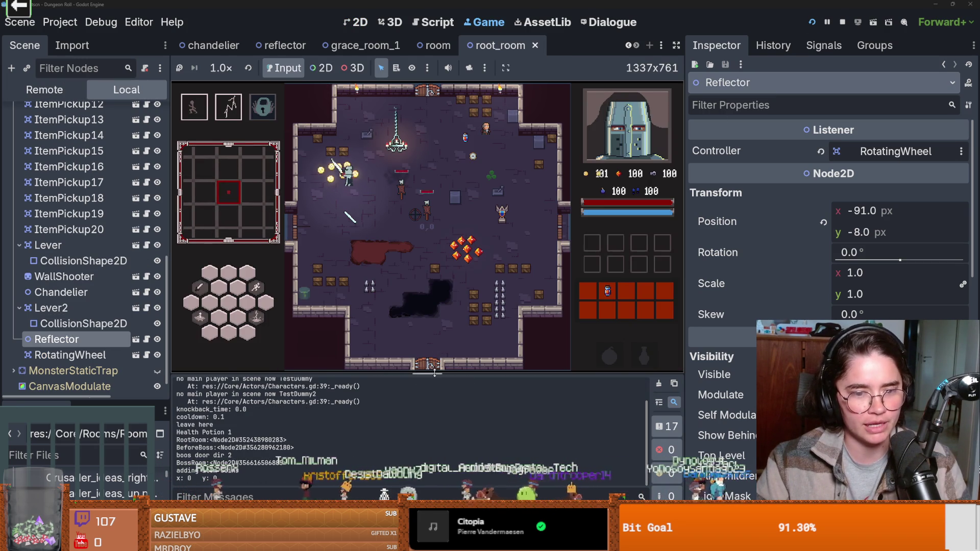
key("s")
key("d")
Step: Make the game workspace float, maximize it, and start again as the Crusader
left_click(505, 68)
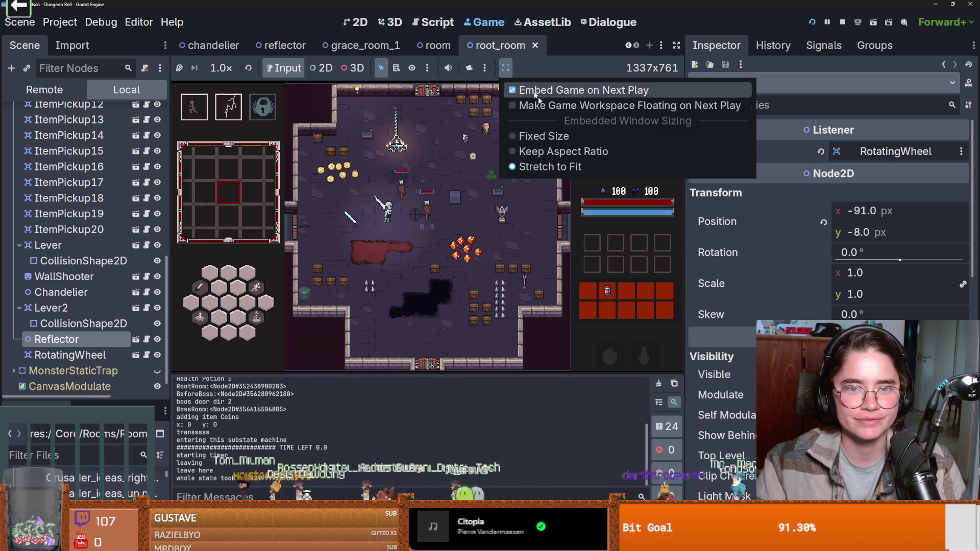
left_click(552, 101)
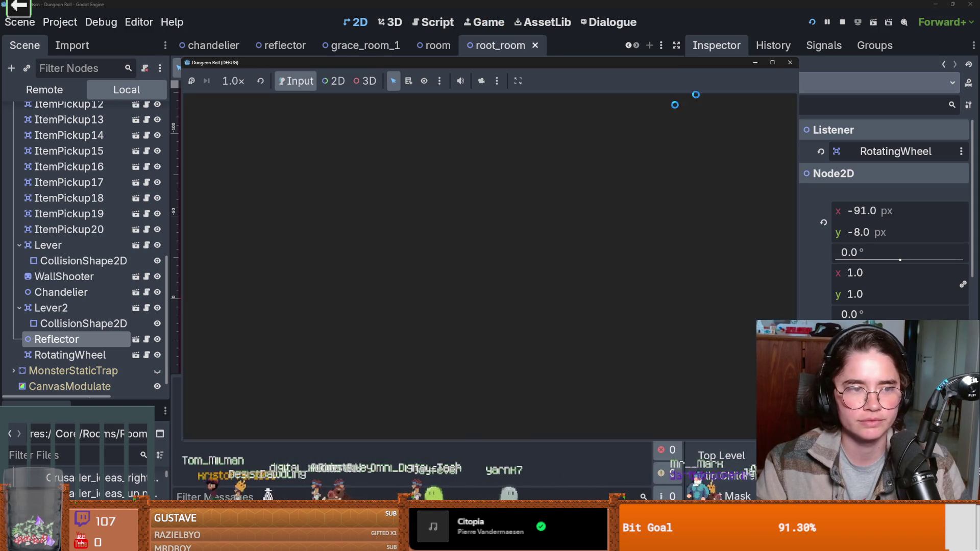
left_click(773, 63)
left_click(511, 259)
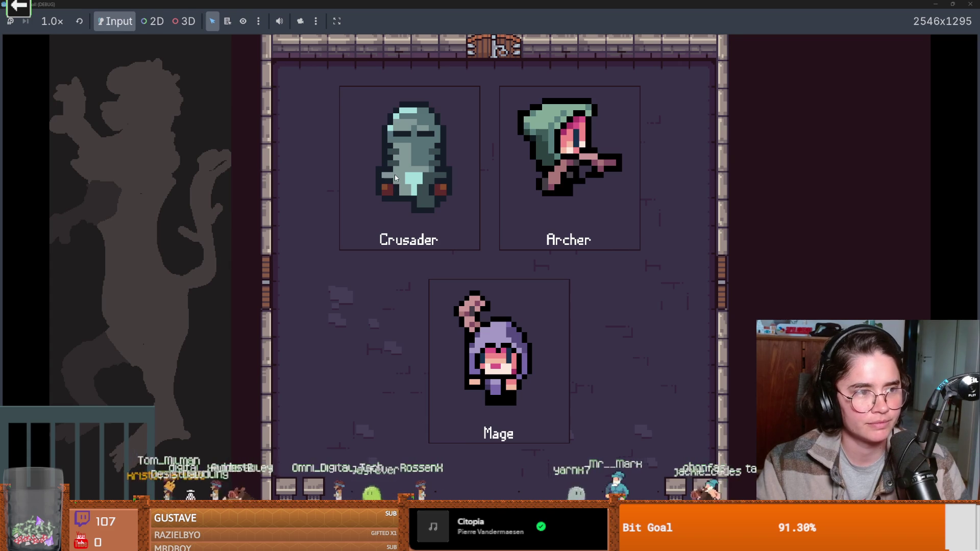
left_click(396, 178)
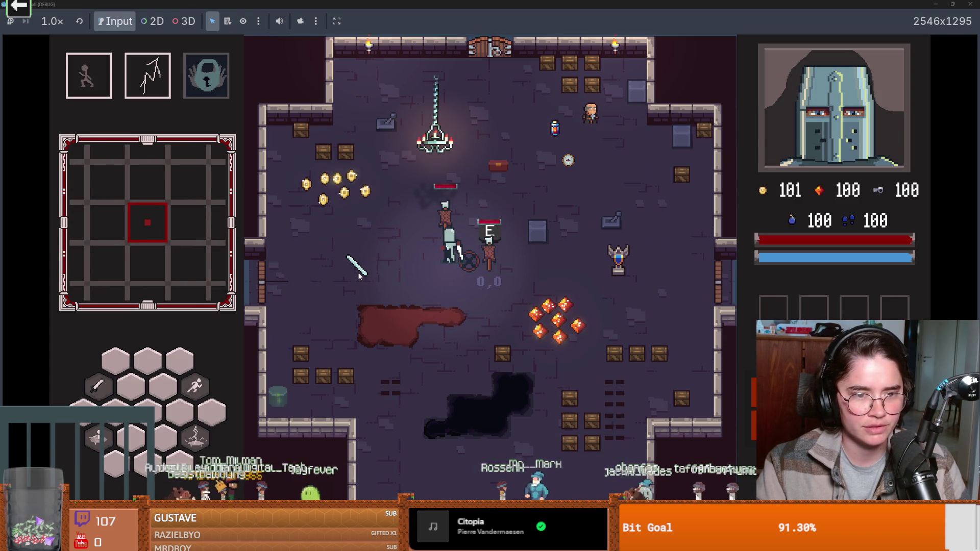
Step: Close the running game and recheck the RotatingWheel and Reflector nodes
left_click_drag(601, 4, 600, 268)
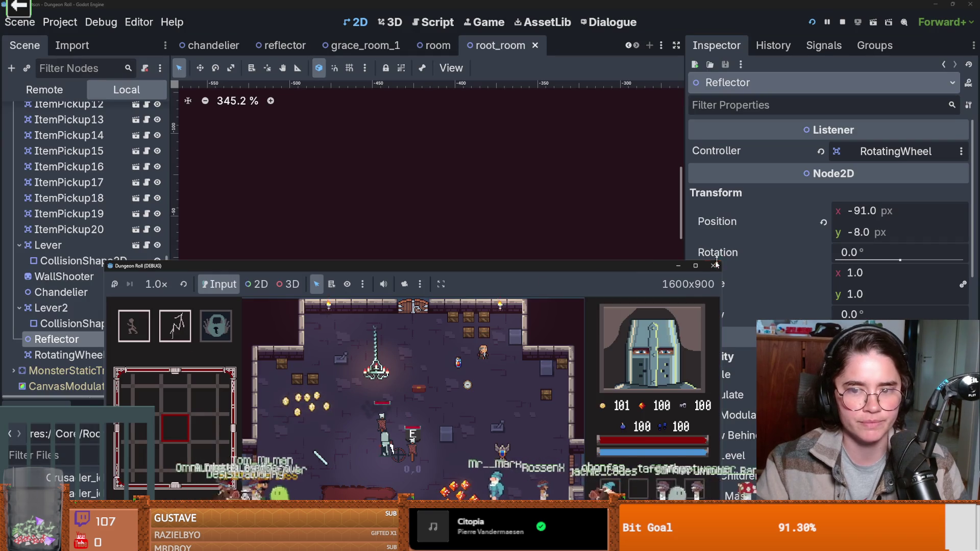
left_click(714, 265)
left_click(76, 334)
left_click(88, 322)
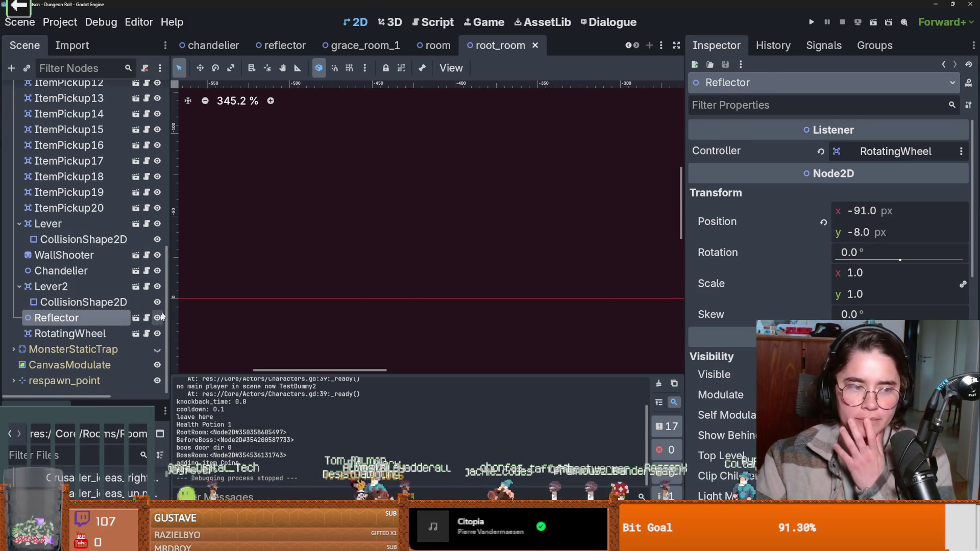
Step: Open Reflector.gd and test-run the game as the Crusader
left_click(146, 316)
left_click(146, 318)
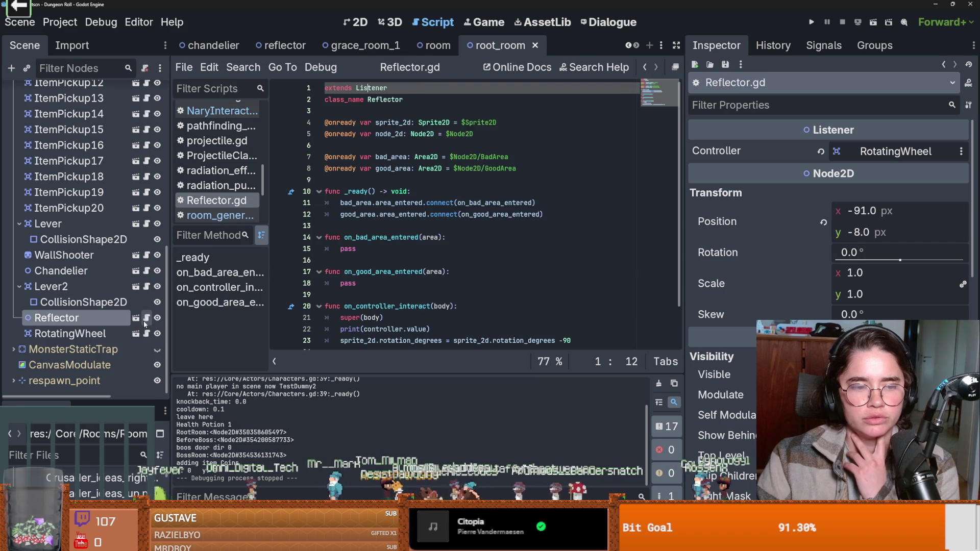
scroll(365, 280, "down", 2)
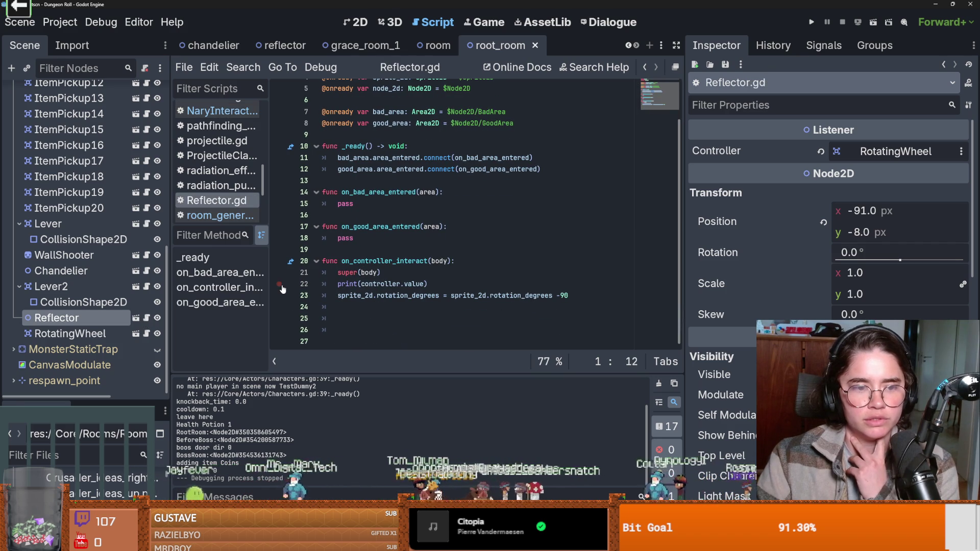
left_click(812, 23)
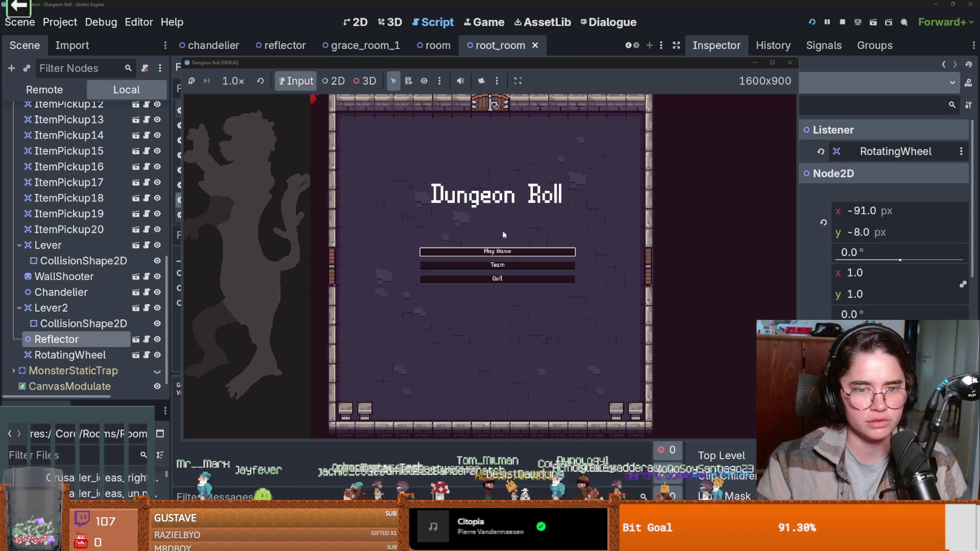
left_click(499, 252)
left_click(459, 186)
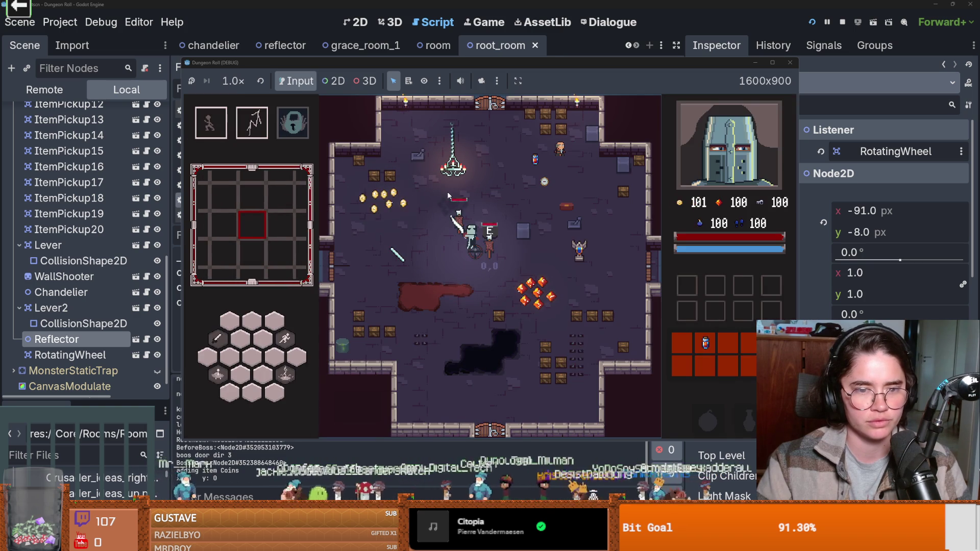
Step: Stop the game with F8 and add a new first line inside Reflector.gd's _ready
left_click(146, 339)
key("F8")
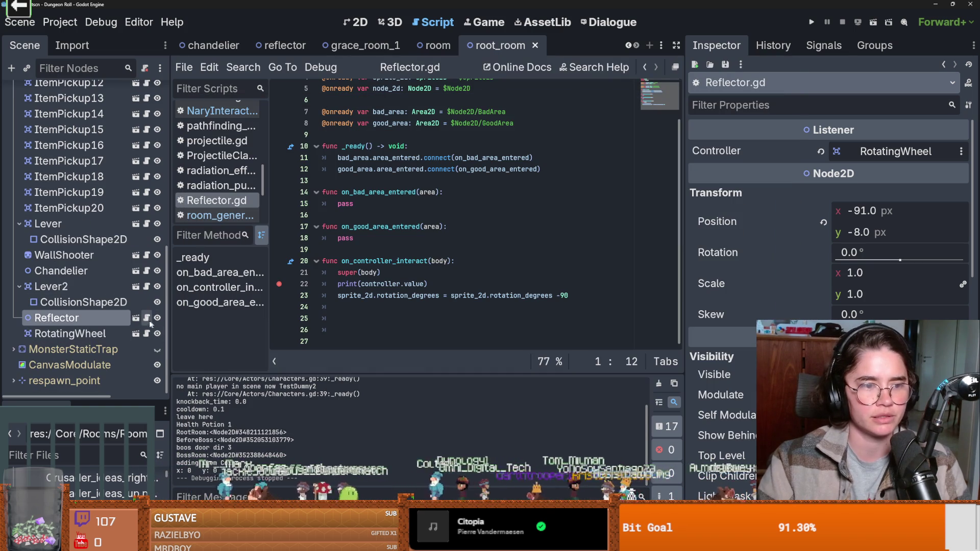
left_click(436, 147)
key("Return")
type("super")
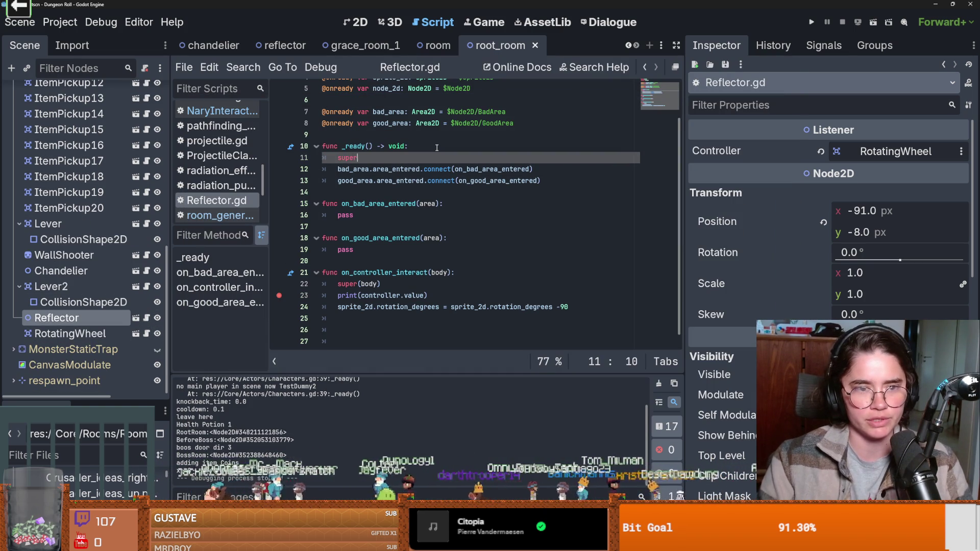
Step: Run as the Crusader, press E at the reflector to hit the breakpoint, continue, and close the game
key("F5")
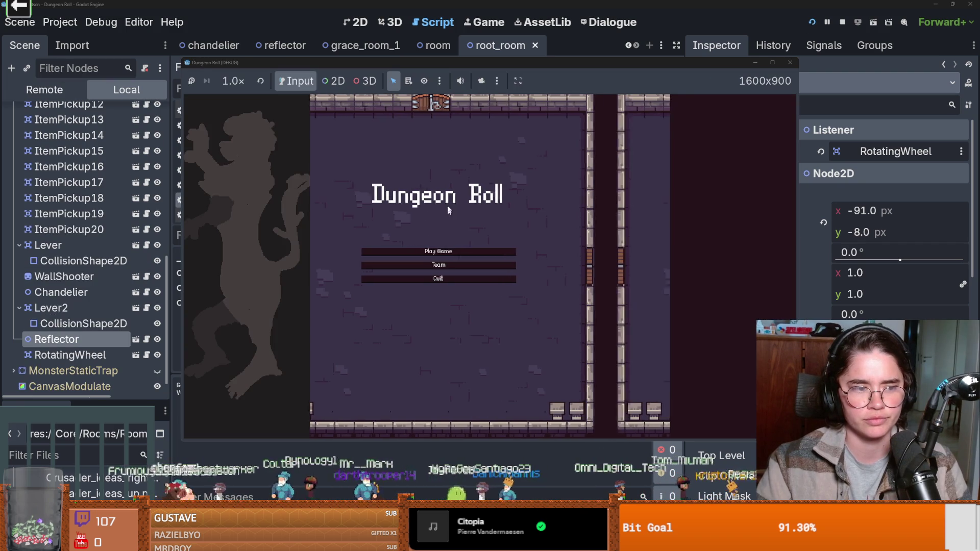
left_click(454, 249)
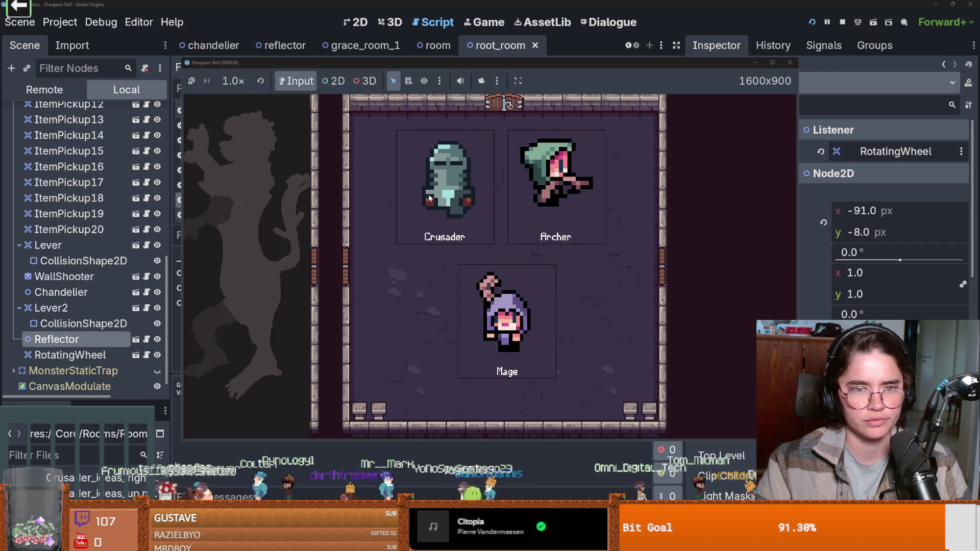
left_click(430, 198)
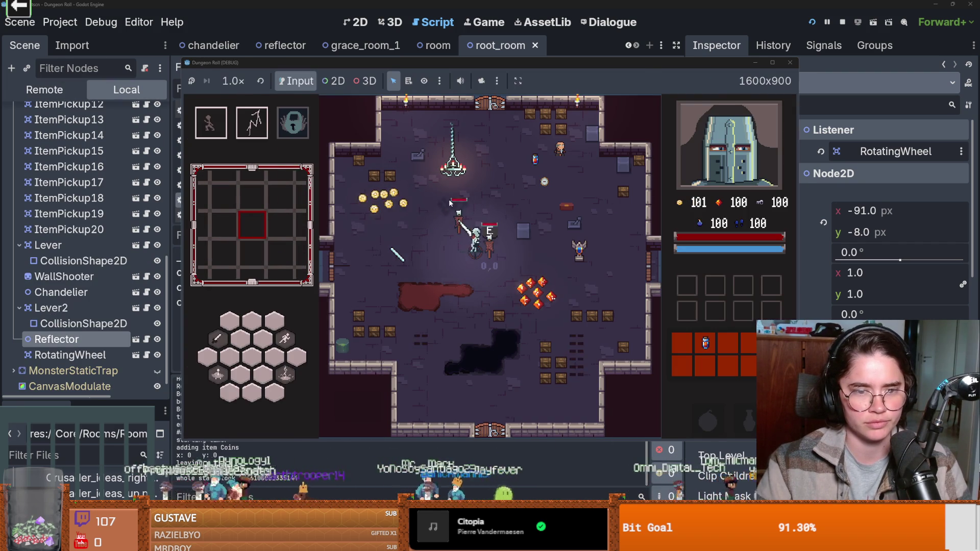
key("e")
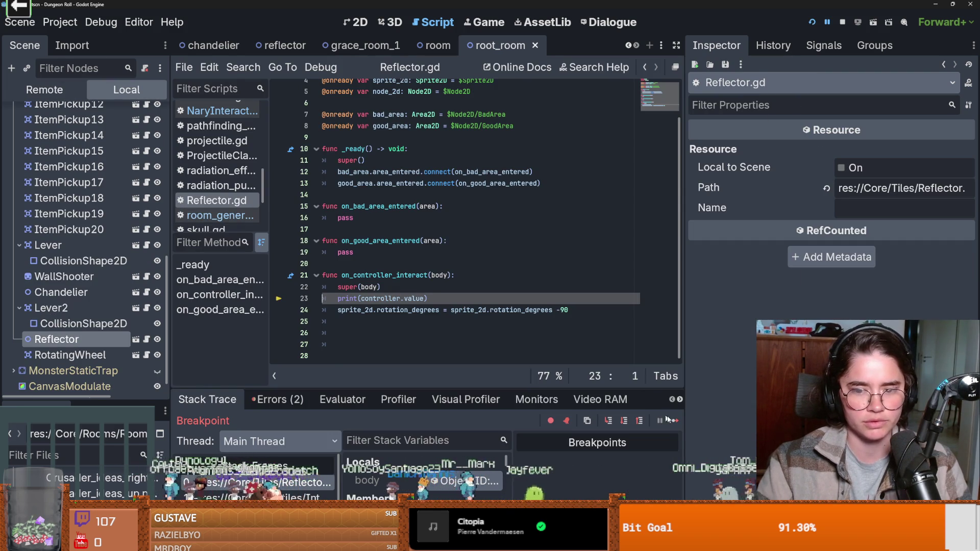
left_click(675, 421)
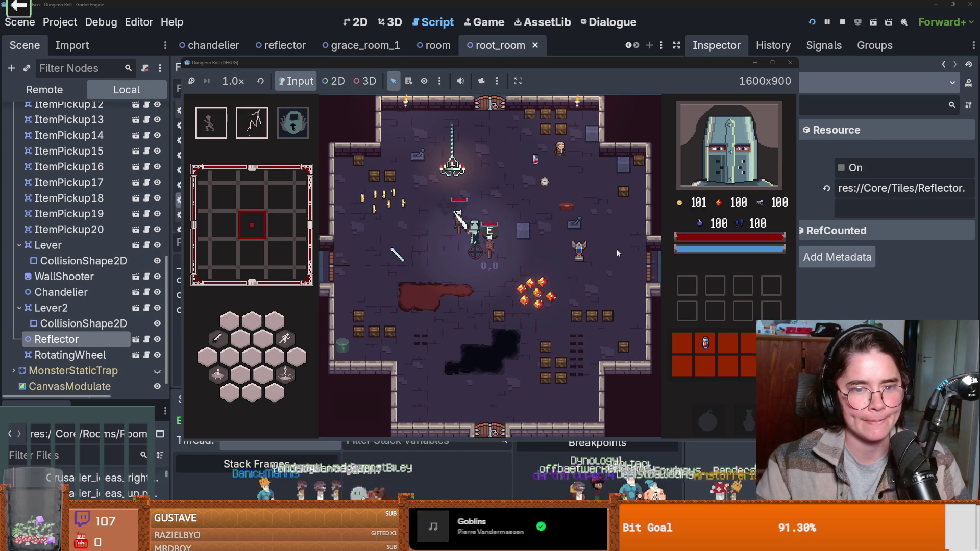
left_click(790, 64)
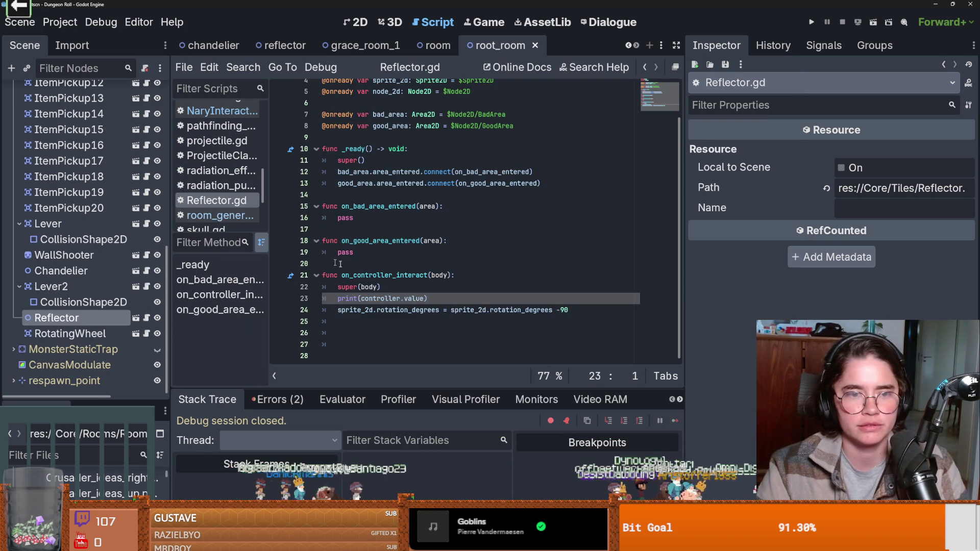
Step: Read the NaryInteractable.gd and InteractableTile.gd parent scripts' _ready code, then go back to root_room's 2D view
left_click(366, 216)
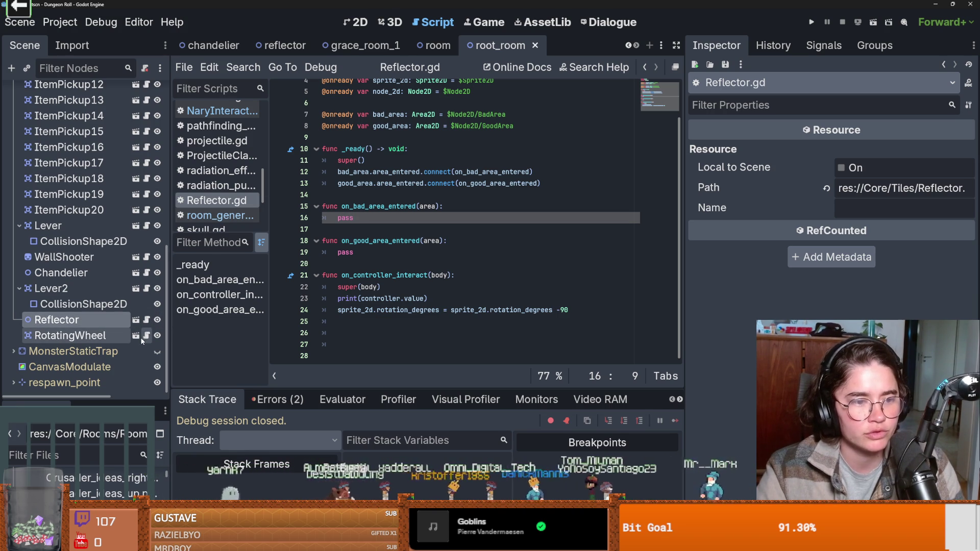
left_click(147, 335)
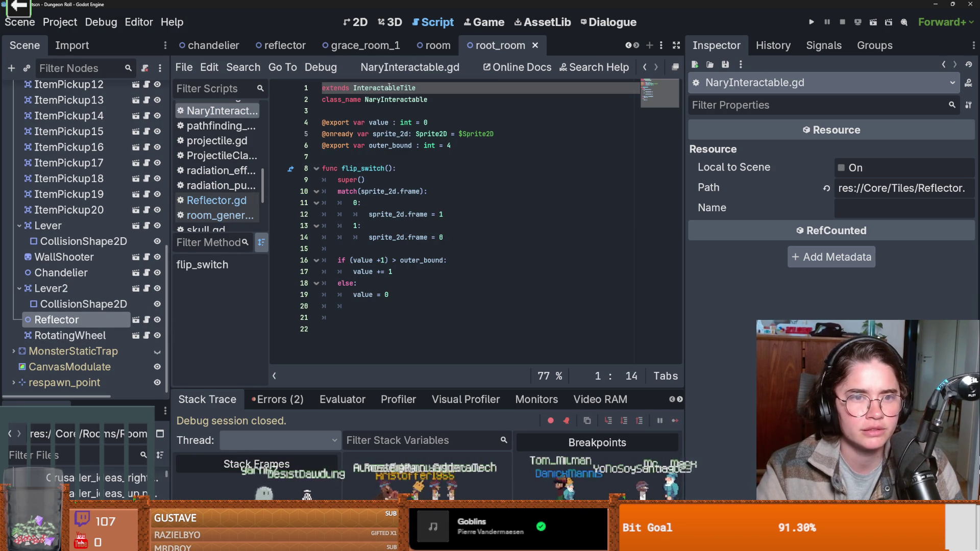
left_click(389, 91, "ctrl")
scroll(433, 271, "up", 5)
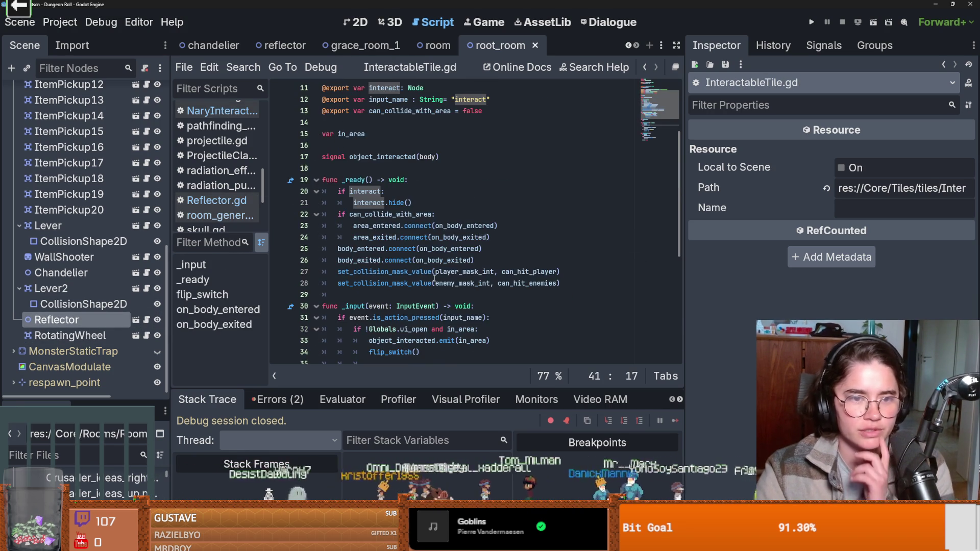
scroll(435, 275, "up", 3)
scroll(435, 275, "down", 2)
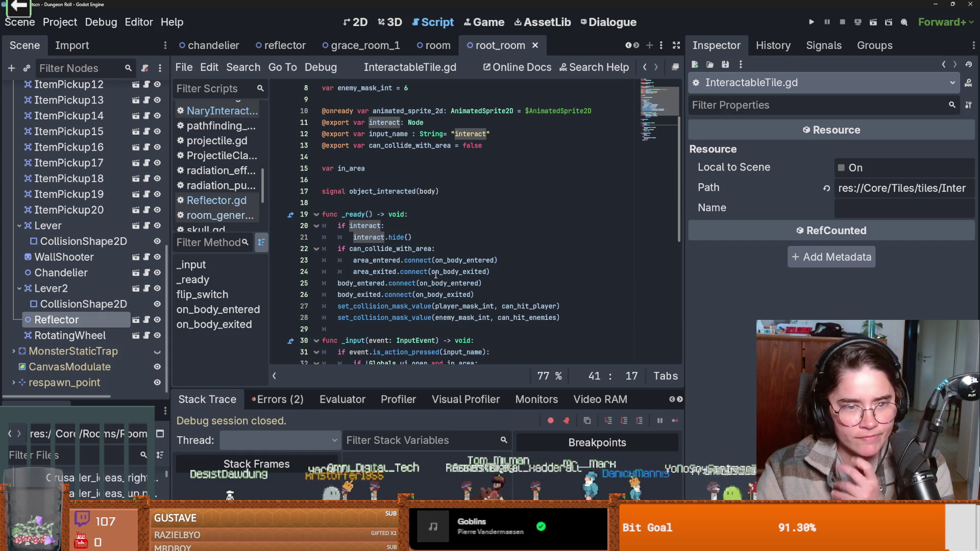
left_click(72, 335)
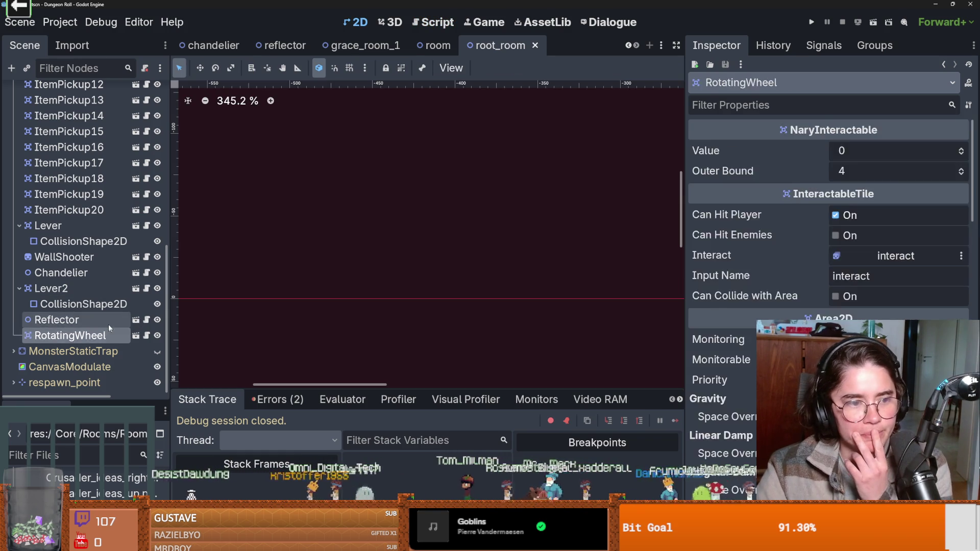
Step: Compare RotatingWheel and Reflector in the Inspector, confirming Controller is RotatingWheel, then run the project
left_click(102, 319)
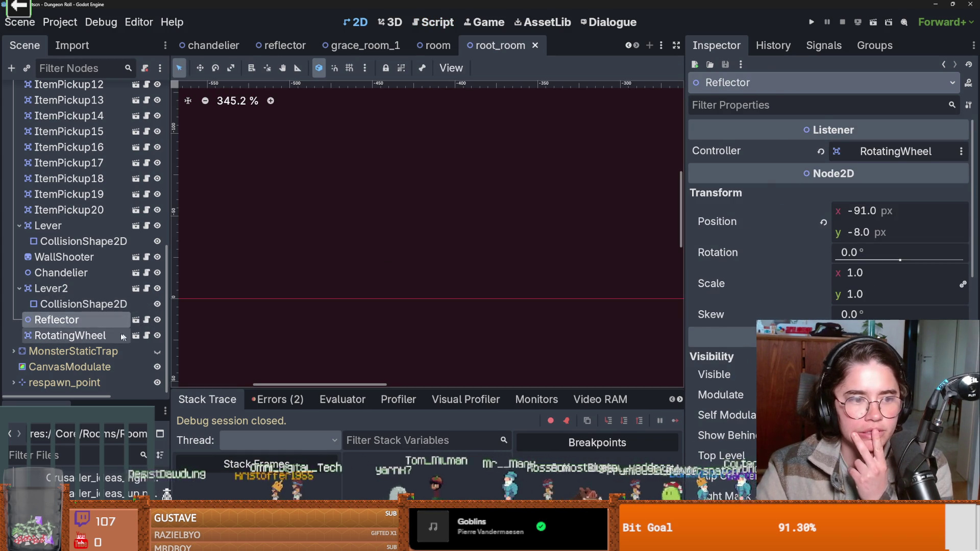
left_click(72, 335)
scroll(373, 223, "down", 3)
scroll(308, 248, "down", 2)
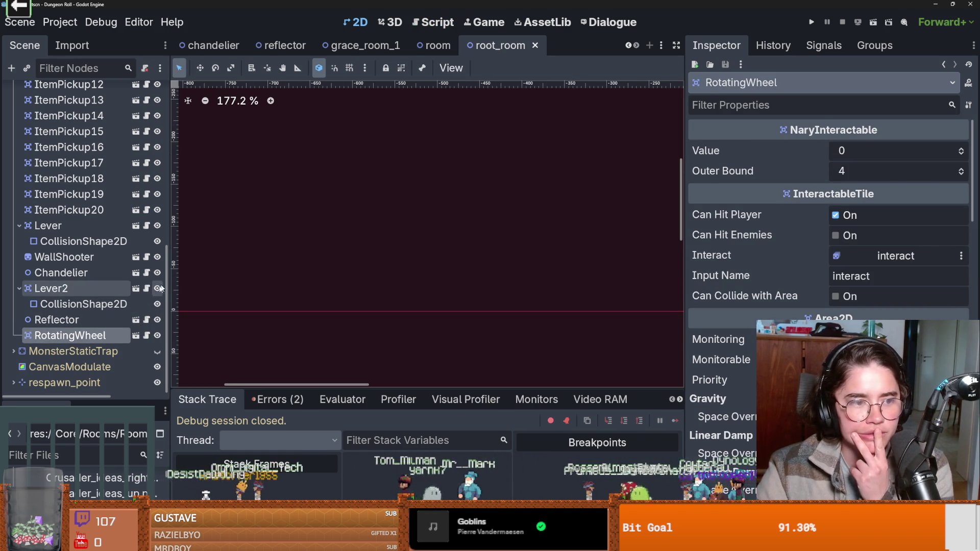
key("Up")
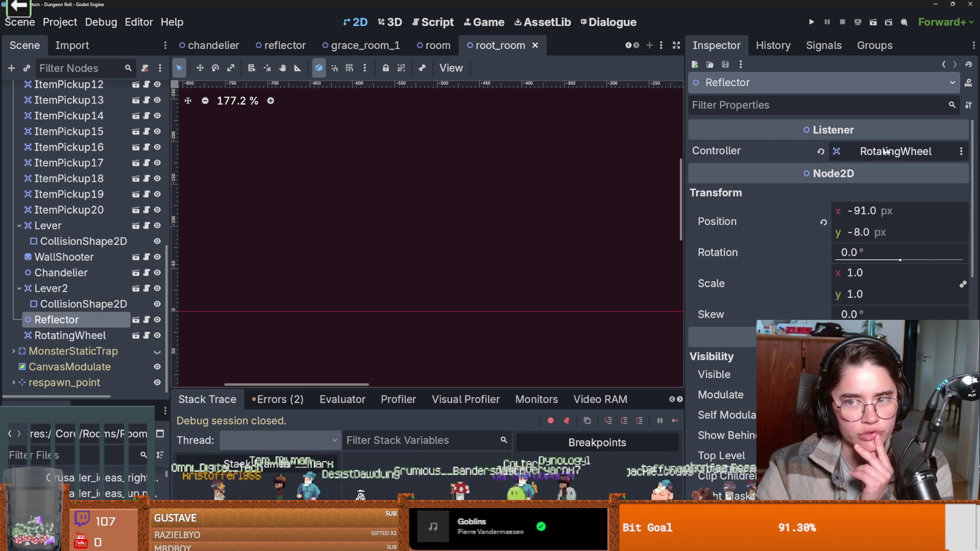
left_click(119, 336)
left_click(102, 320)
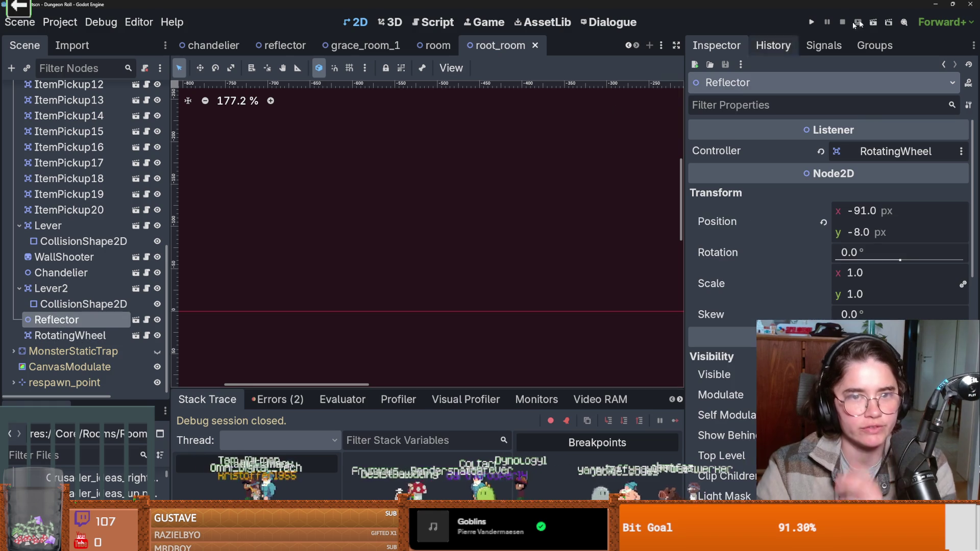
left_click(812, 22)
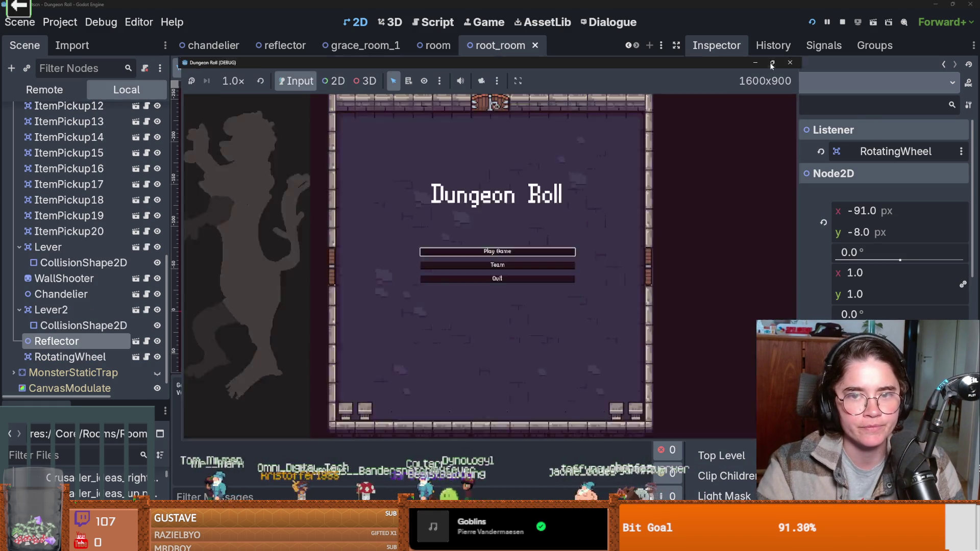
Step: Go fullscreen, start a new game as the Crusader and walk the knight around the anvil
left_click(772, 63)
left_click(500, 260)
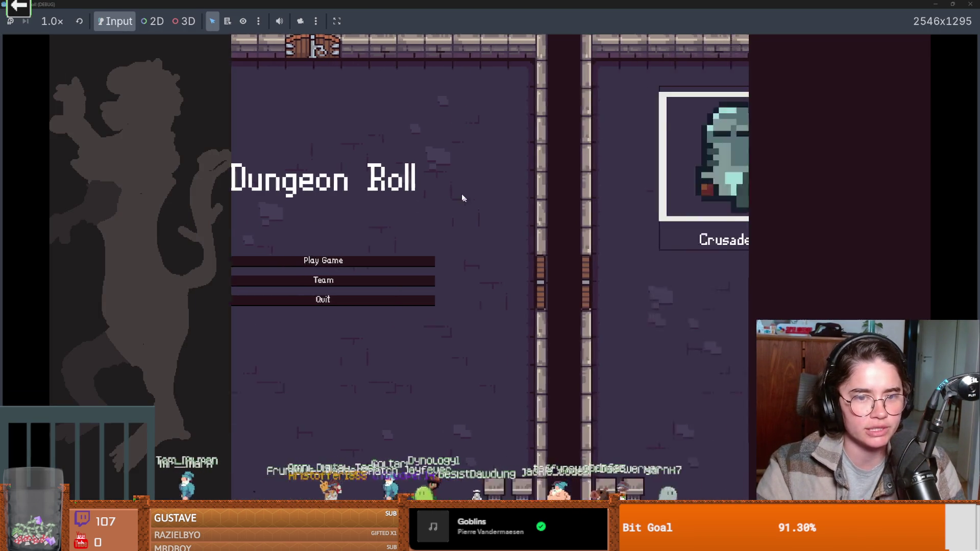
left_click(406, 178)
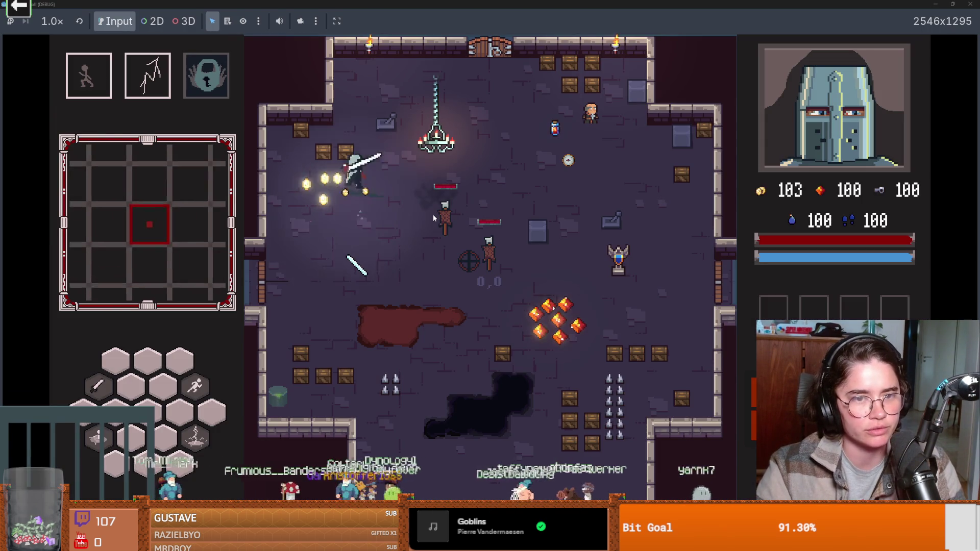
key("w")
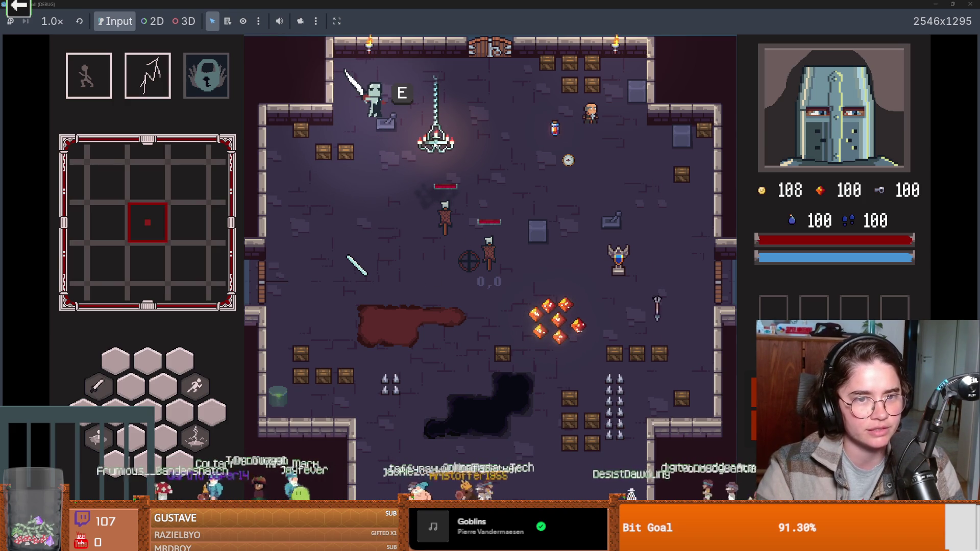
key("s")
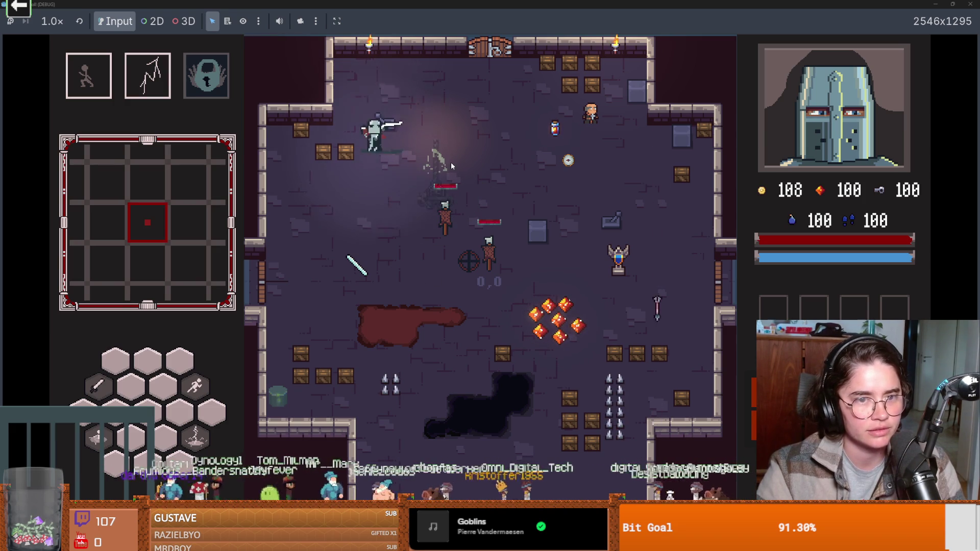
key("space")
key("a")
Step: Enable the debug room list on the room-selection screen and enter a debug room
key("e")
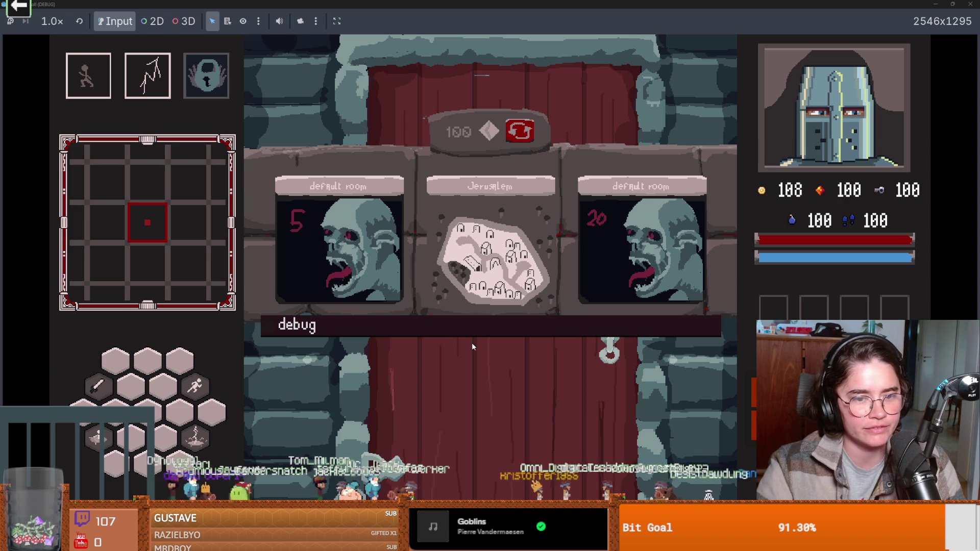
left_click(475, 328)
scroll(532, 432, "down", 5)
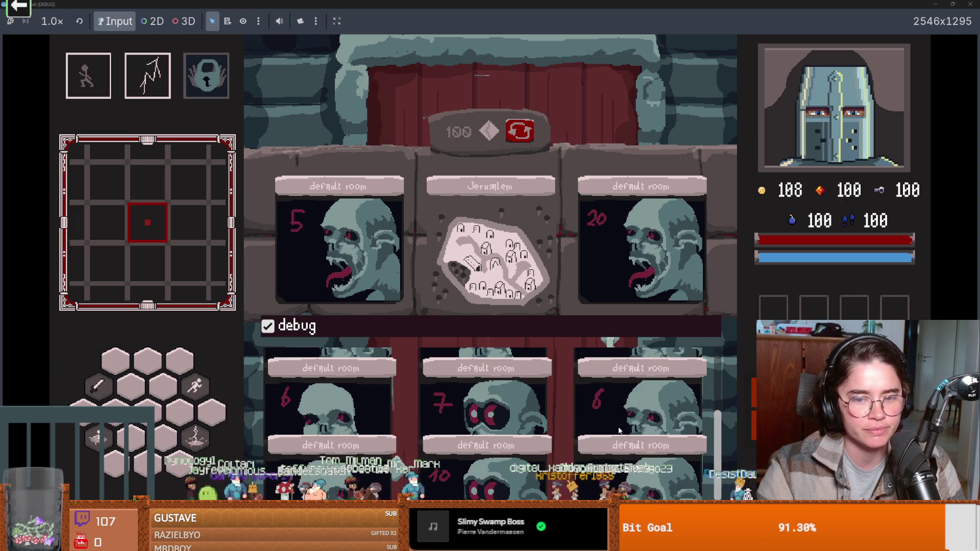
left_click(536, 401)
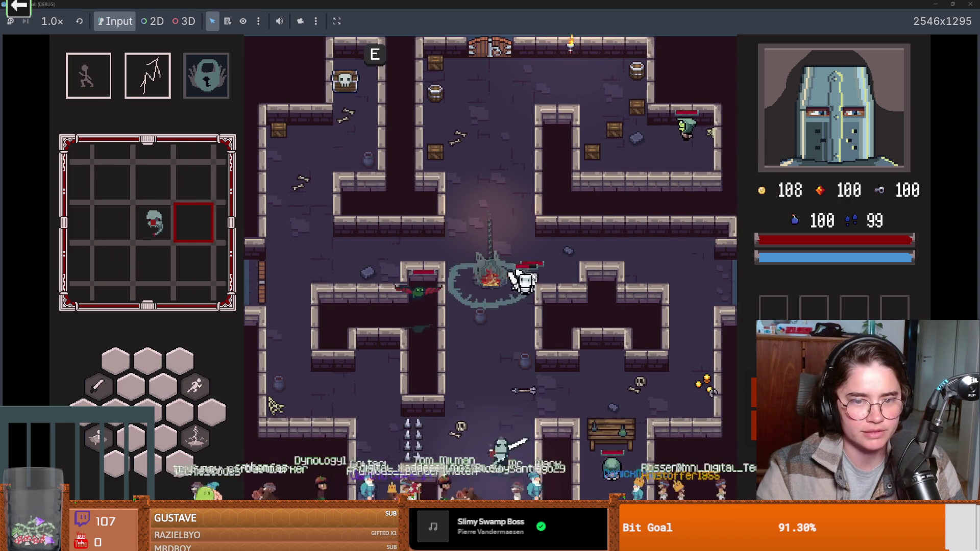
Step: Fire at the skeleton, dash through the upper and lower corridors, and slash a bat
left_click(532, 386)
key("w")
key("space")
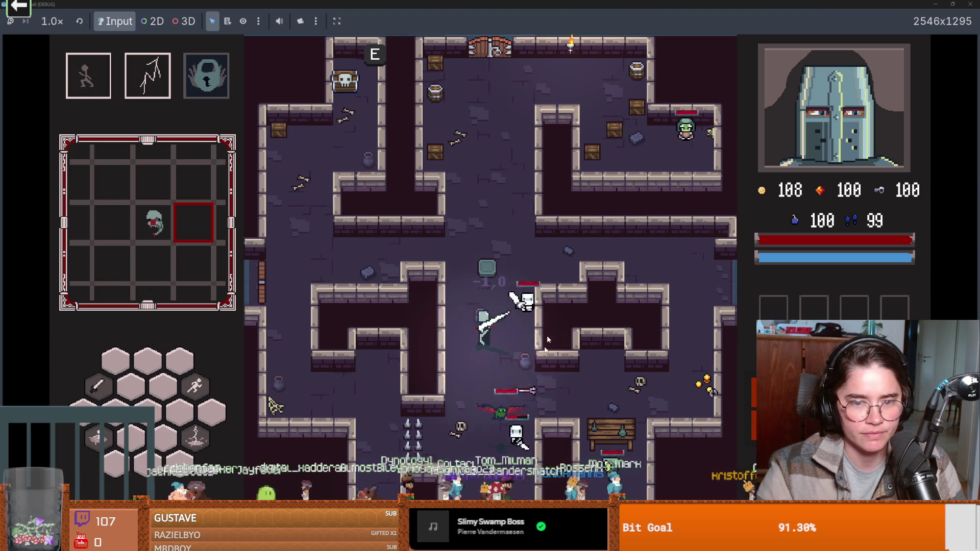
key("w")
key("space")
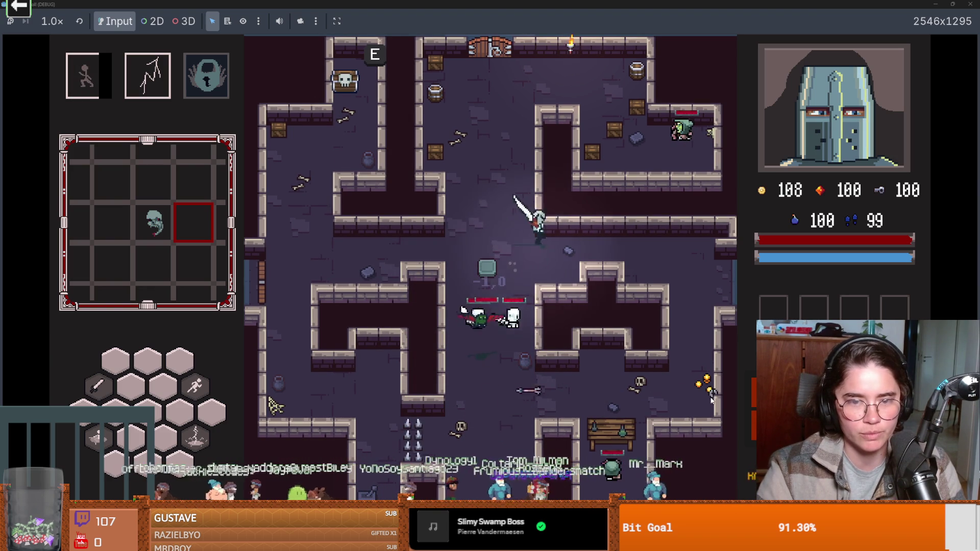
key("d")
key("s")
key("s")
key("a")
key("space")
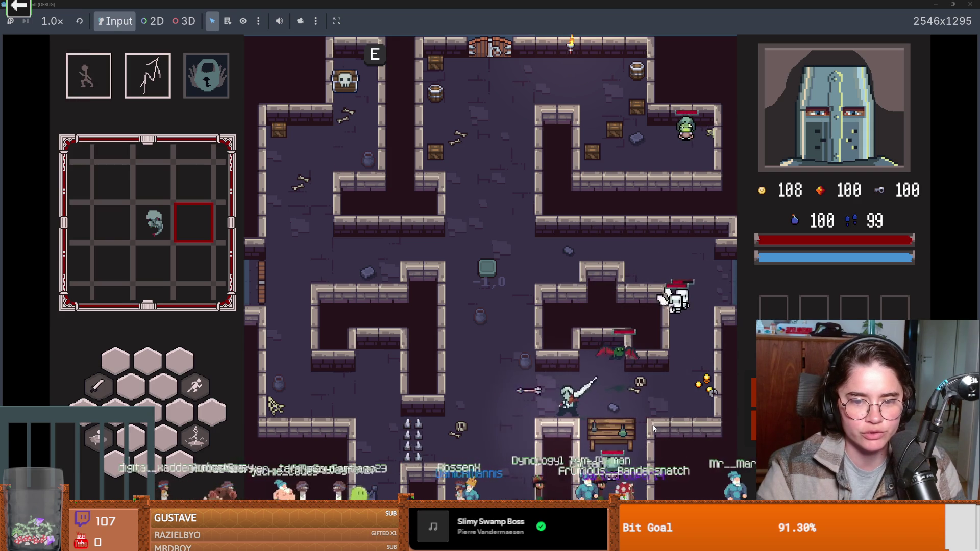
key("a")
left_click(571, 404)
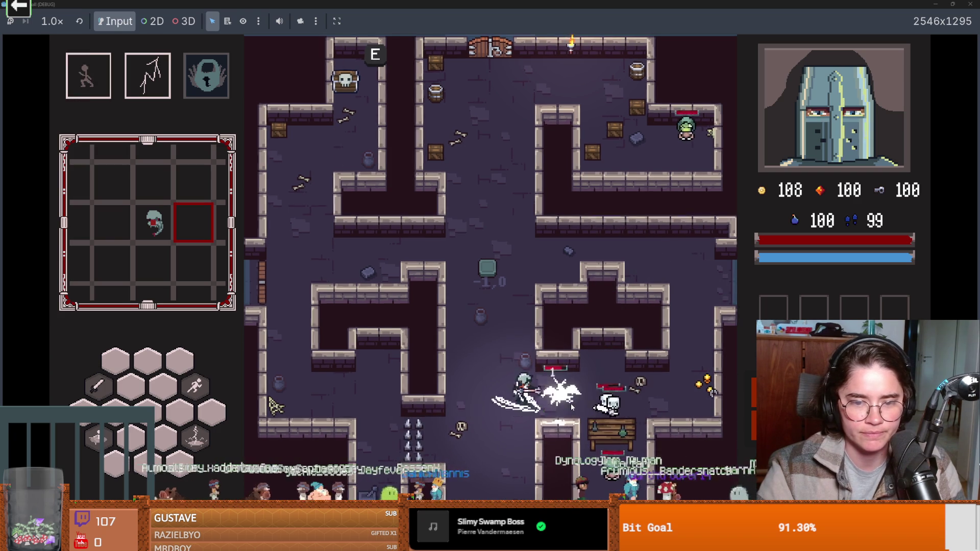
Step: Walk the knight through the central room, the left and bottom corridors, and back toward the centre
key("w")
key("a")
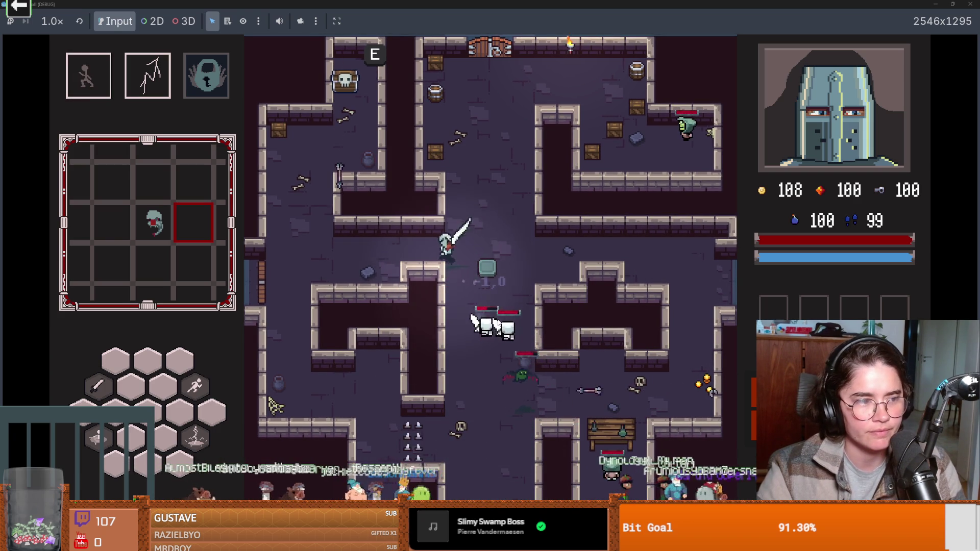
key("a")
key("s")
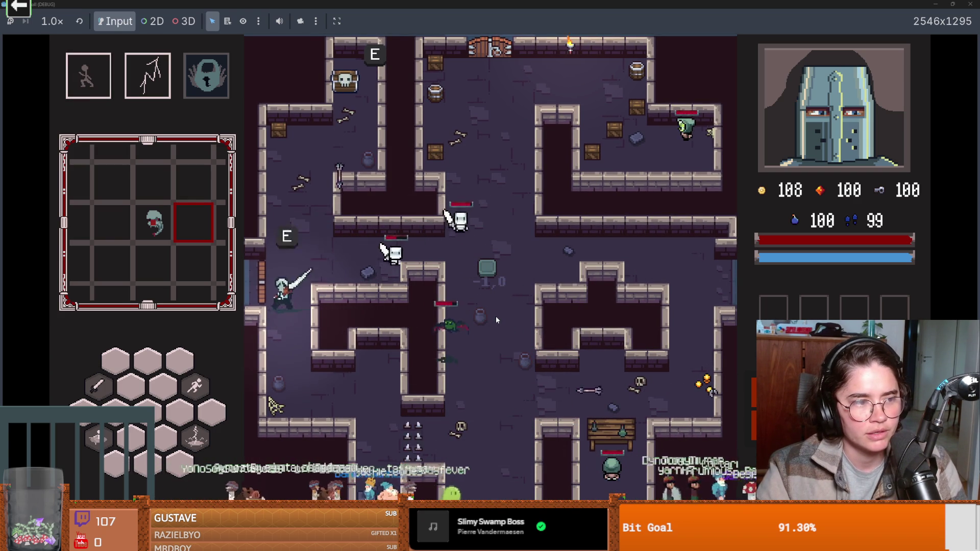
key("s")
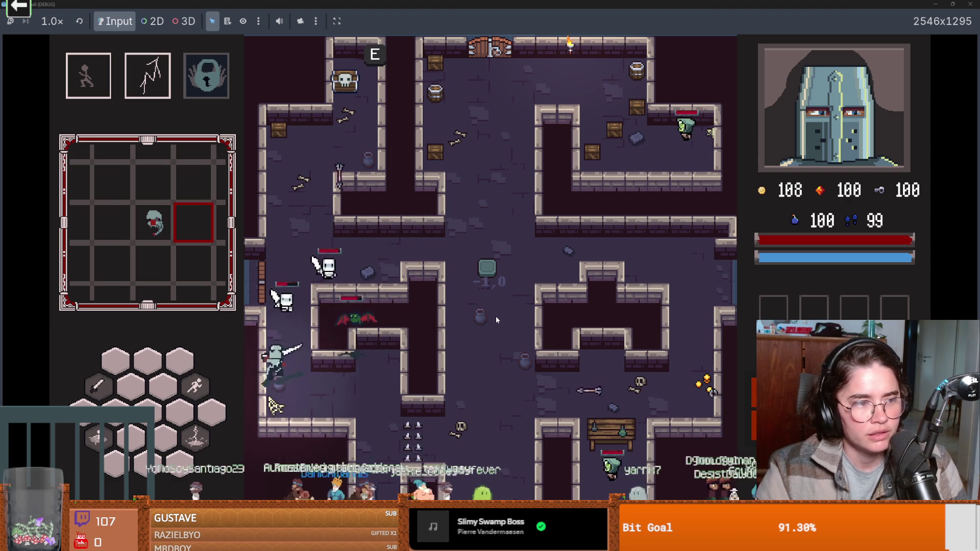
key("s")
key("d")
key("w")
key("a")
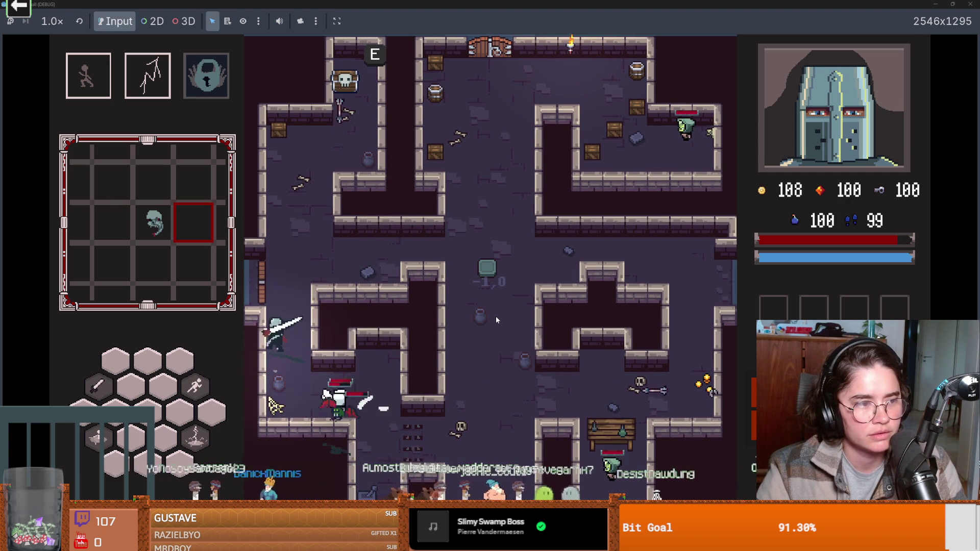
key("w")
key("d")
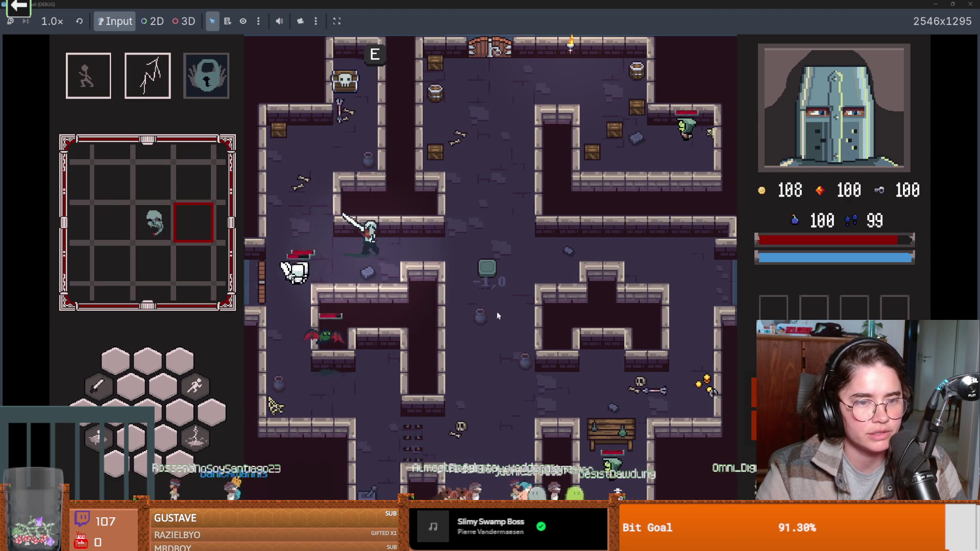
Step: Fight the approaching bats with sword swings while dashing right toward the middle
left_click(412, 294)
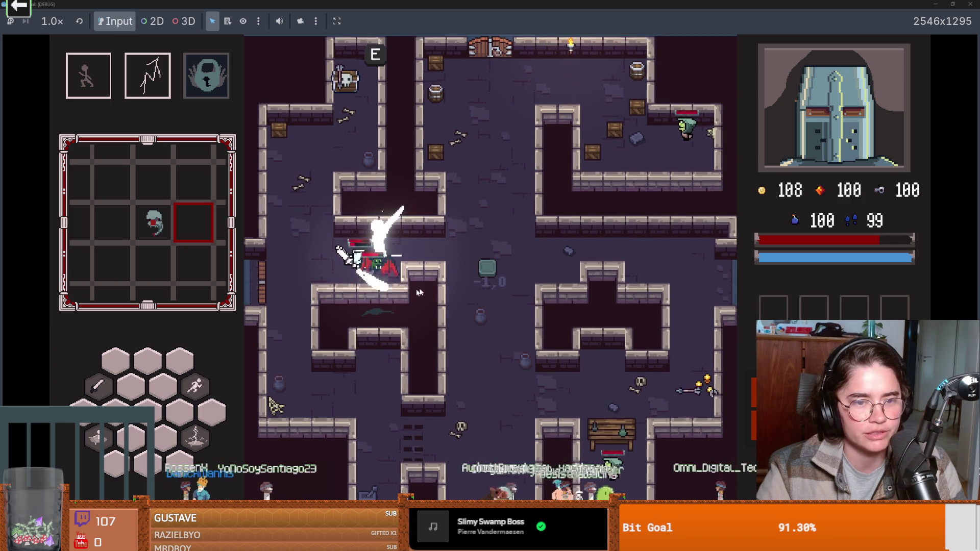
key("d")
key("space")
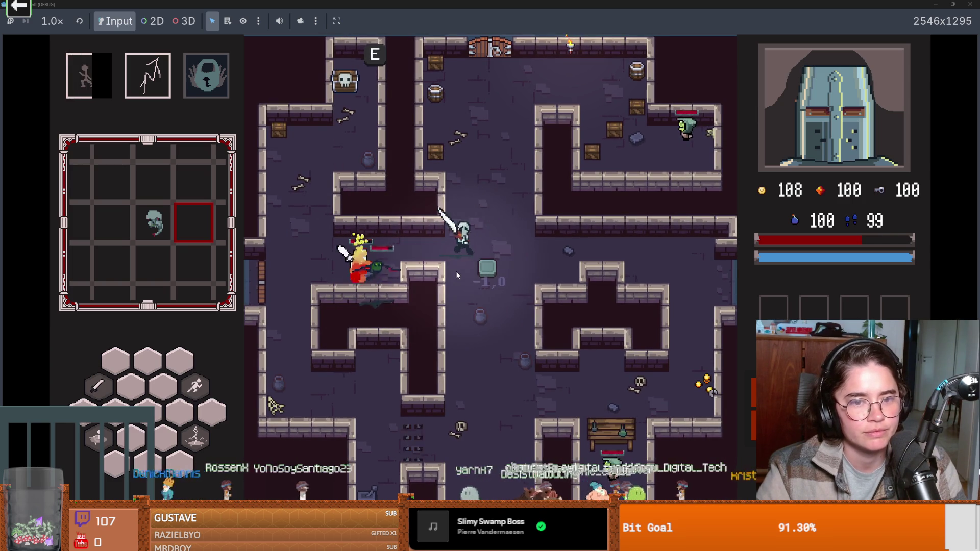
left_click(424, 280)
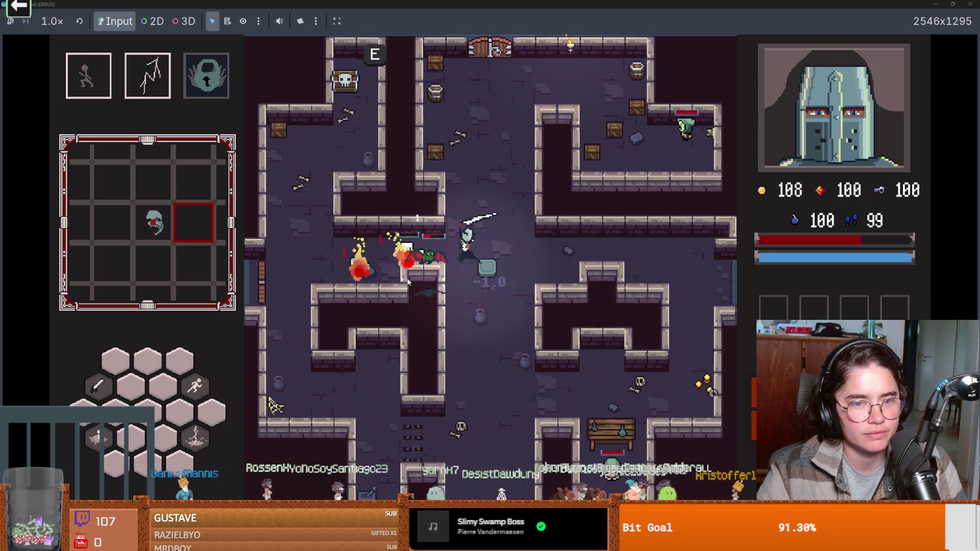
key("d")
key("space")
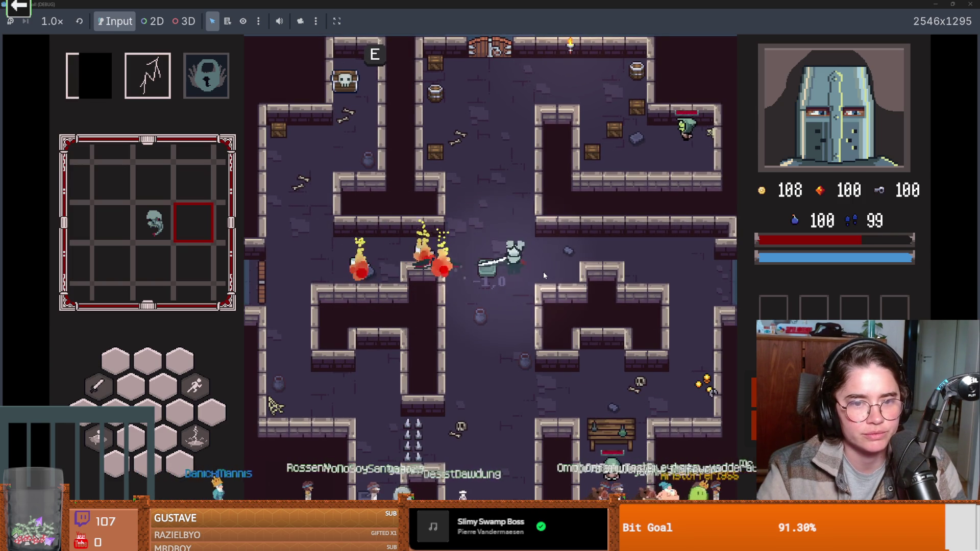
key("d")
key("w")
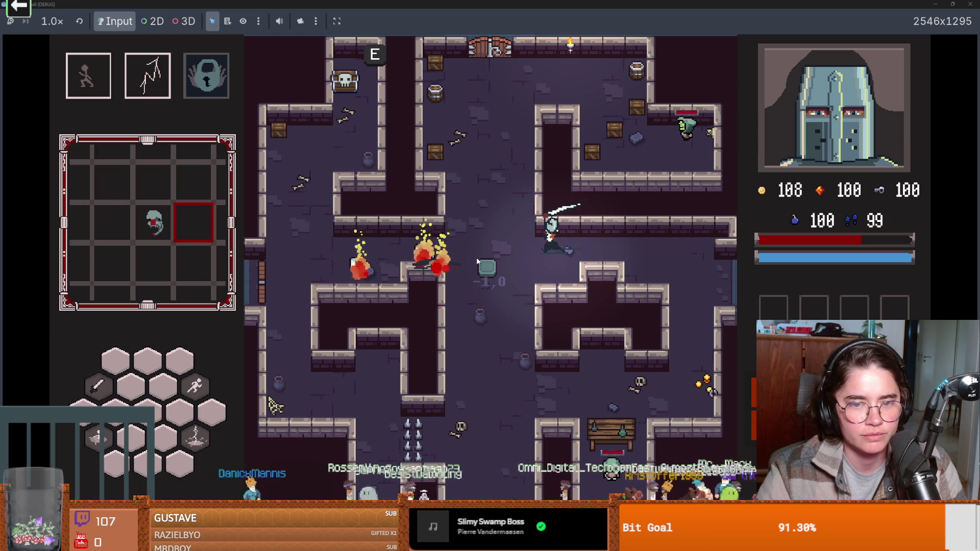
left_click(476, 257)
Step: Attack the upper-right room's enemy with sword and lightning, then exit fullscreen with F11
key("space")
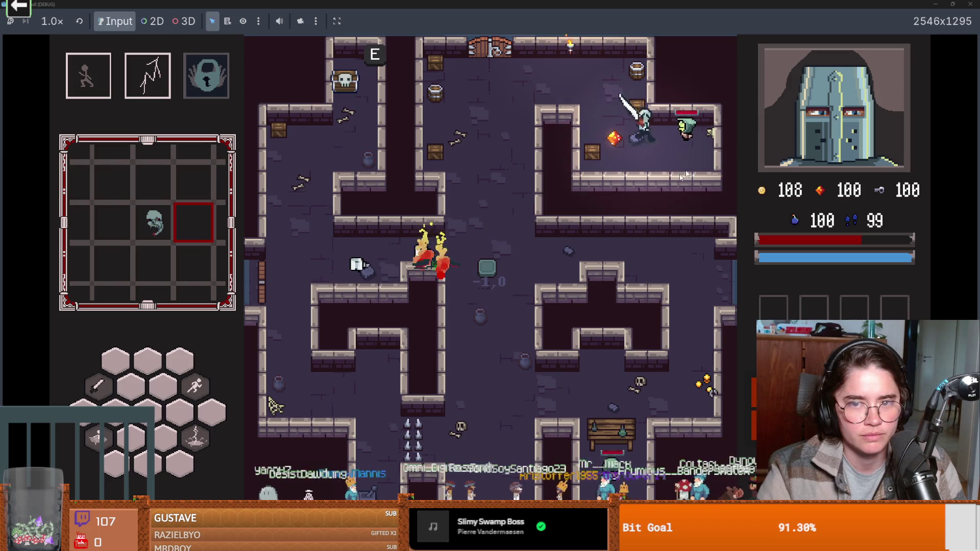
key("d")
left_click(698, 156)
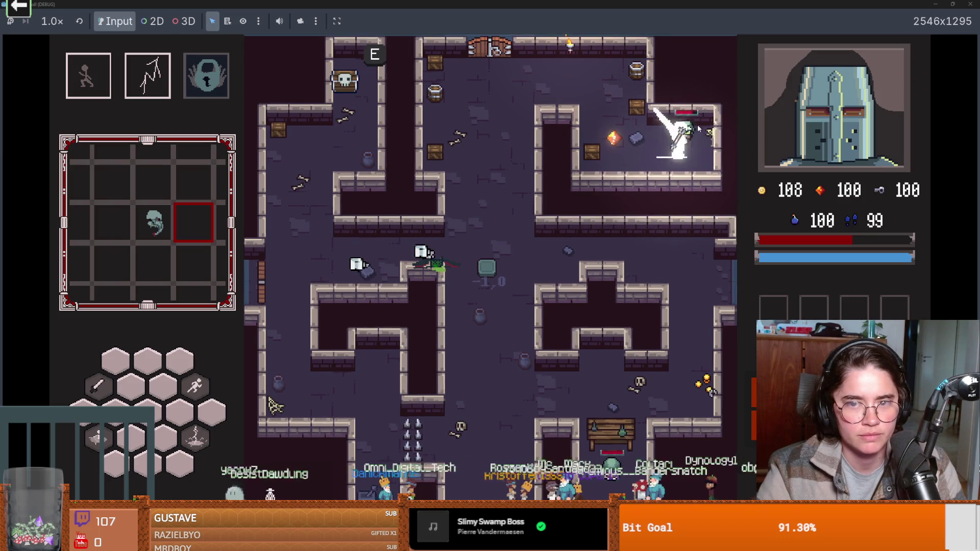
key("a")
right_click(694, 149)
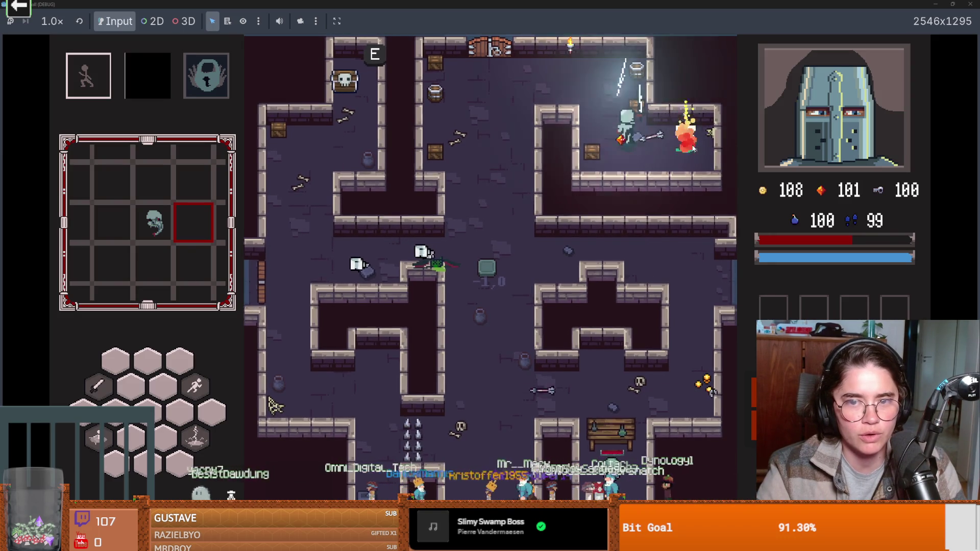
key("w")
key("F11")
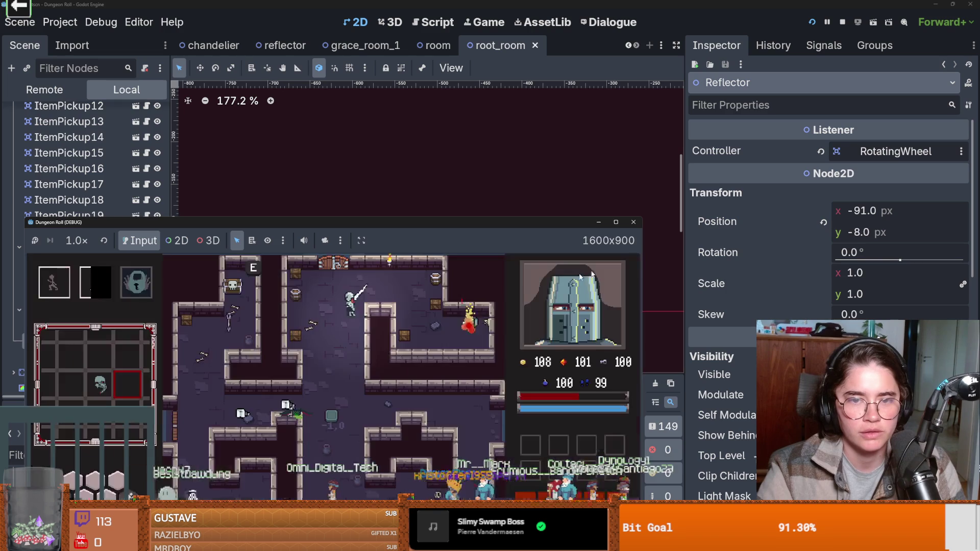
Step: Stop the game, collapse Lever and Lever2 in the Scene tree, save root_room, and switch to the browser
key("F8")
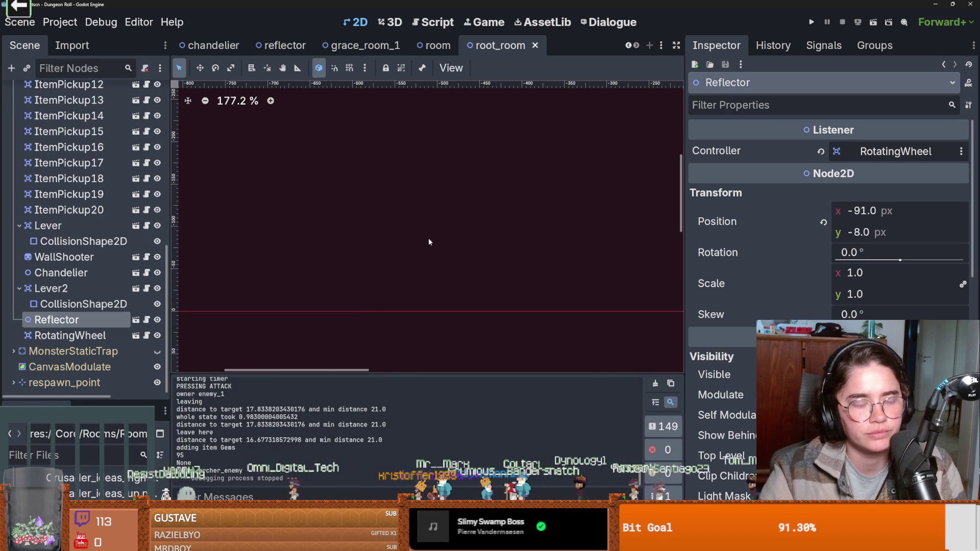
left_click(19, 289)
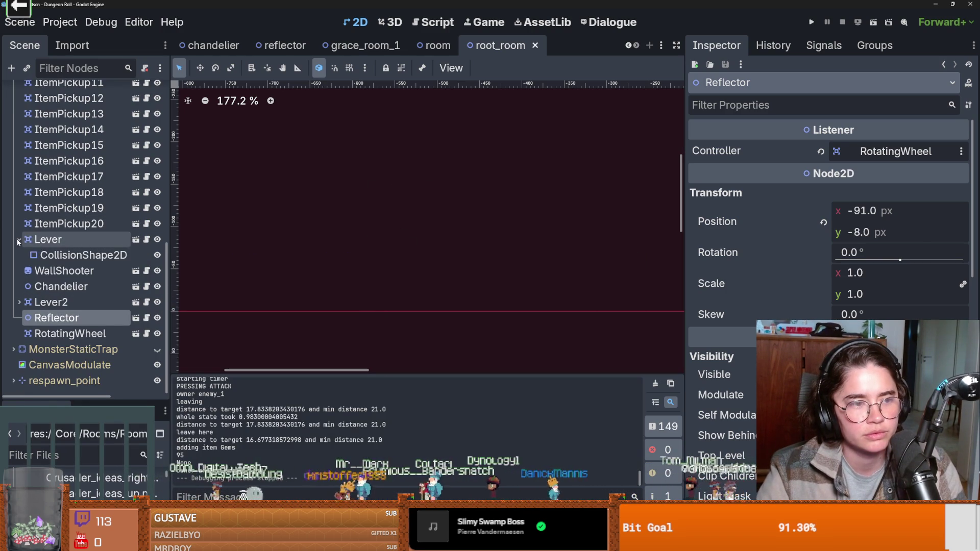
left_click(17, 238)
key("ctrl+s")
scroll(129, 278, "up", 5)
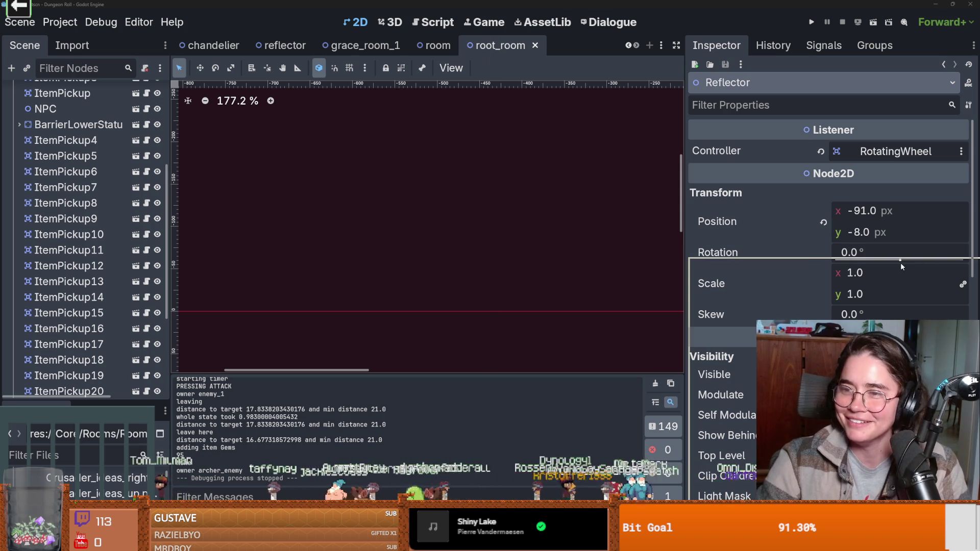
key("alt+Tab")
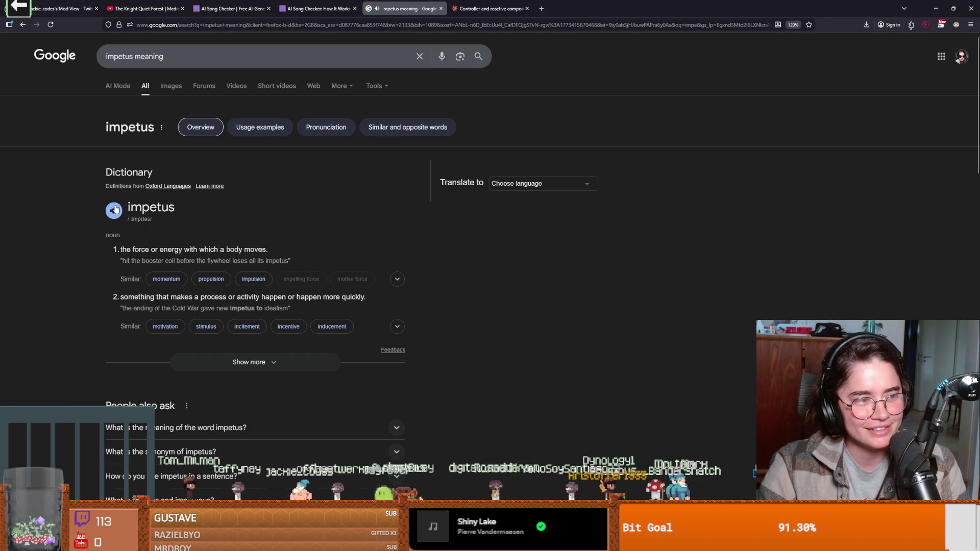
Step: Leave the impetus definition and return to the Godot editor
key("alt+Tab")
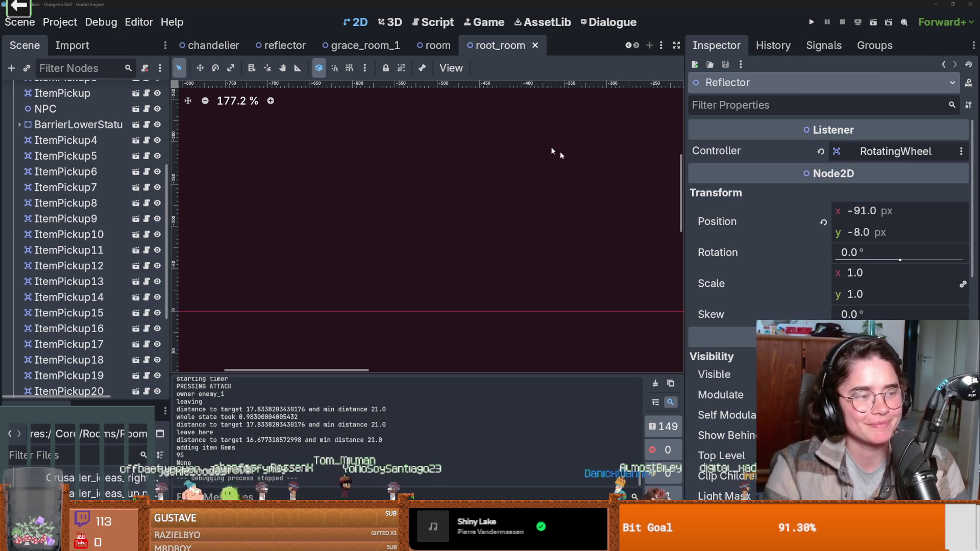
Step: Nudge RotatingWheel slightly up and left to (-65, -45) and save root_room
scroll(519, 184, "down", 5)
scroll(547, 192, "down", 3)
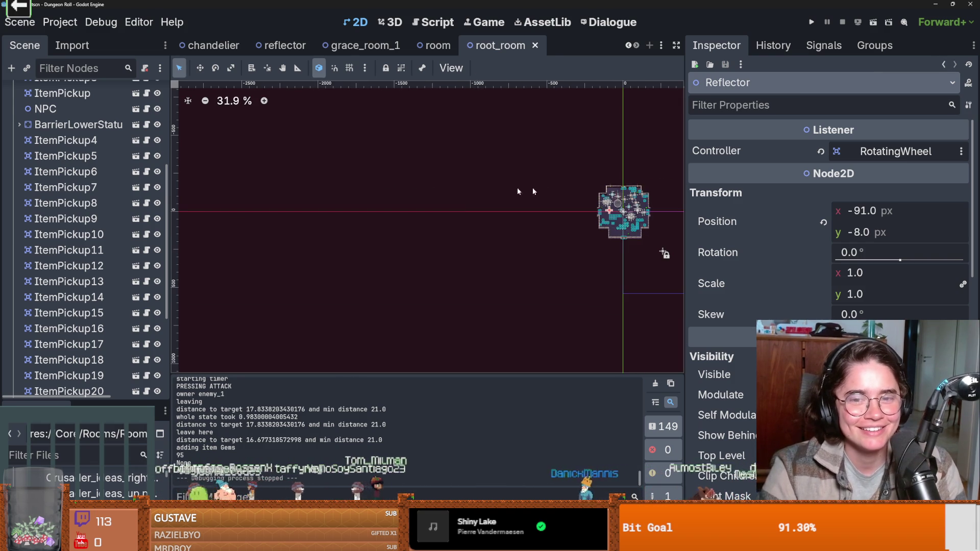
left_click_drag(665, 252, 449, 212)
scroll(428, 196, "up", 4)
scroll(428, 196, "up", 6)
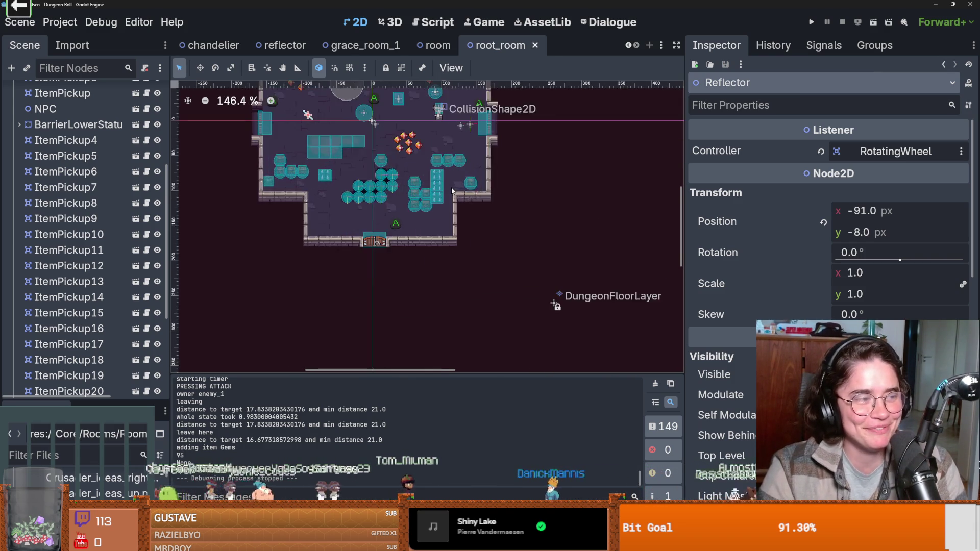
scroll(500, 246, "down", 1)
scroll(505, 236, "up", 1)
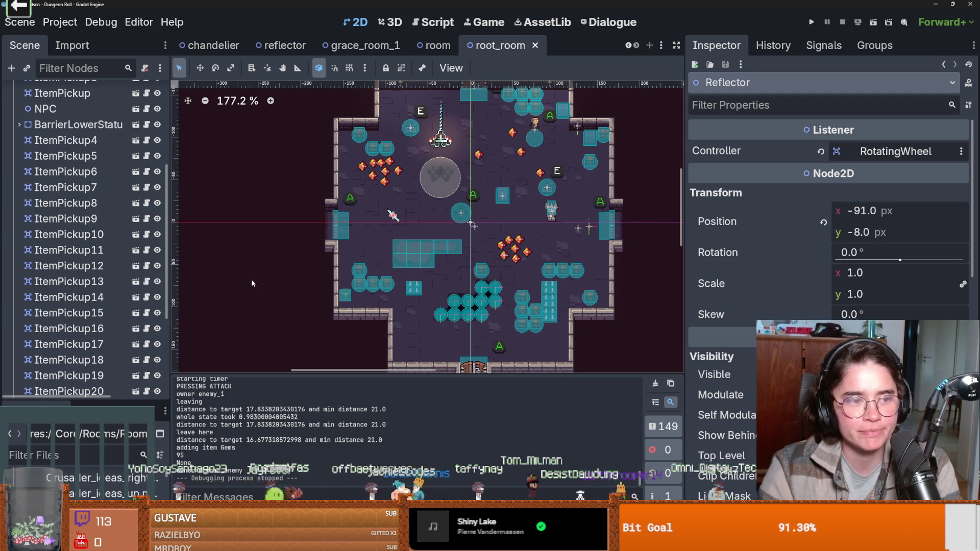
scroll(476, 239, "down", 2)
scroll(477, 235, "up", 3)
mouse_move(441, 203)
left_mouse_down()
mouse_move(369, 145)
mouse_move(374, 161)
left_mouse_up()
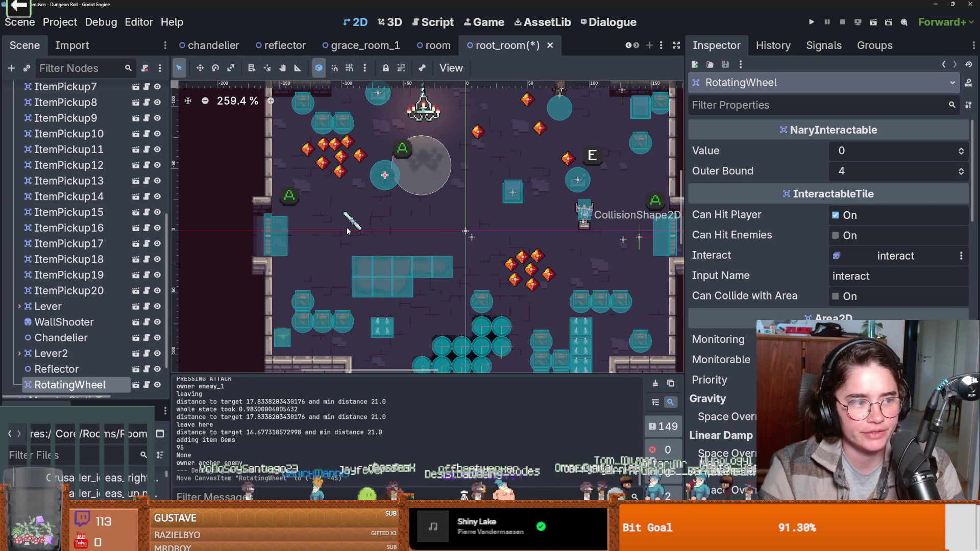
key("ctrl+s")
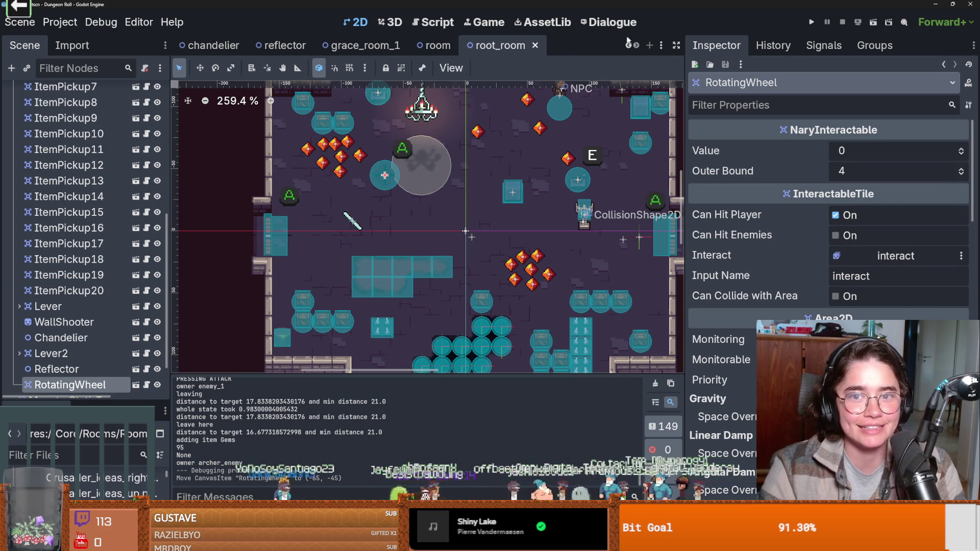
Step: Switch to the open reflector scene
left_click(629, 45)
left_click(629, 45)
left_click(416, 46)
scroll(490, 258, "up", 3)
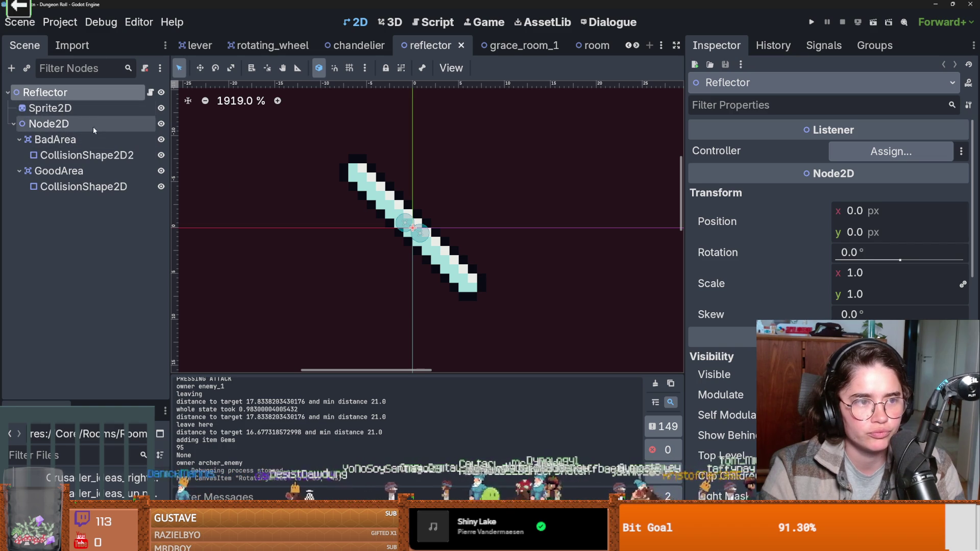
Step: Revert Node2D's rotation from -145° to 0°, check Reflector.gd's sprite rotation line, then select Sprite2D
left_click(78, 123)
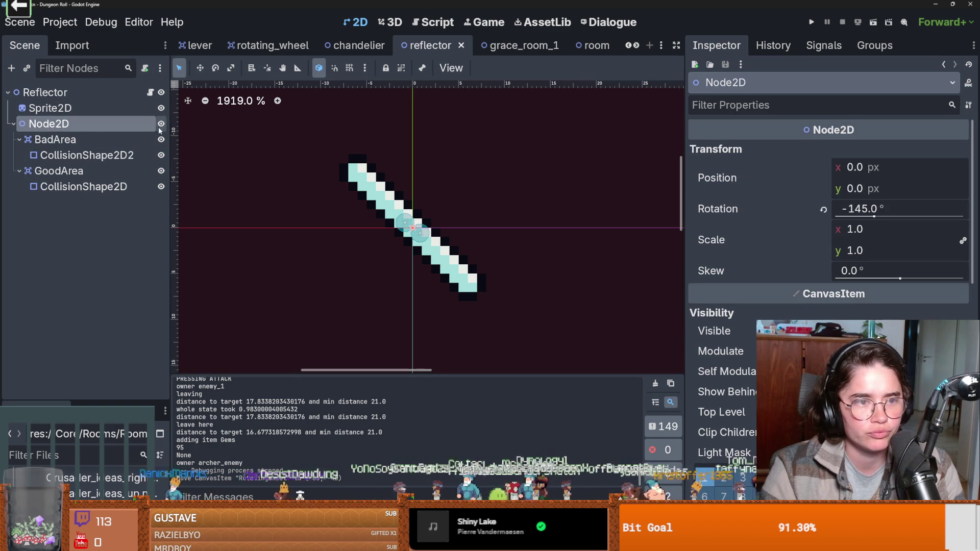
left_click(822, 210)
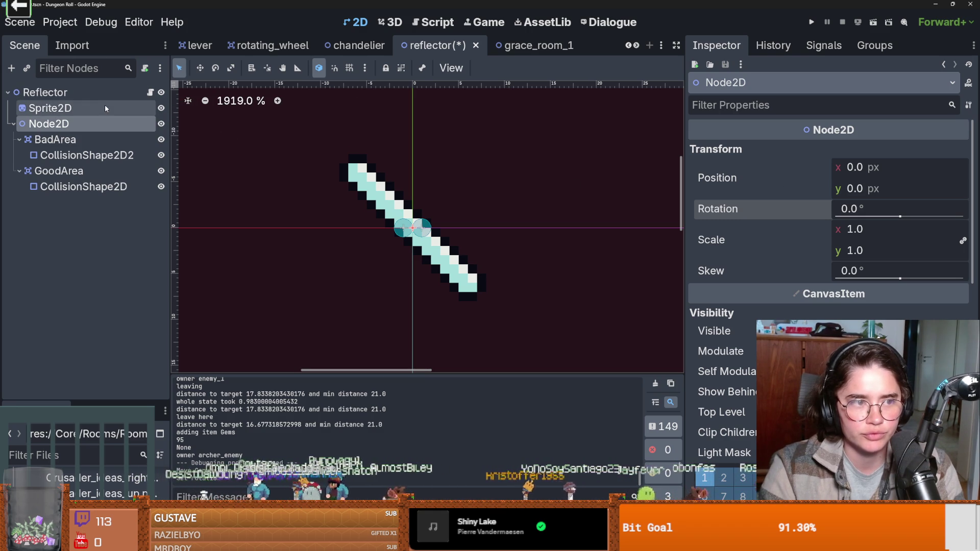
left_click(148, 93)
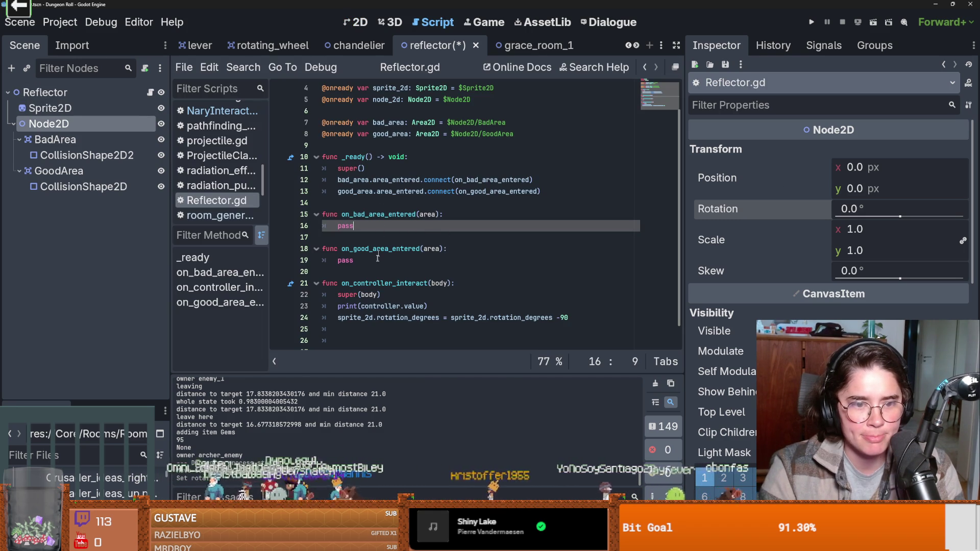
left_click(385, 316)
key("ctrl+F1")
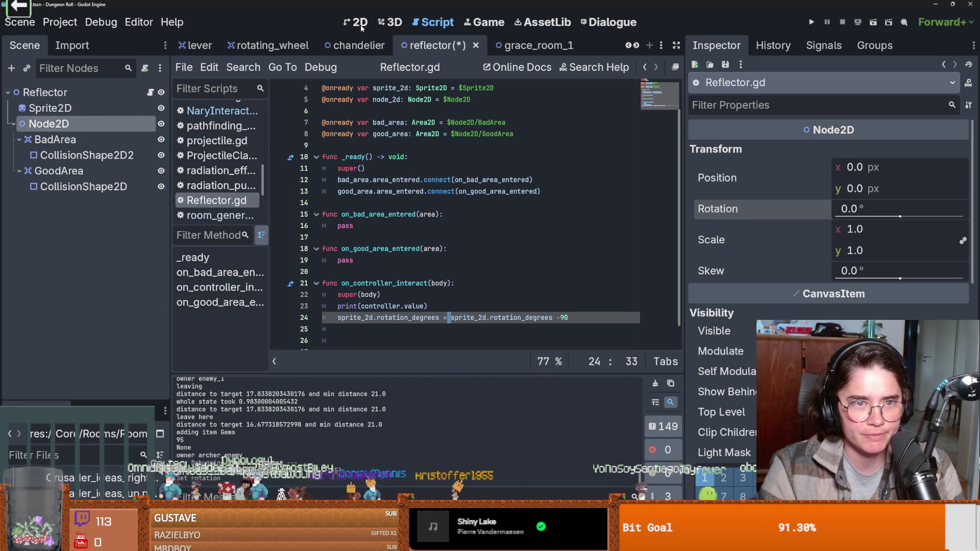
left_click(76, 108)
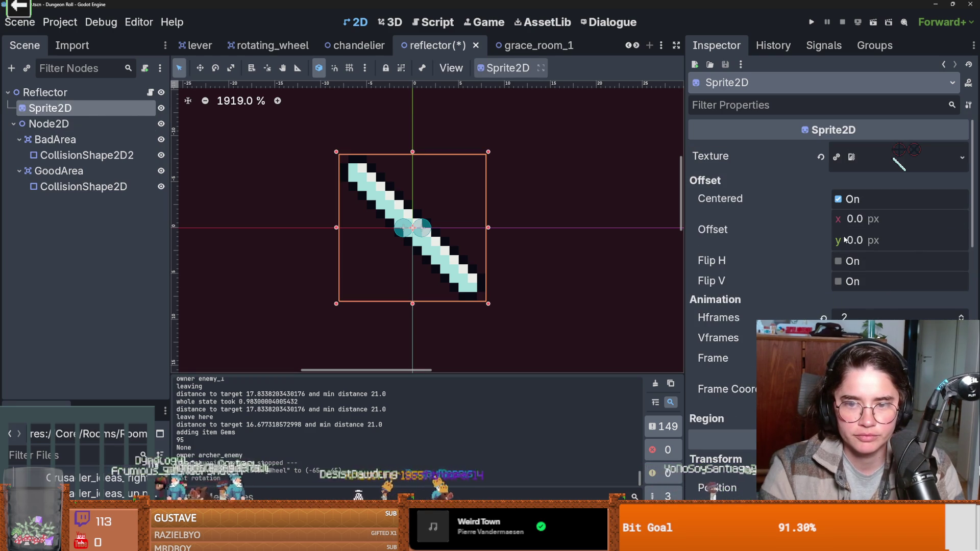
Step: Set the sprite's rotation to 90° and toggle BadArea's visibility off and back on
scroll(827, 229, "down", 2)
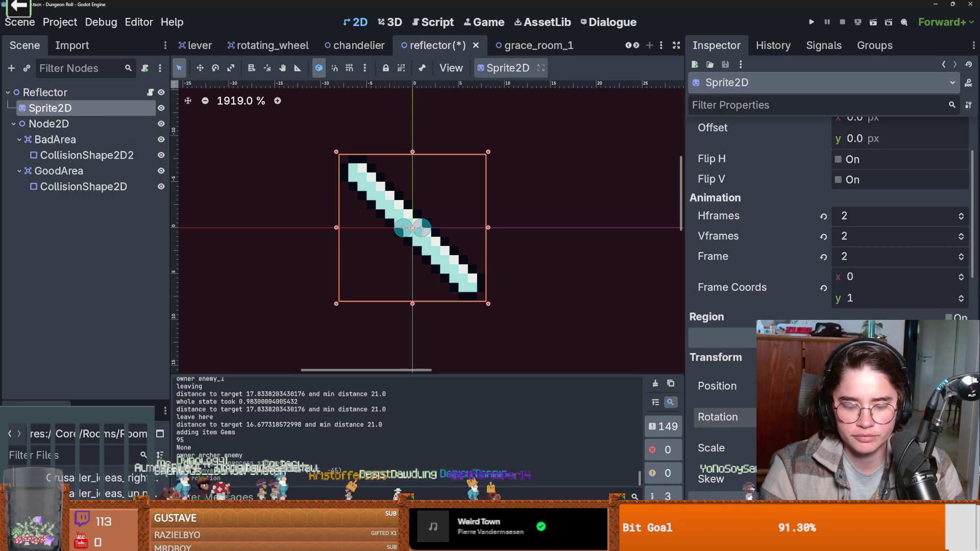
type("90")
key("Return")
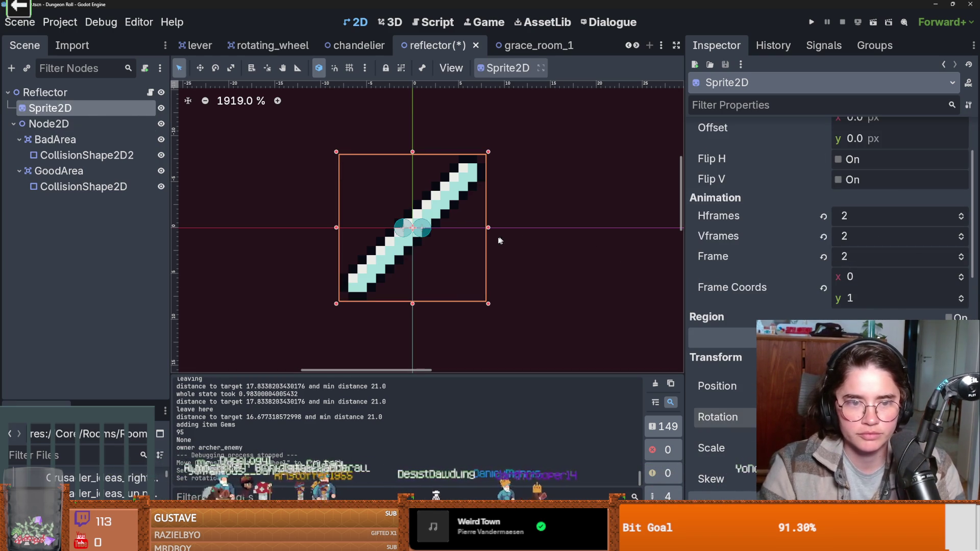
left_click(90, 129)
left_click(90, 141)
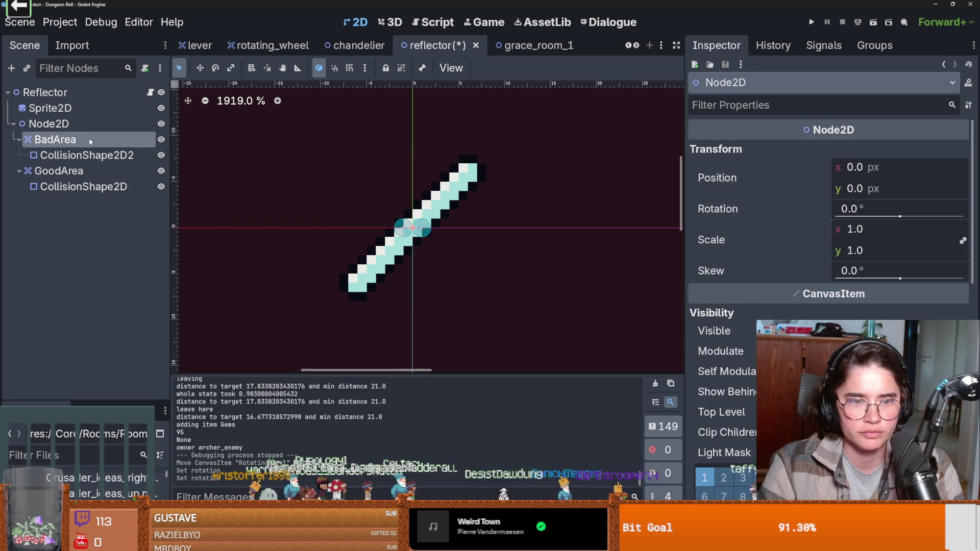
left_click(160, 139)
left_click(160, 139)
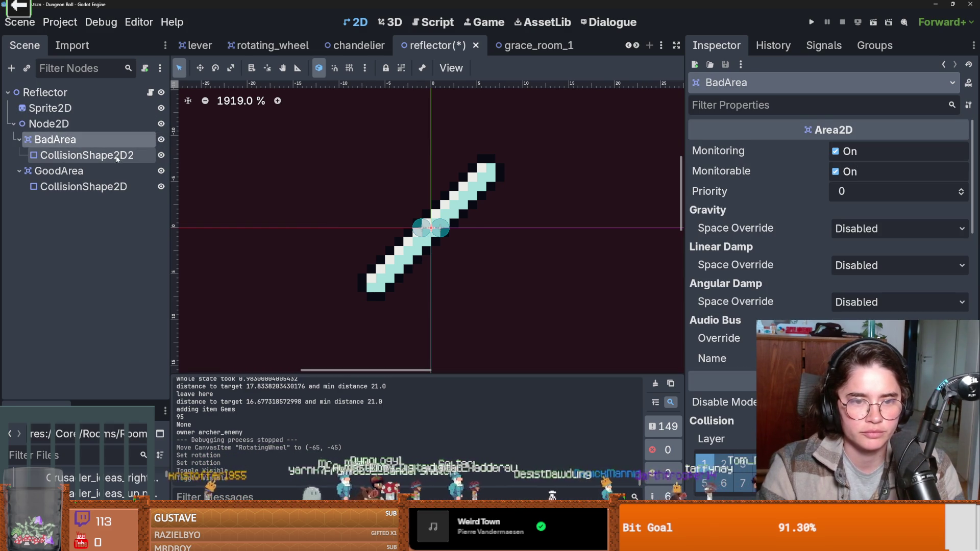
Step: Try rotating Node2D, undo it back to 0°, and start editing Reflector.gd below the rotation line
left_click(88, 127)
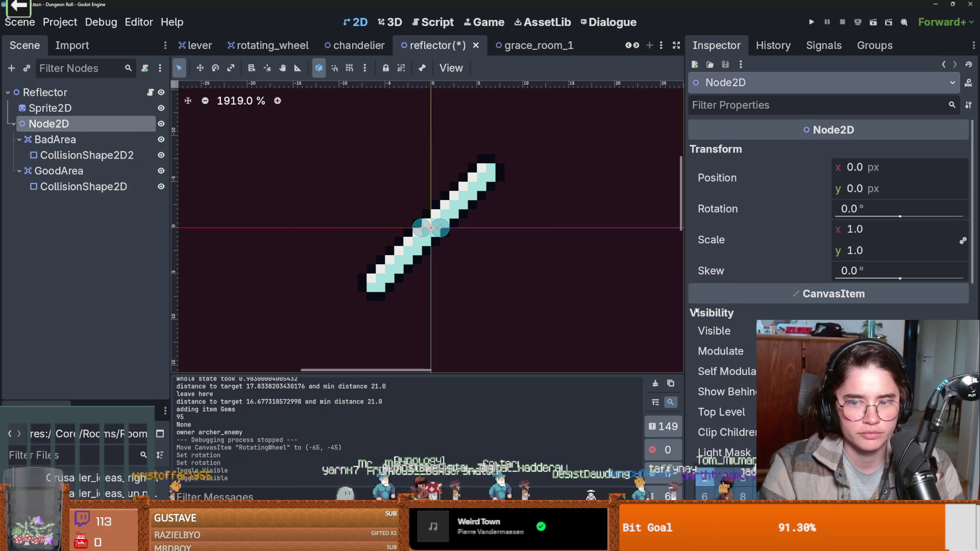
left_click_drag(900, 218, 867, 213)
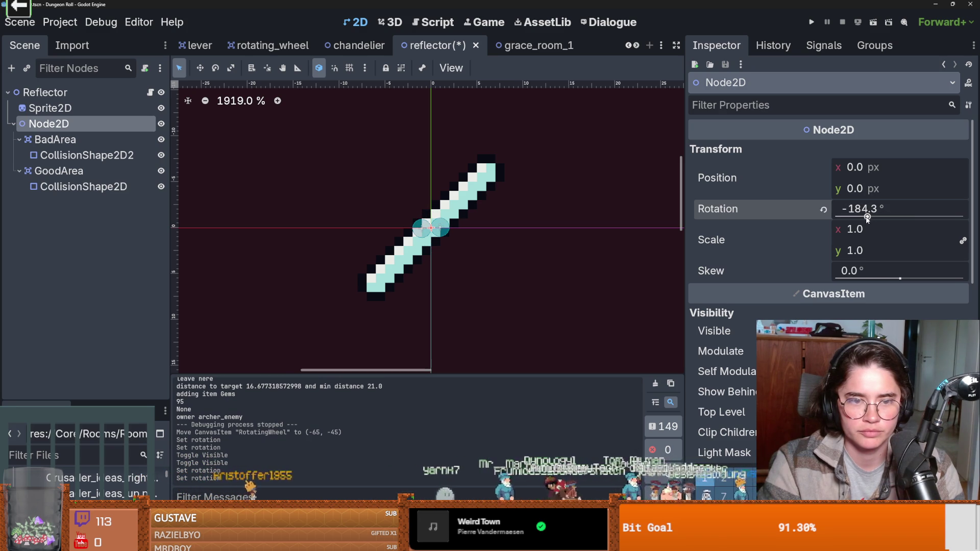
key("ctrl+z")
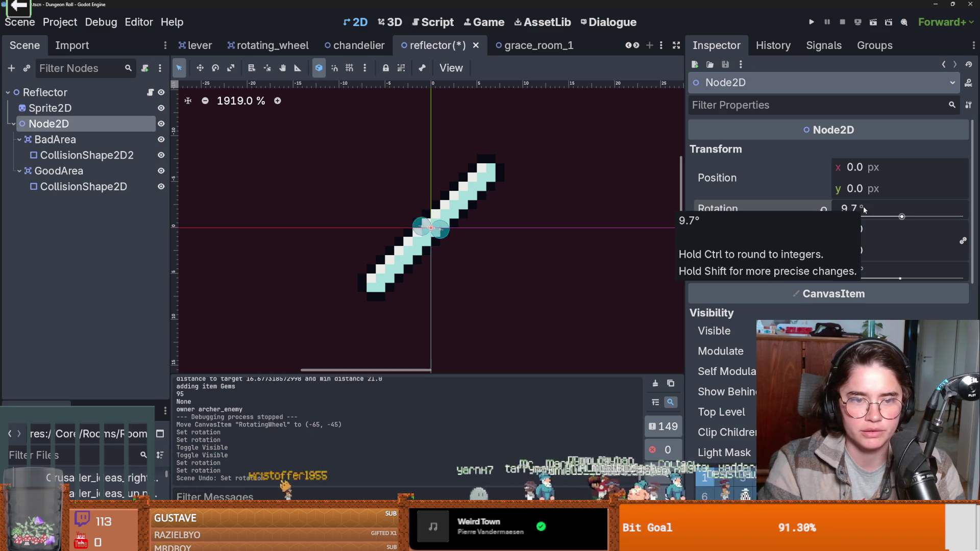
key("ctrl+z")
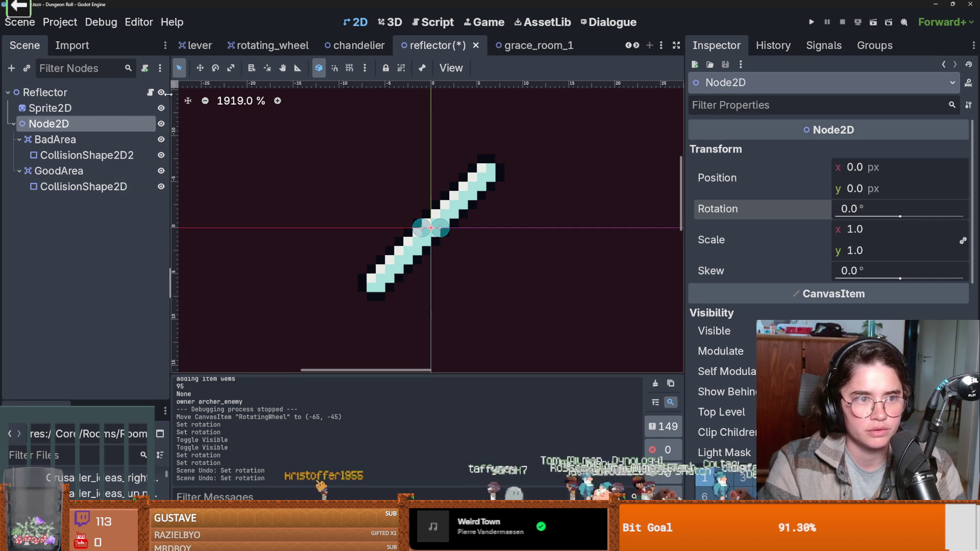
left_click(150, 92)
scroll(583, 298, "down", 1)
key("Return")
key("shift+Up")
key("shift+Up")
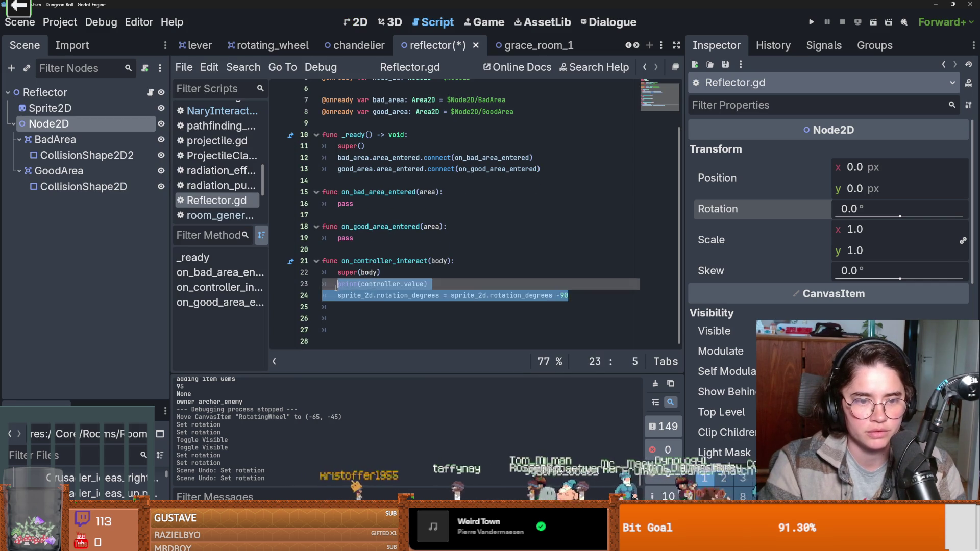
key("shift+Down")
key("ctrl+c")
key("shift+Down")
key("ctrl+v")
left_click_drag(48, 124, 393, 123)
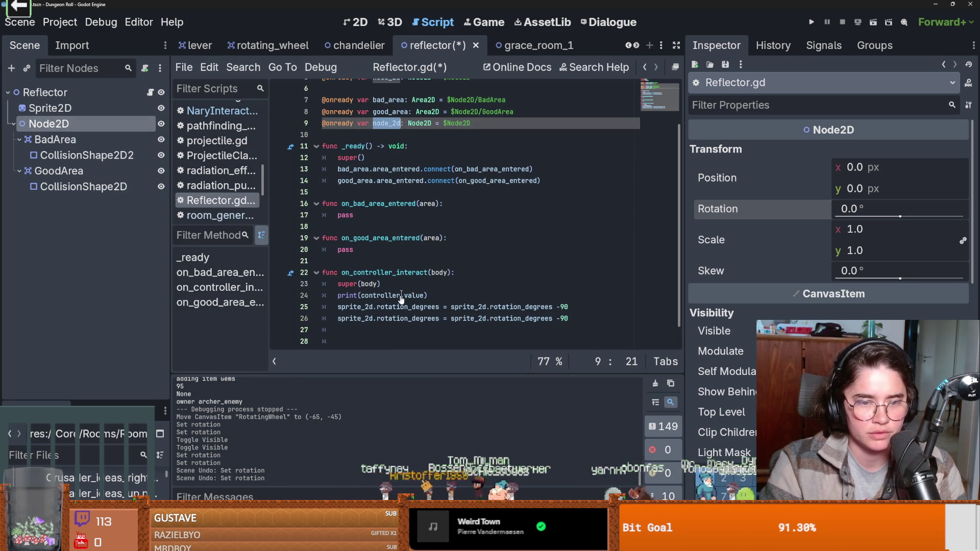
double_click(348, 309)
scroll(369, 292, "down", 2)
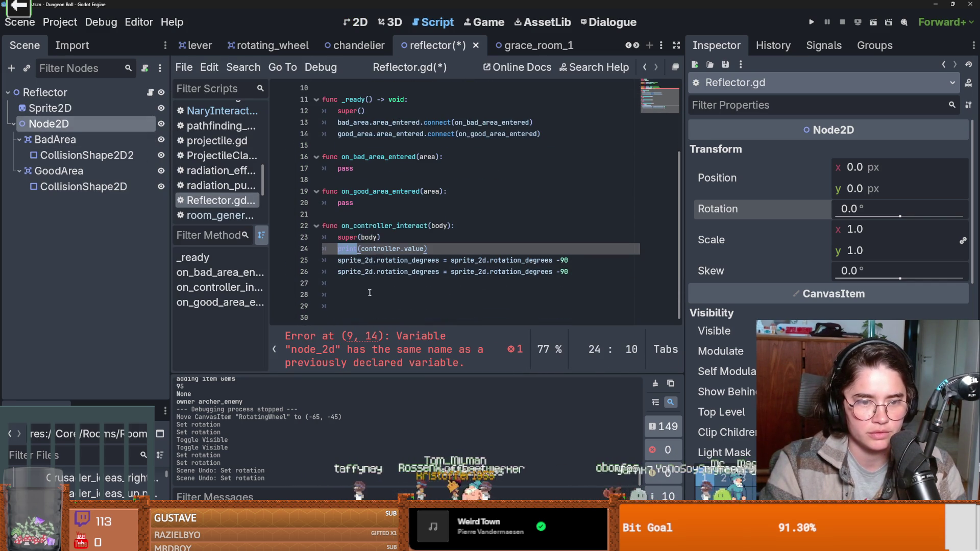
double_click(354, 260)
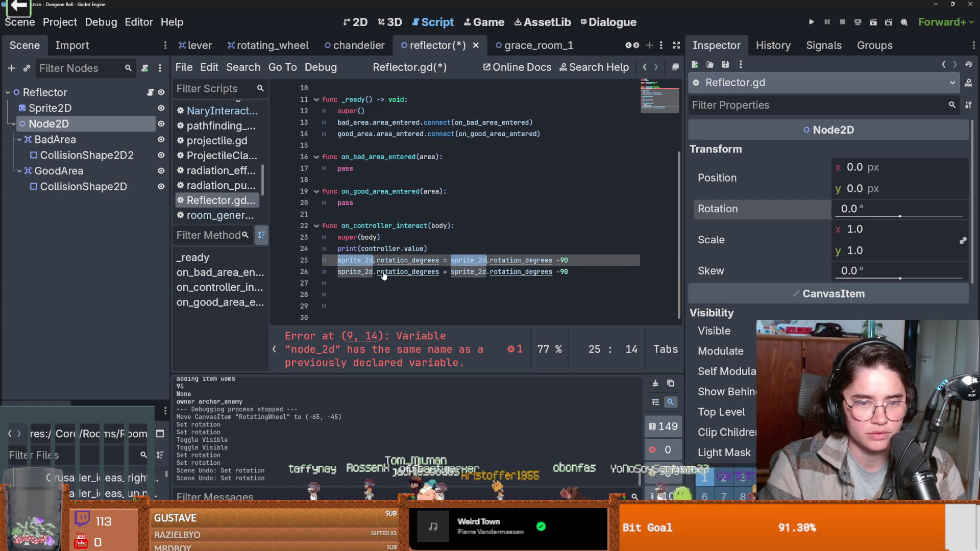
double_click(355, 271)
type("node_2d")
double_click(460, 272)
type("node_2d")
key("ctrl+s")
Step: Check the on_controller_interact documentation popup, close it, and save Reflector.gd again
left_click(420, 225)
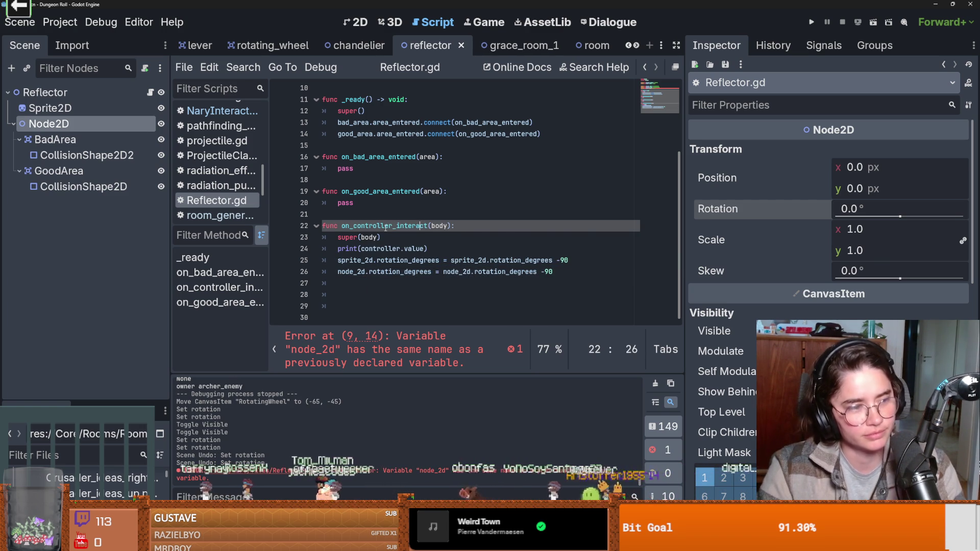
mouse_move(385, 227)
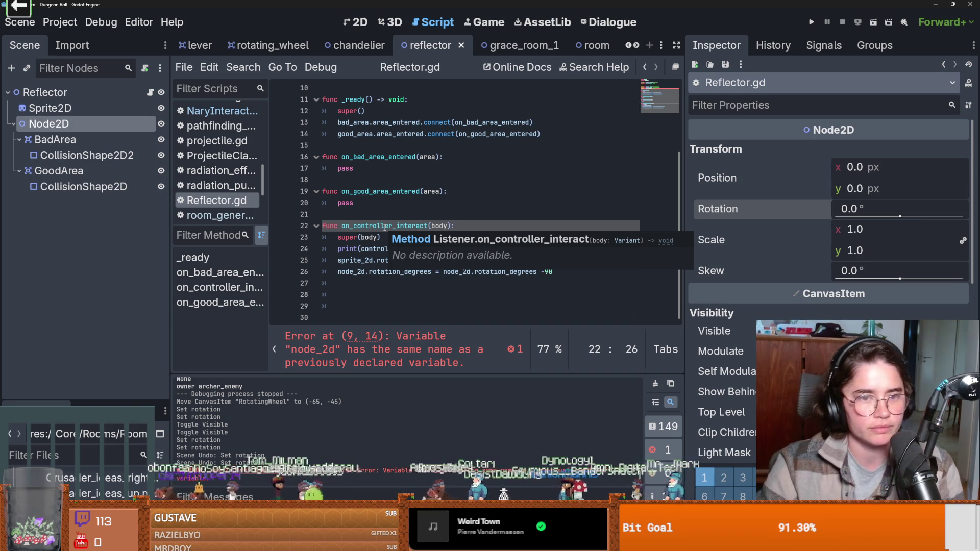
left_click(452, 215)
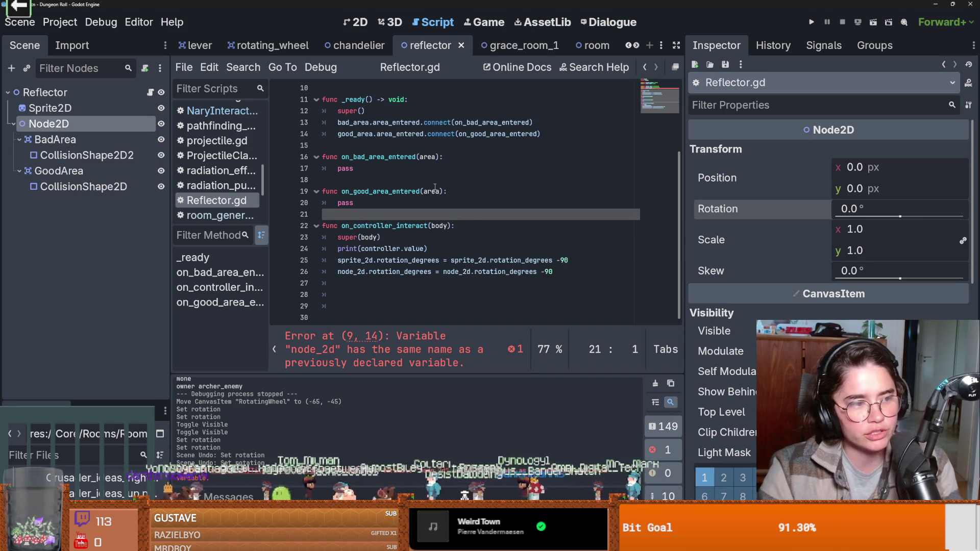
left_click(459, 237)
key("ctrl+s")
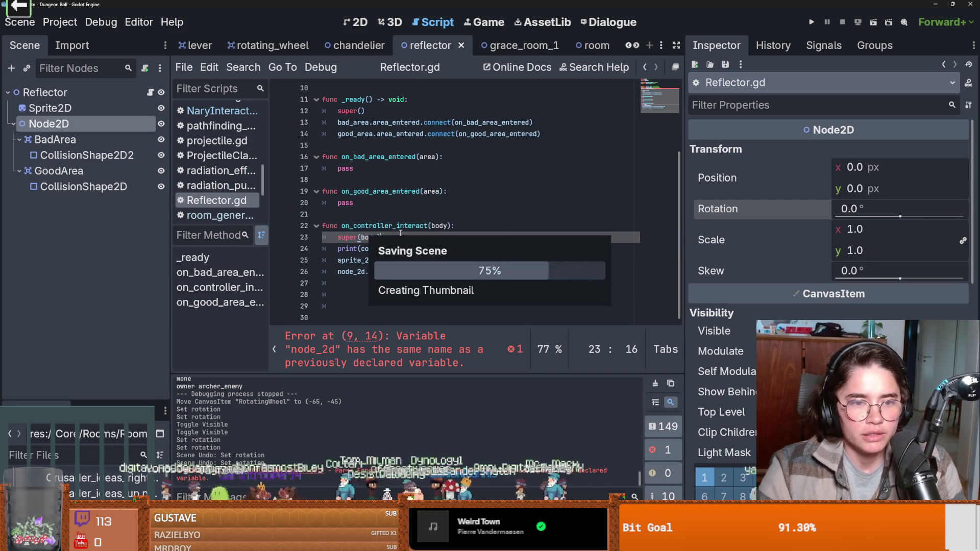
left_click(361, 216)
Step: Indent and un-indent empty line 21, leaving Reflector.gd unchanged, and save it
key("Tab")
key("BackSpace")
key("ctrl+s")
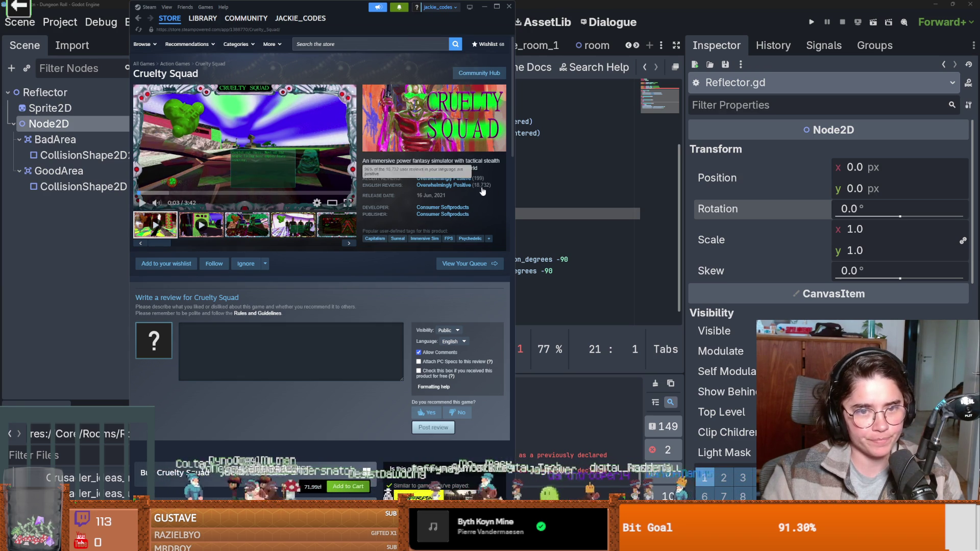
Step: Scroll through the Cruelty Squad store page in Steam
scroll(494, 223, "down", 5)
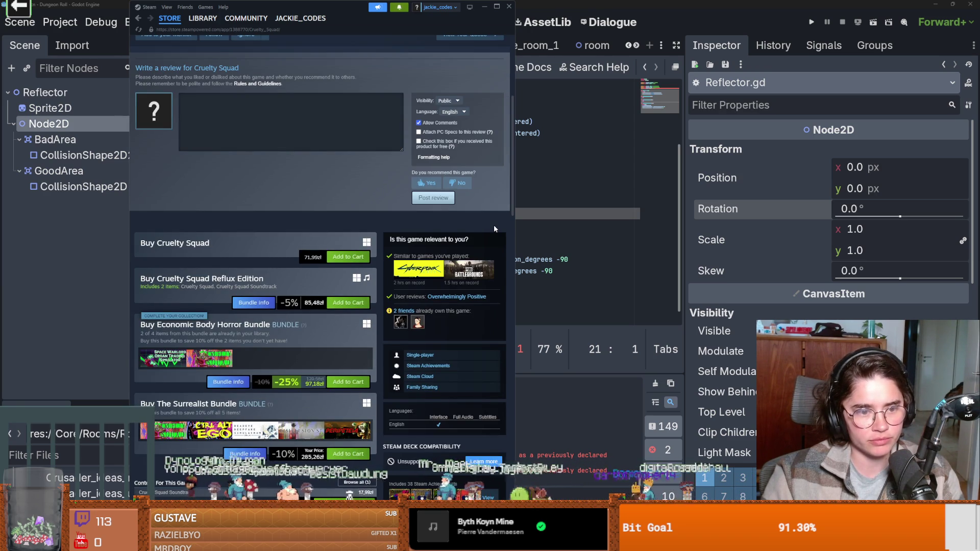
scroll(494, 225, "down", 2)
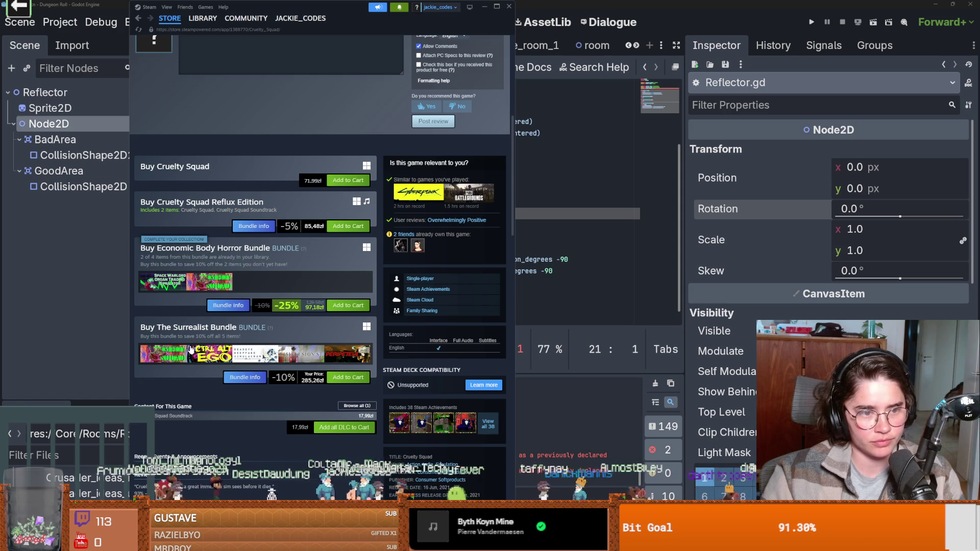
mouse_move(170, 293)
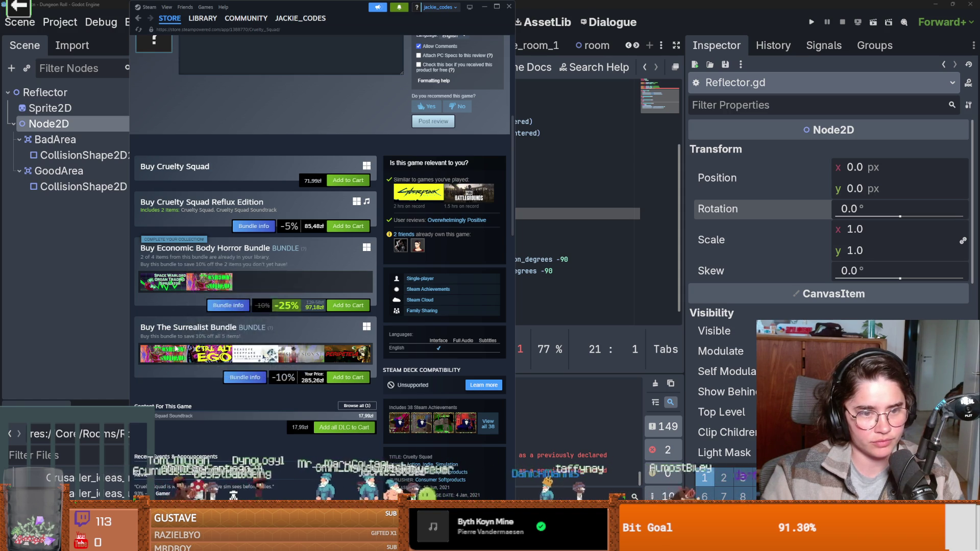
scroll(190, 356, "down", 4)
scroll(191, 360, "down", 7)
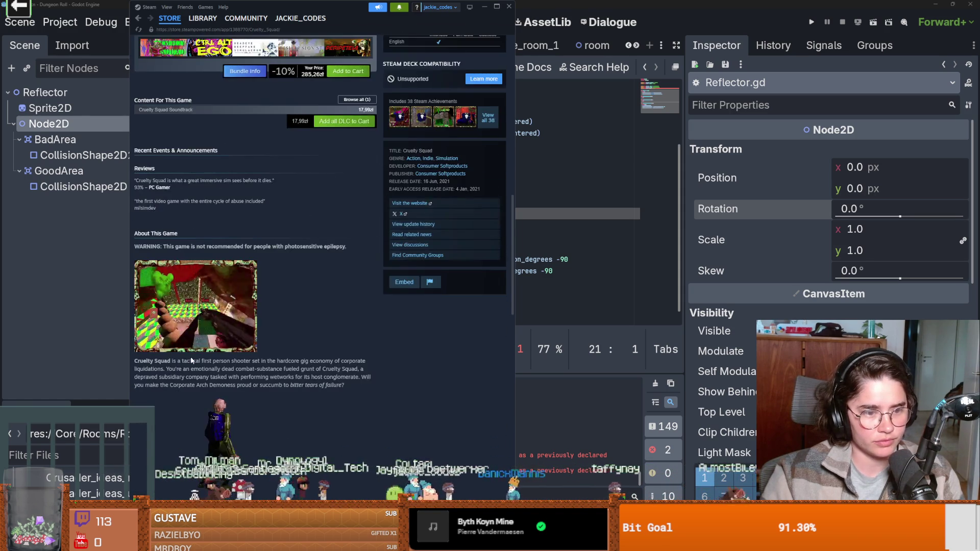
scroll(191, 360, "up", 1)
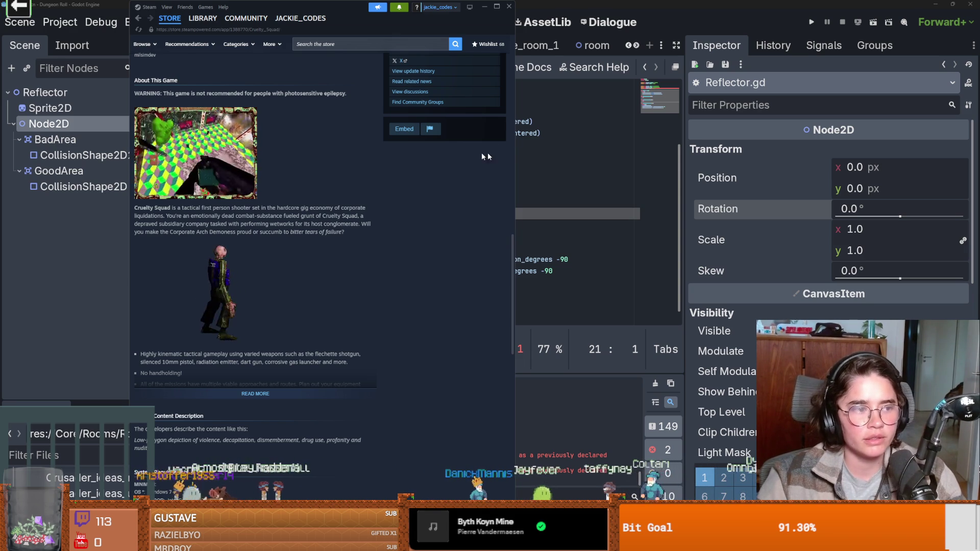
Step: Return to the Reflector.gd script in Godot and save it
left_click(565, 221)
scroll(432, 240, "up", 3)
key("ctrl+s")
left_click(396, 180)
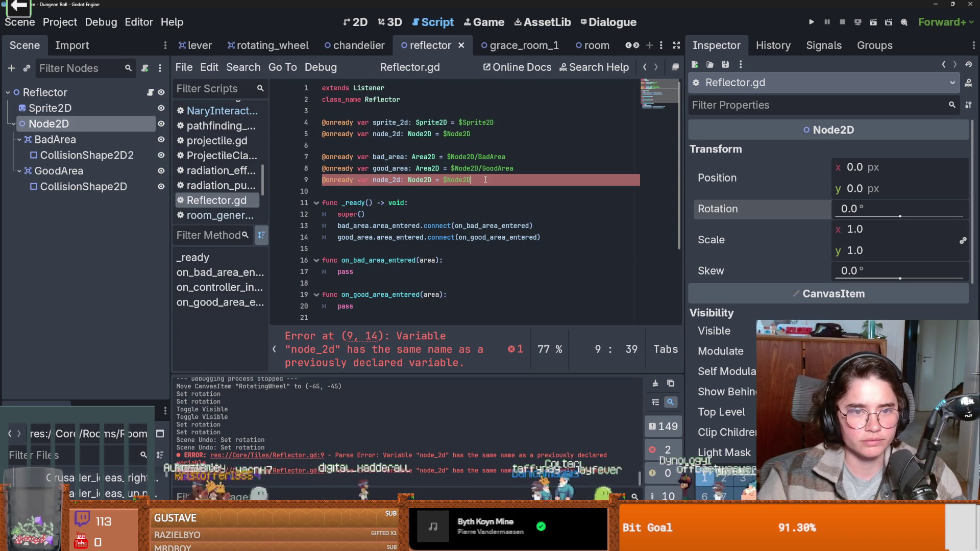
left_click_drag(316, 185, 315, 182)
scroll(409, 216, "down", 3)
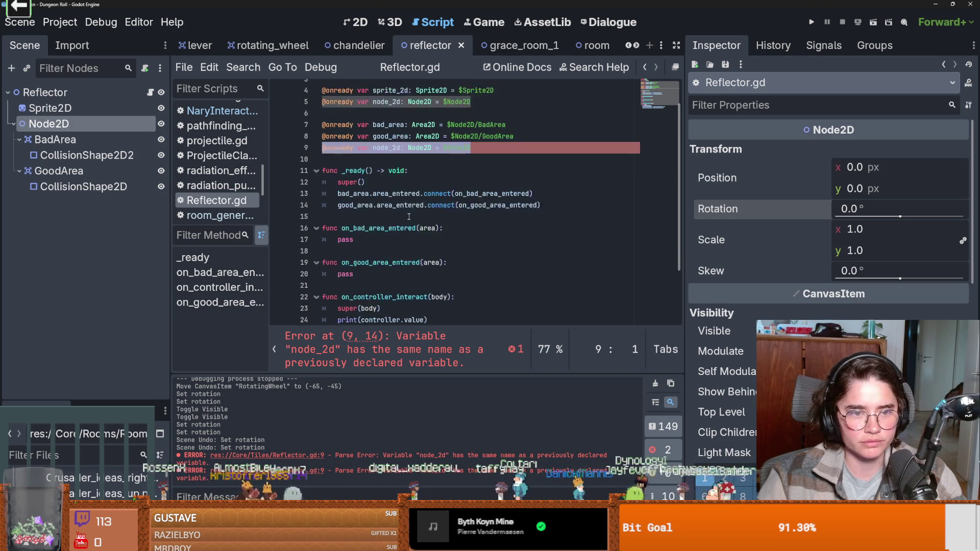
scroll(409, 217, "up", 3)
key("BackSpace")
key("ctrl+s")
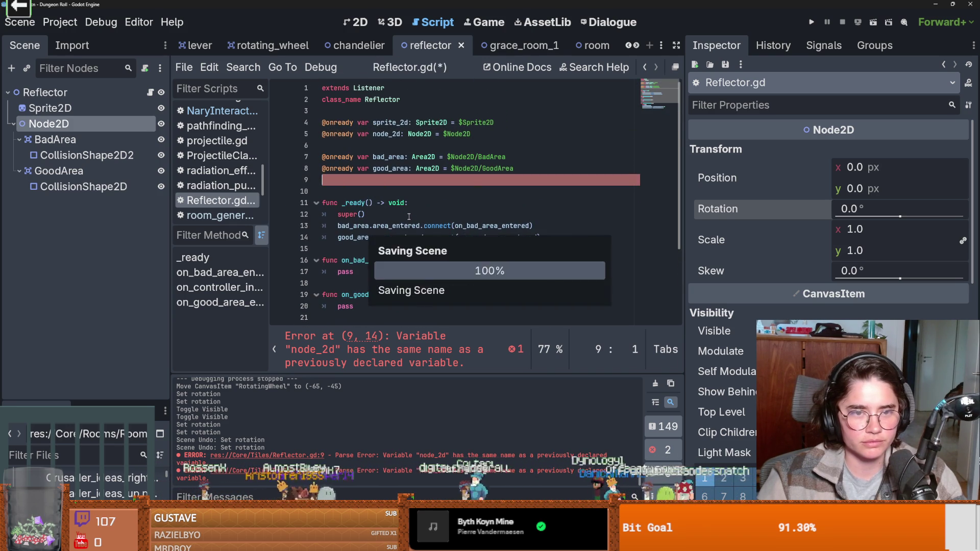
Step: Change node_2d's rotation from -90 to -180 on line 26 and save the script
scroll(409, 216, "down", 2)
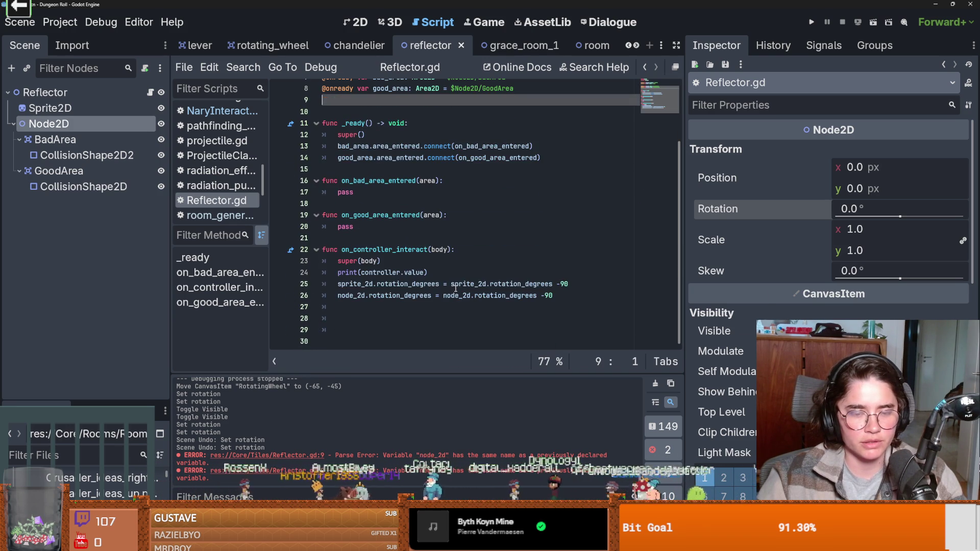
double_click(426, 285)
double_click(413, 273)
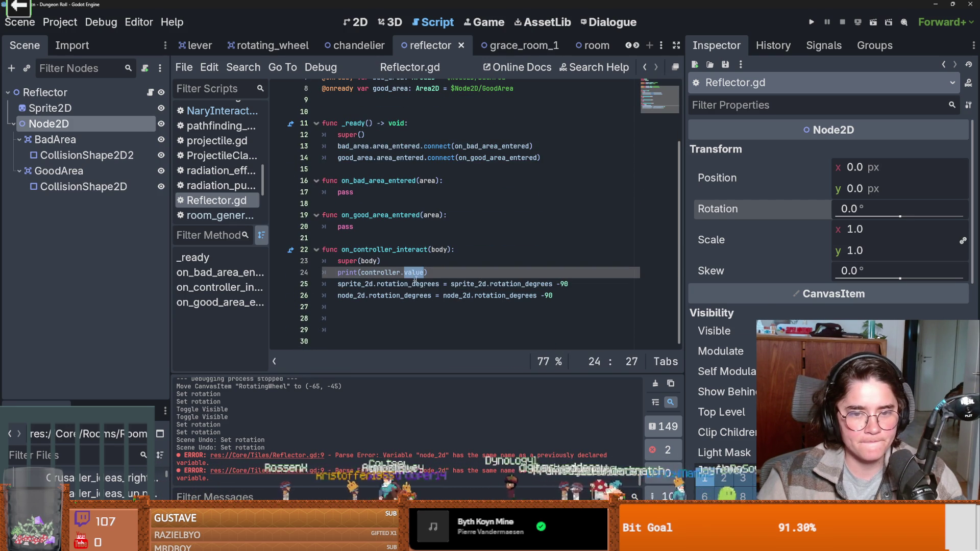
left_click(463, 295)
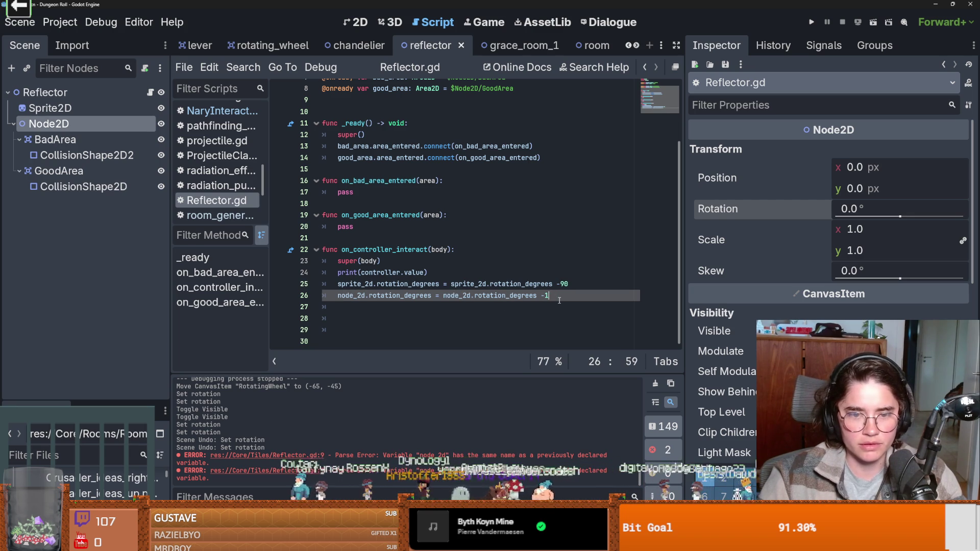
type("80")
left_click(433, 230)
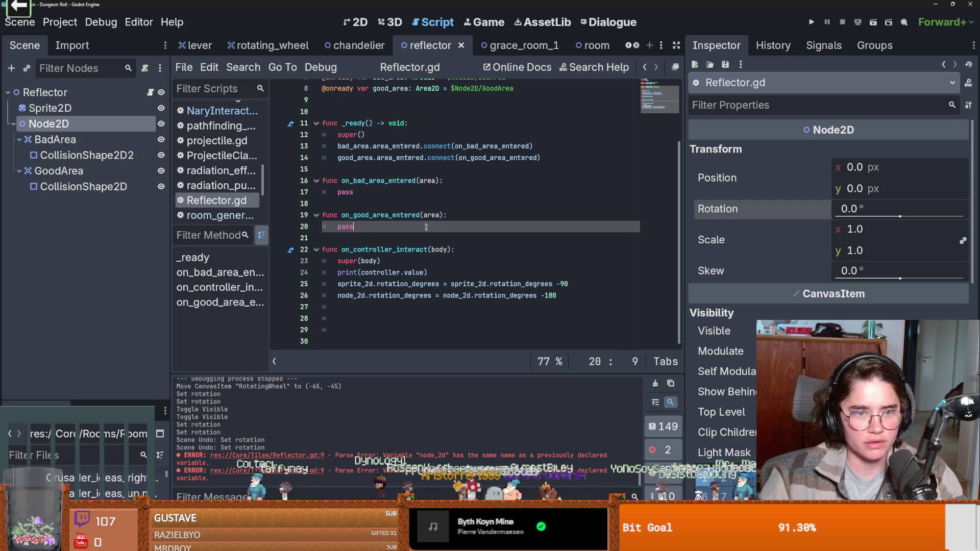
double_click(349, 193)
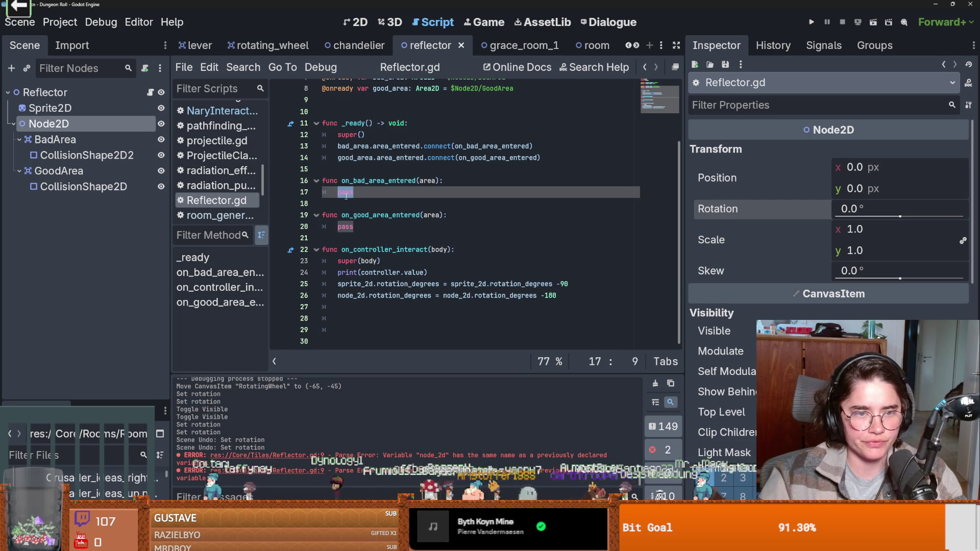
key("ctrl+s")
Step: Open a new empty scene and search root node types for 'bina', then cancel
left_click(649, 45)
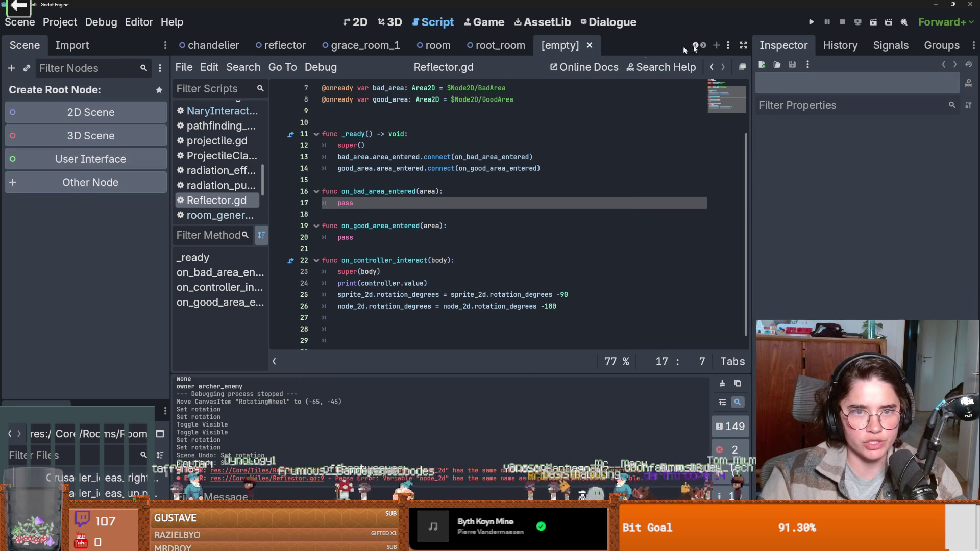
left_click(124, 182)
type("bina")
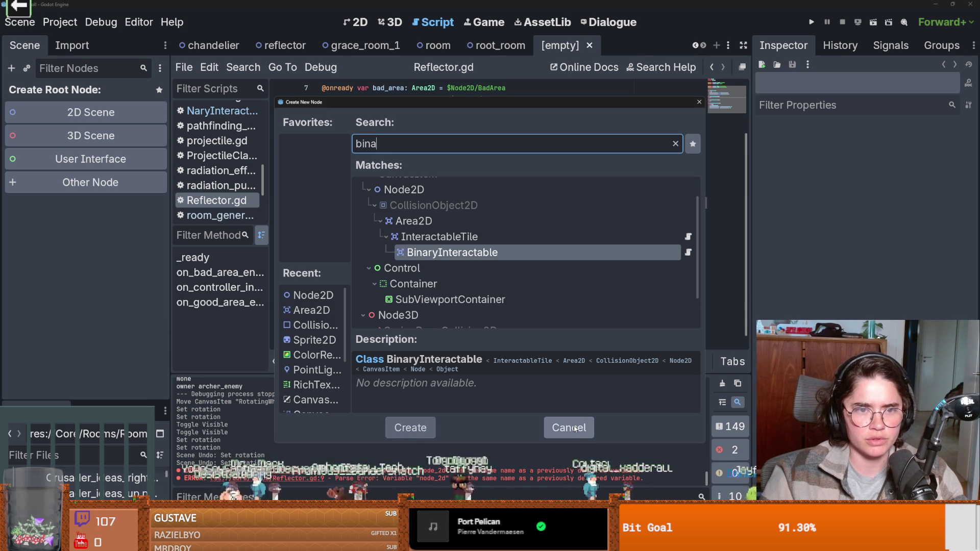
key("BackSpace")
key("BackSpace")
key("BackSpace")
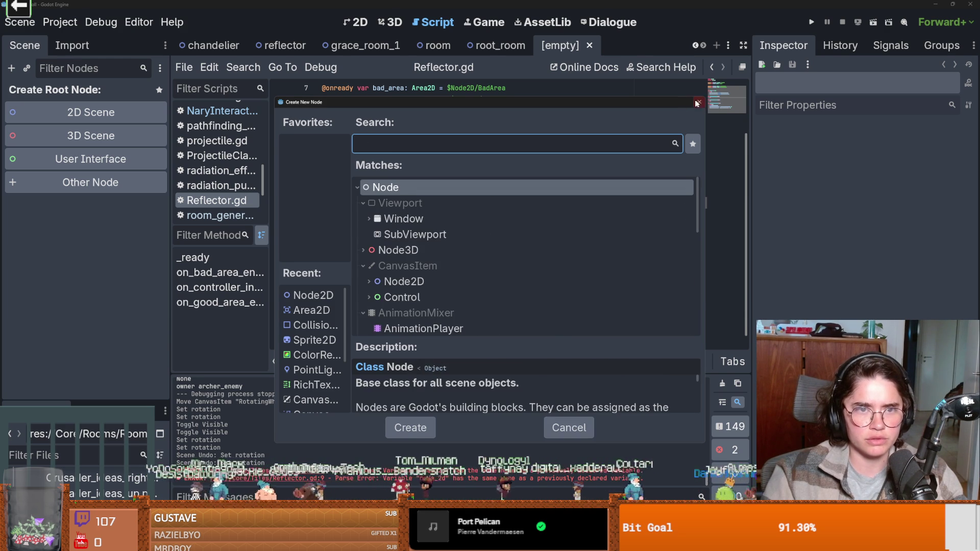
left_click(698, 102)
Step: Check the Listener base script, then give the empty scene a Node2D root
left_click(281, 45)
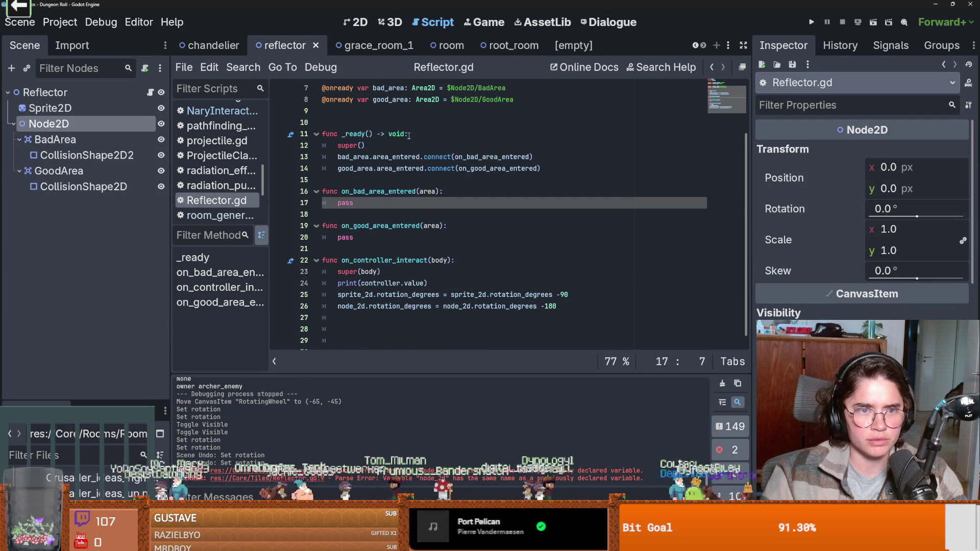
scroll(393, 153, "up", 3)
left_click(361, 88, "ctrl")
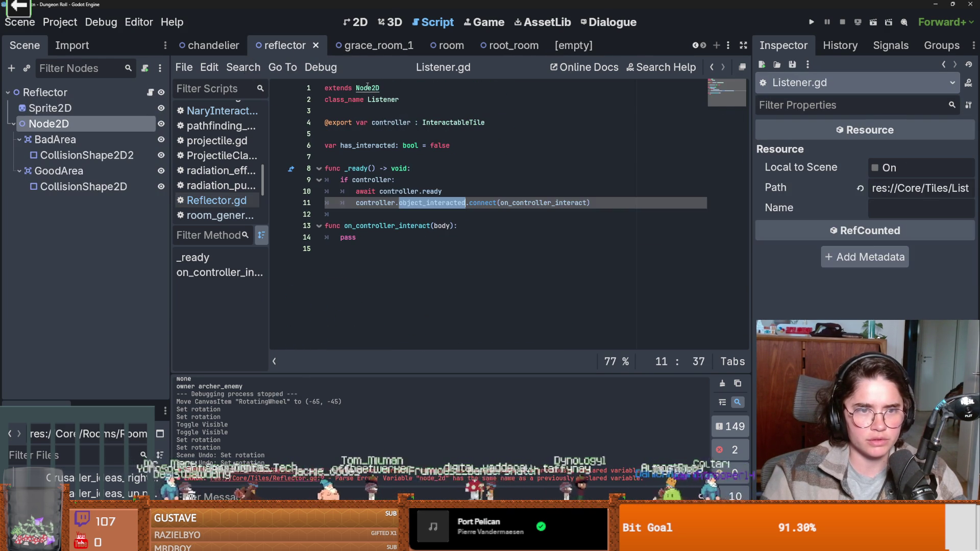
left_click(408, 111)
left_click(573, 46)
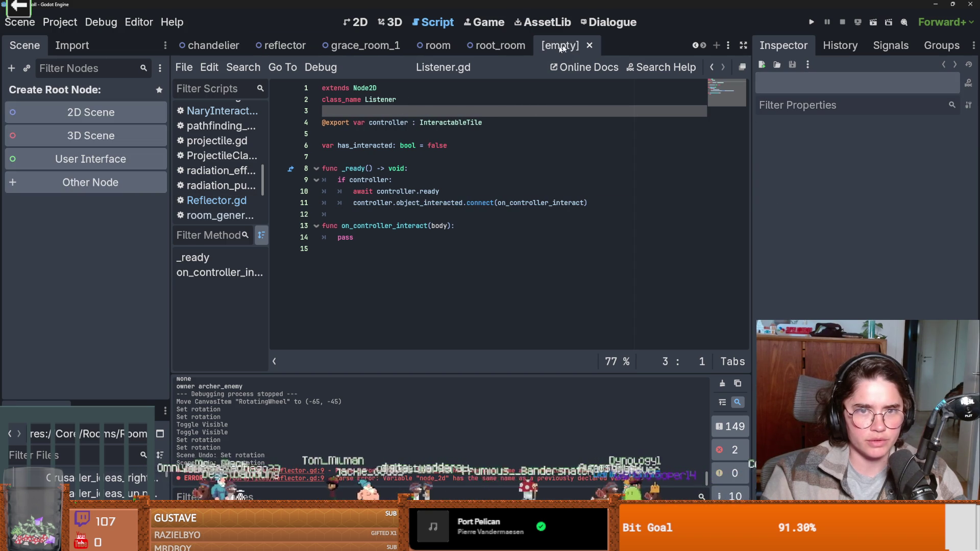
left_click(118, 112)
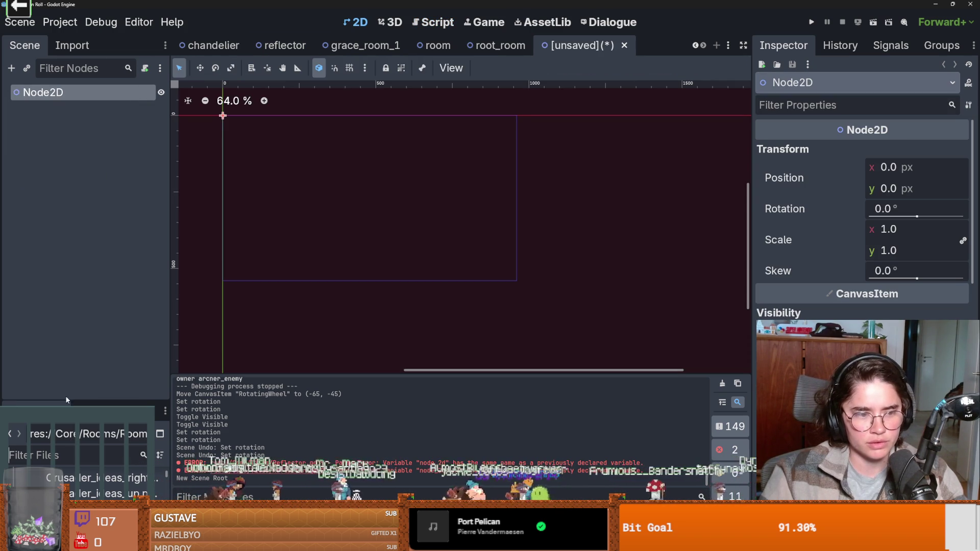
Step: Attach laser.gd, inheriting Listener, to the Node2D root in res://Core/Tiles/Puzzles
left_click(145, 68)
double_click(504, 204)
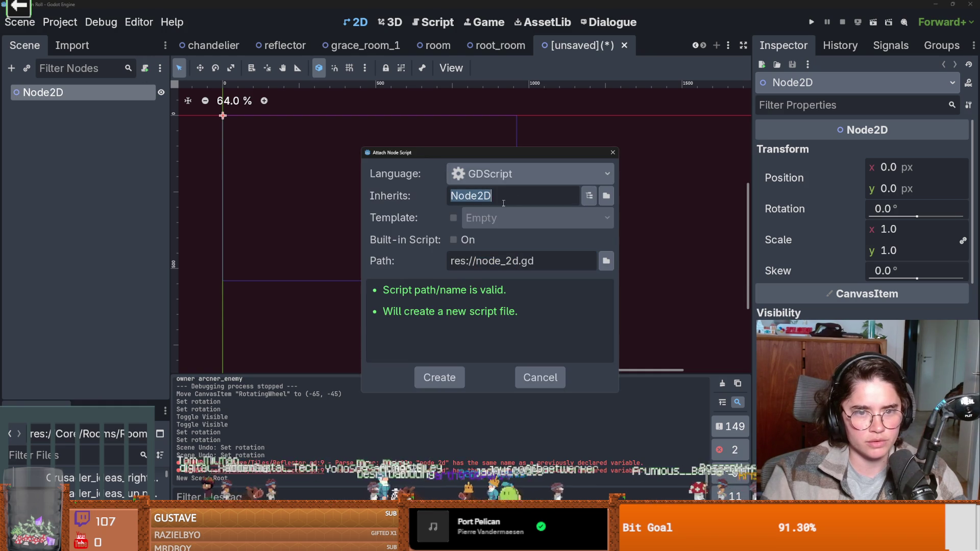
type("Lis")
type("tener")
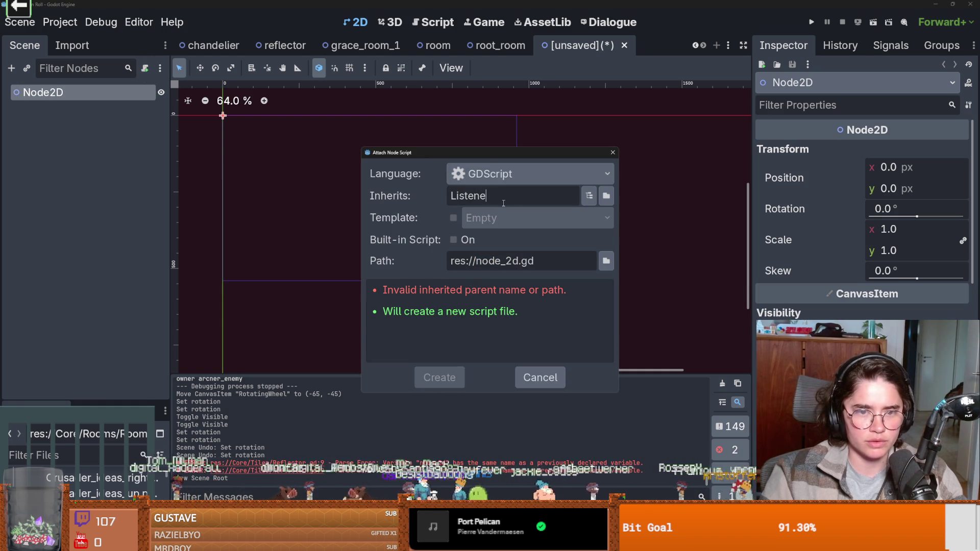
left_click(606, 260)
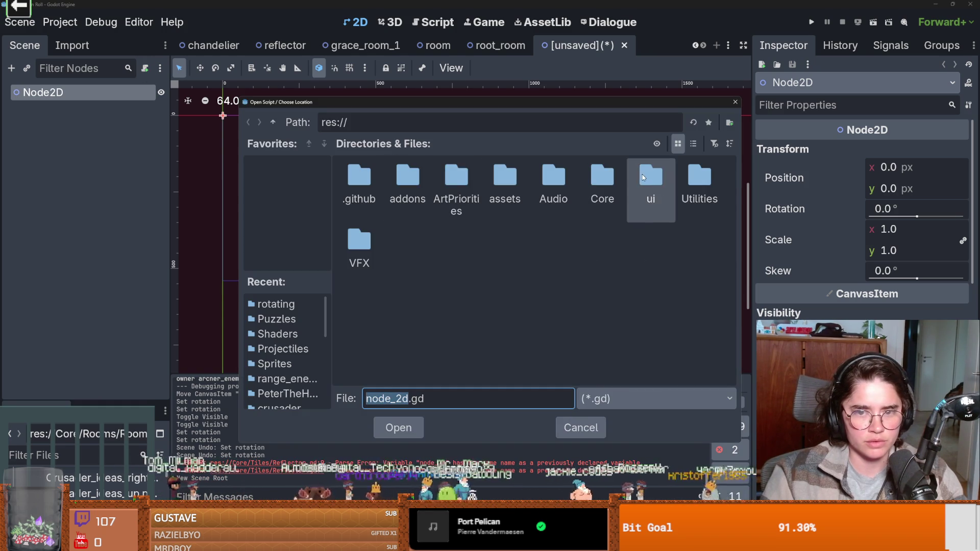
double_click(606, 173)
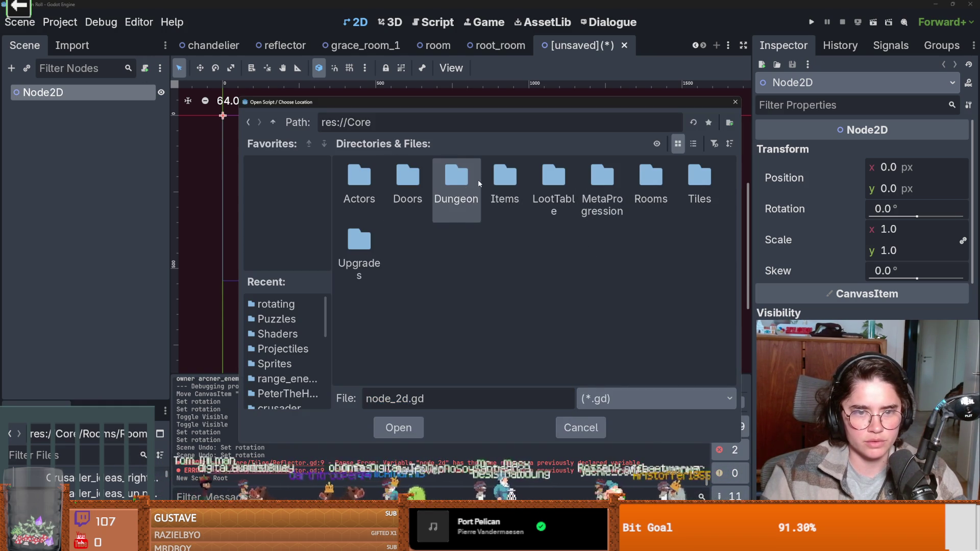
double_click(699, 173)
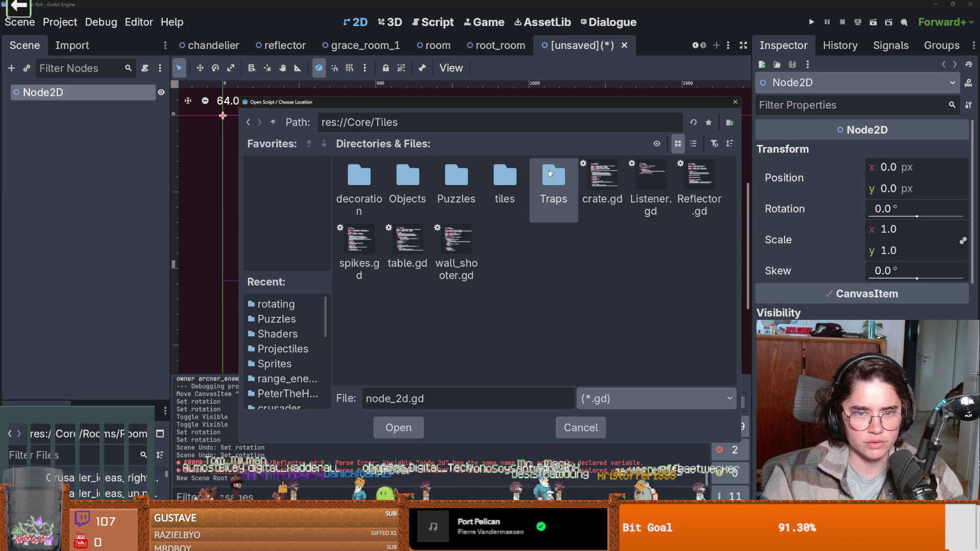
double_click(456, 186)
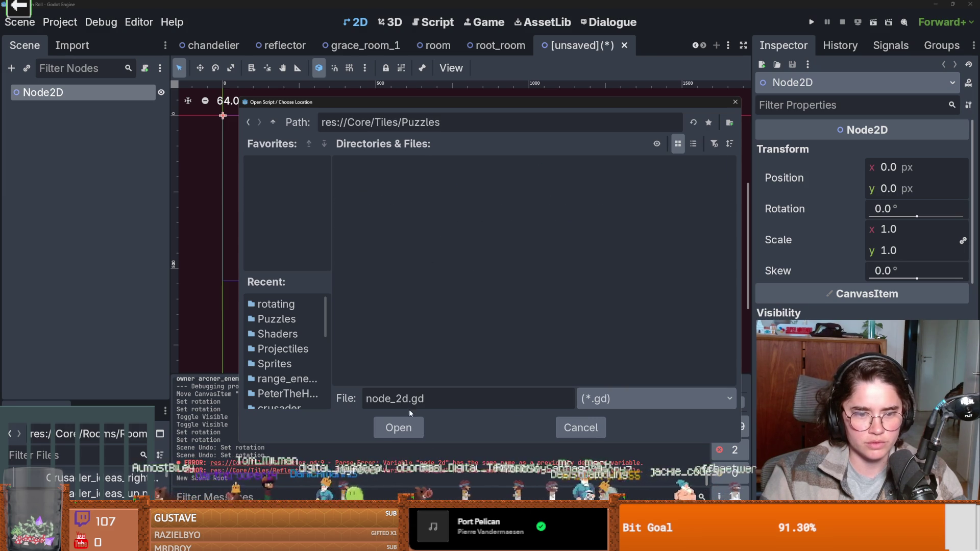
type("laser")
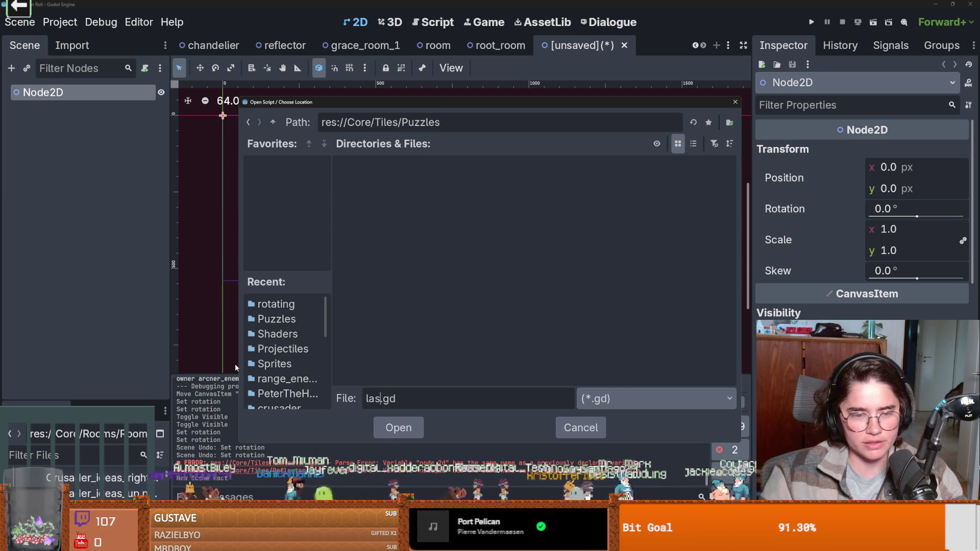
key("Return")
left_click(439, 378)
left_click(400, 153)
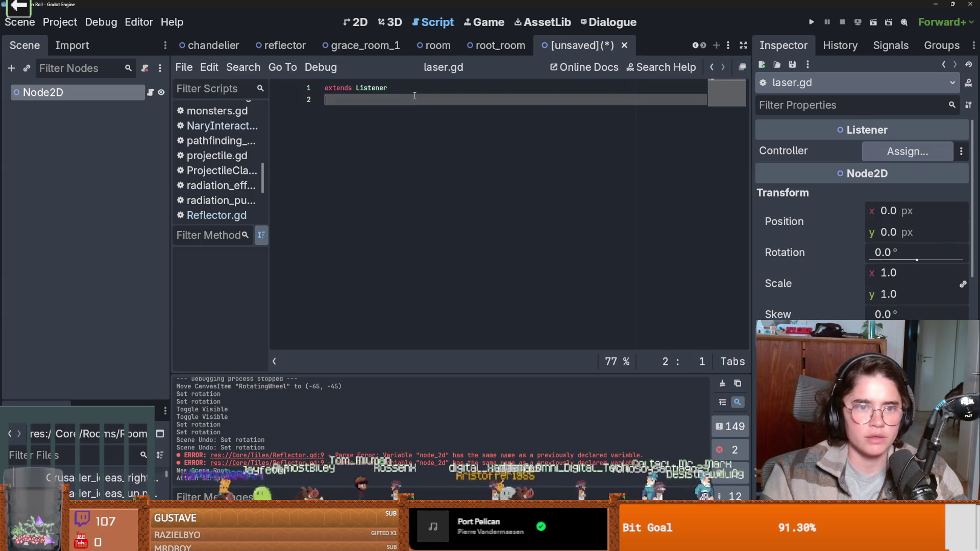
Step: Filter the FileSystem for 'wall' and open wall_shooter.gd to reference its dir export
key("Return")
left_click_drag(93, 400, 93, 284)
left_click(67, 336)
type("eall")
key("BackSpace")
key("BackSpace")
key("BackSpace")
type("wall")
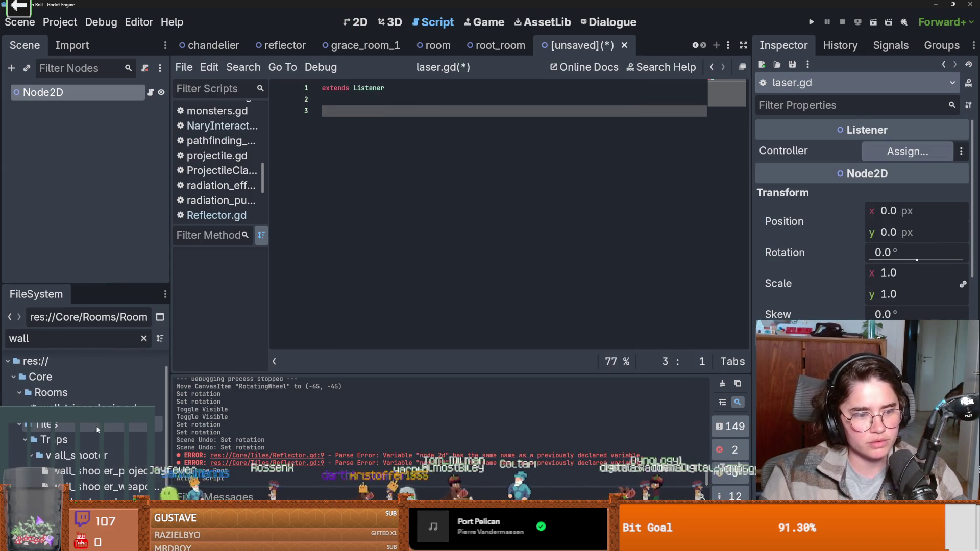
double_click(84, 485)
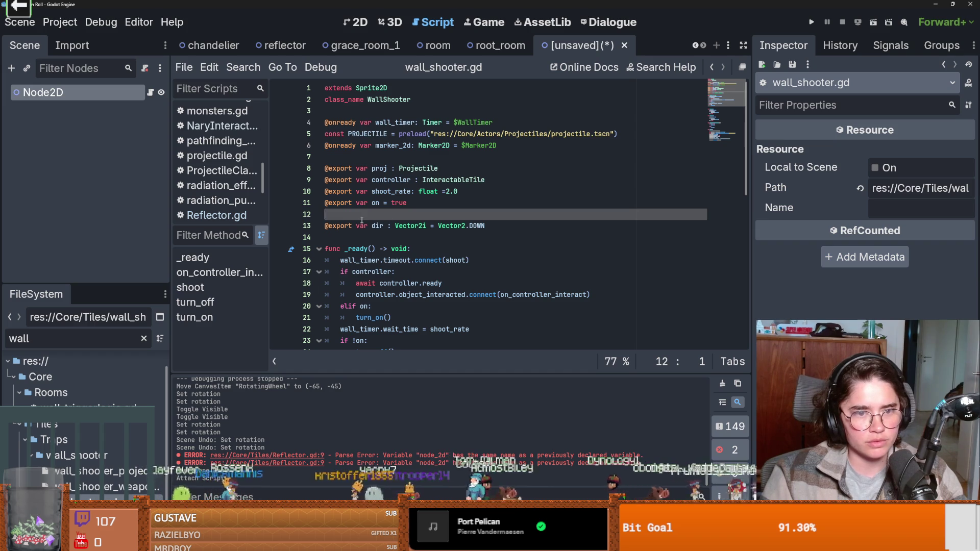
left_click(306, 226)
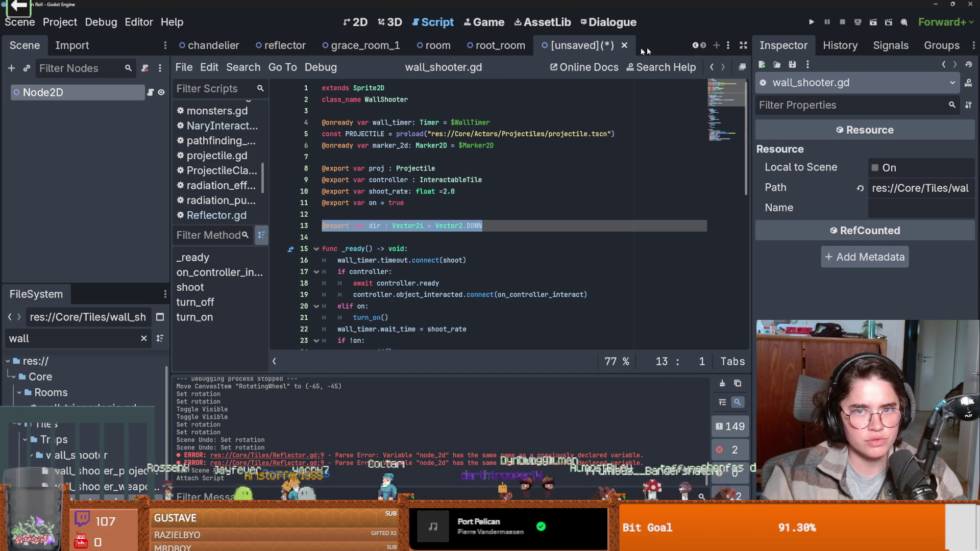
Step: Rename the root node from Node2D to Laser
left_click(108, 90)
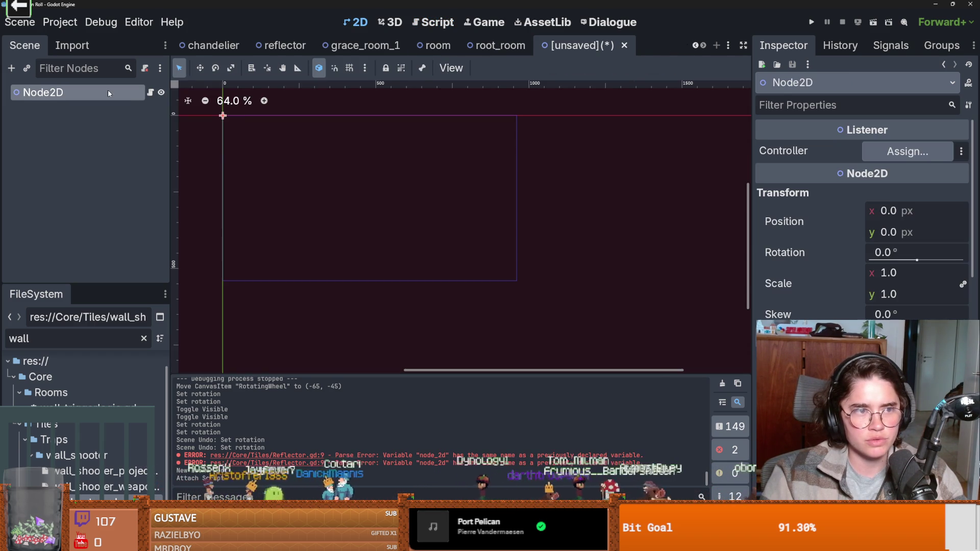
left_click(109, 90)
type("Laser")
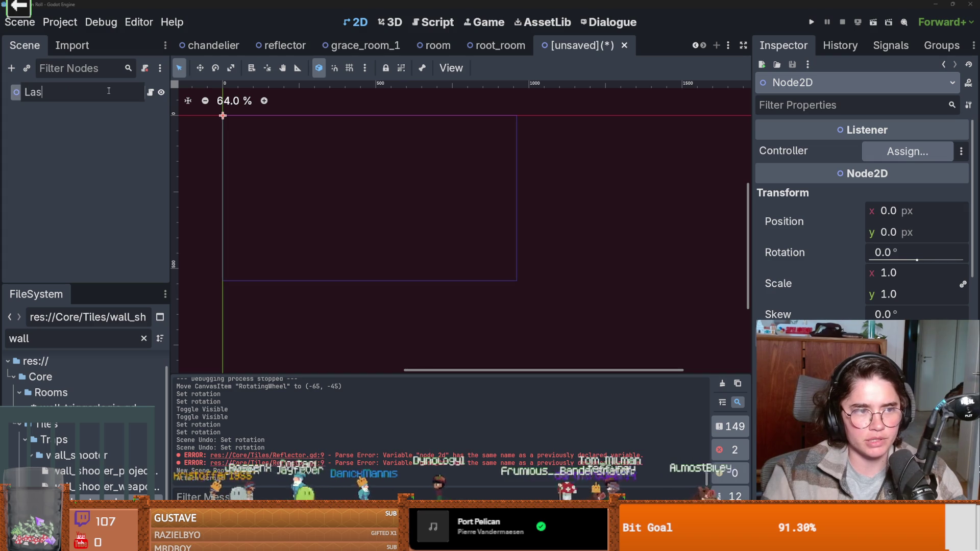
key("Return")
Step: Save the scene as laser.tscn in the Core/Tiles/Puzzles folder
left_click(150, 92)
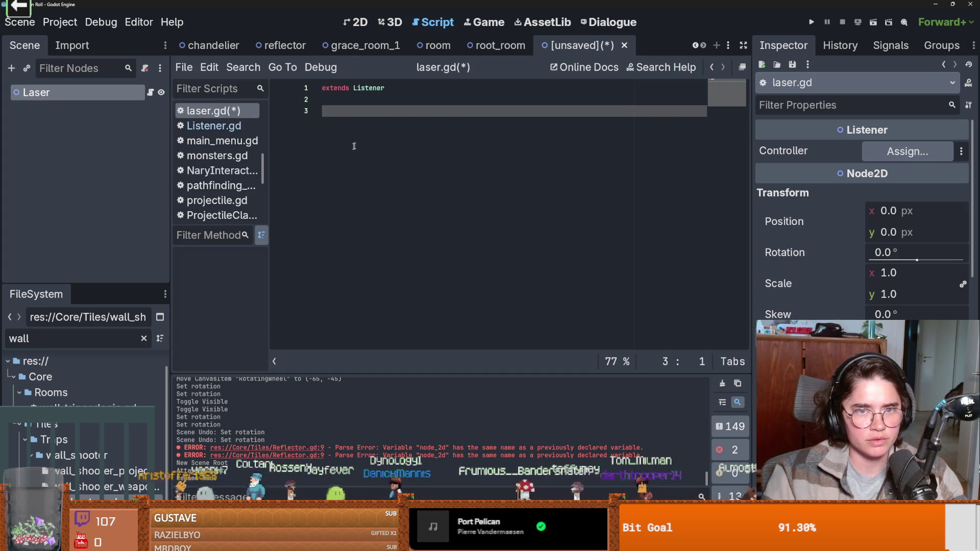
key("ctrl+s")
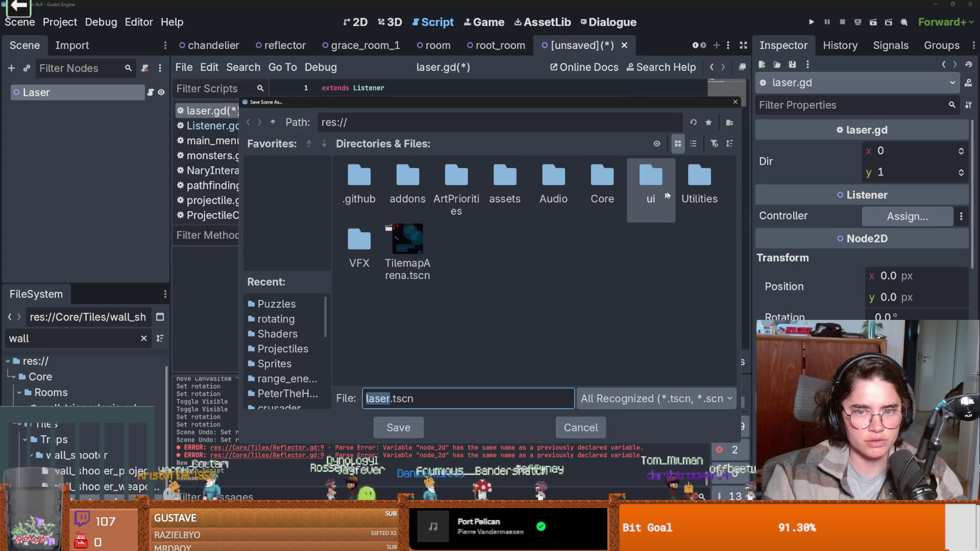
double_click(603, 178)
double_click(688, 178)
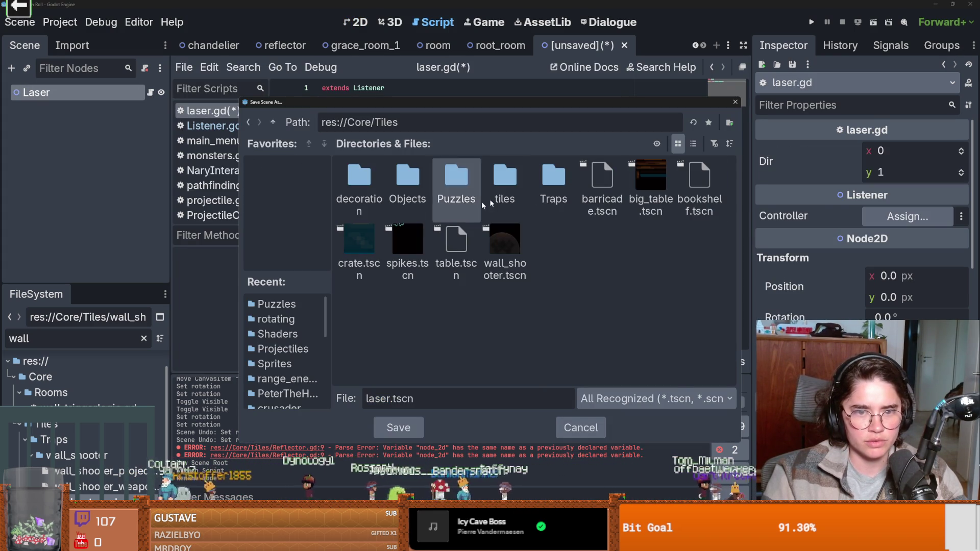
double_click(453, 173)
left_click(405, 434)
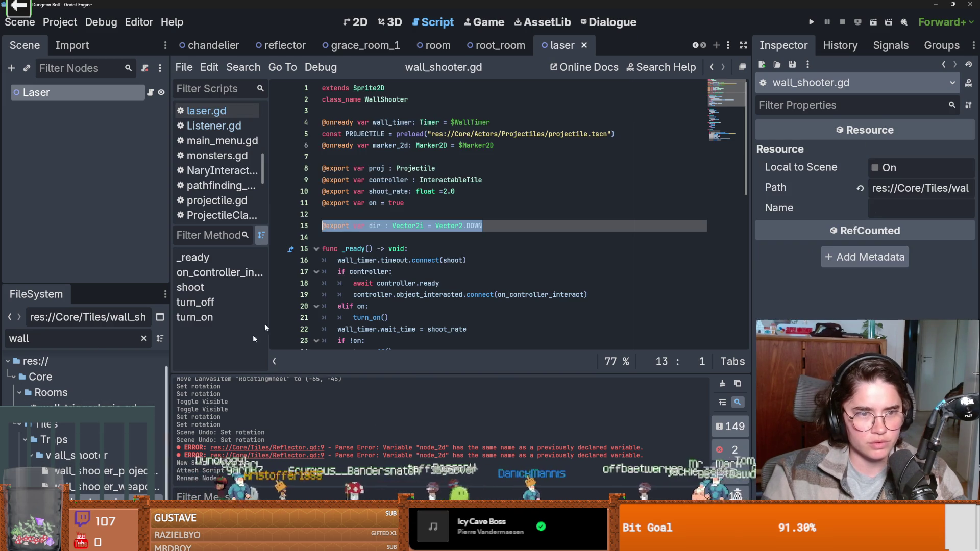
Step: Add a func on() to laser.gd with pass and a commented-out look_at line, and save
double_click(375, 225)
scroll(400, 244, "down", 10)
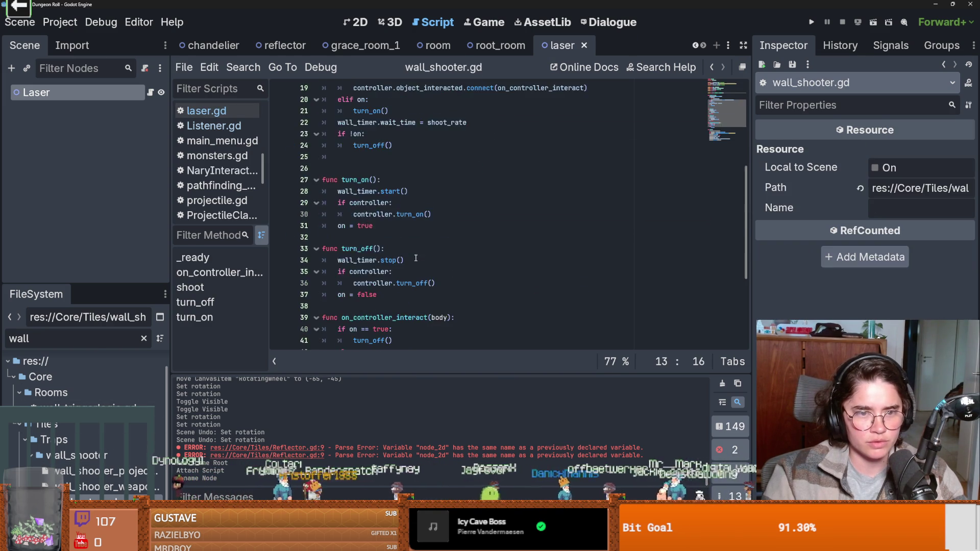
left_click(429, 273)
left_click_drag(428, 273, 335, 273)
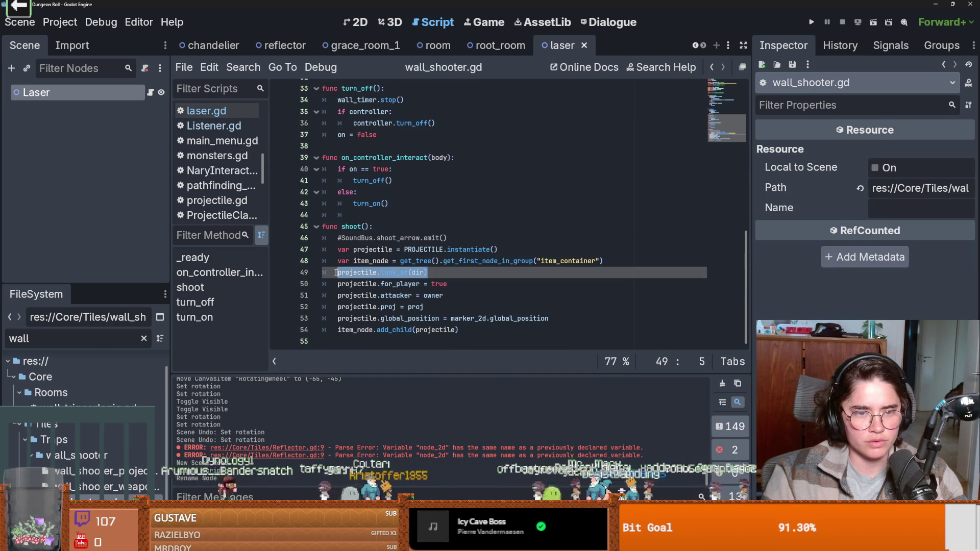
scroll(372, 231, "up", 10)
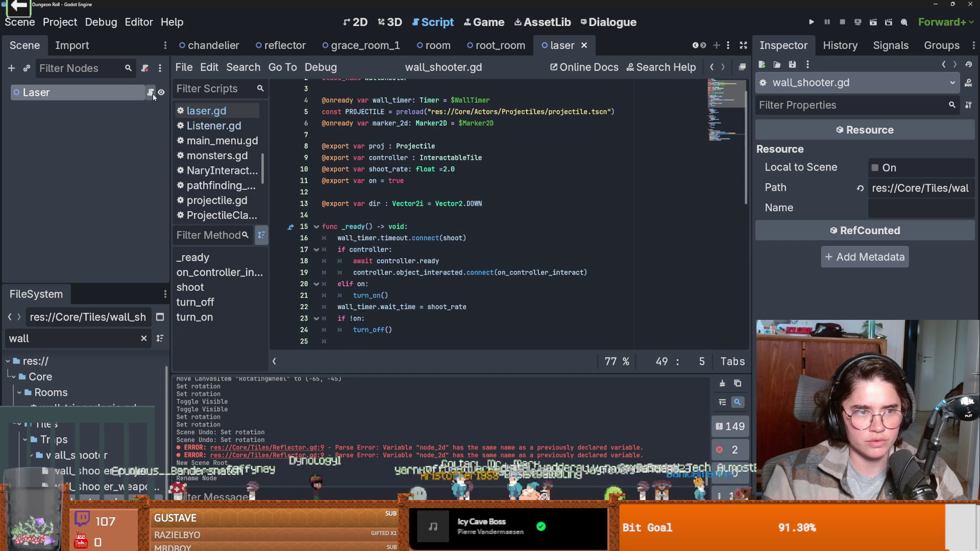
left_click(206, 110)
key("Return")
key("Return")
key("Return")
type("func ")
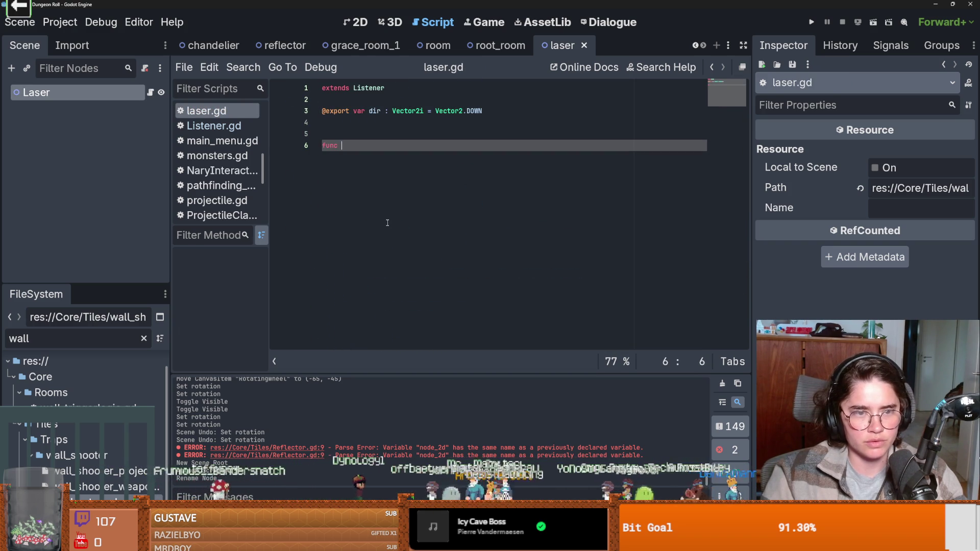
type("on()")
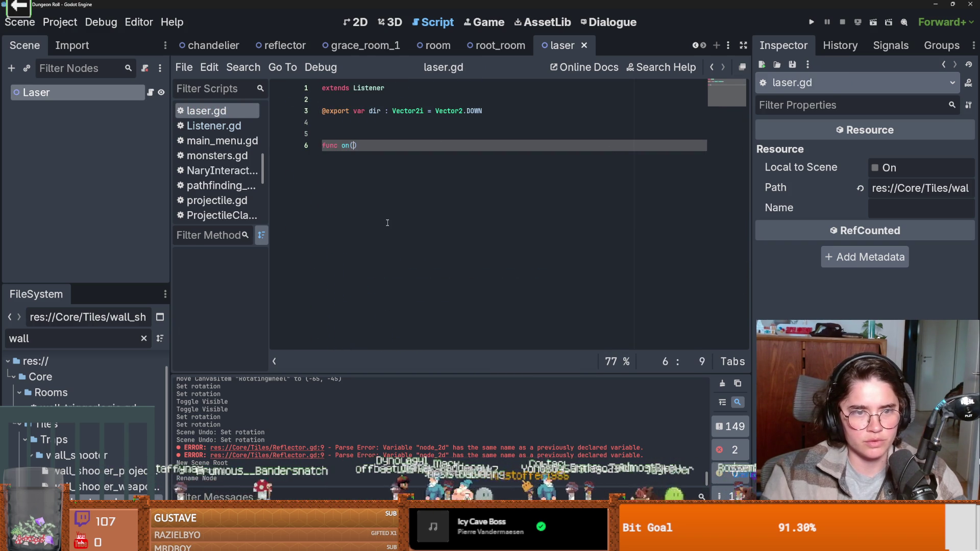
type(":")
key("Return")
type("projectile.look_at(dir)")
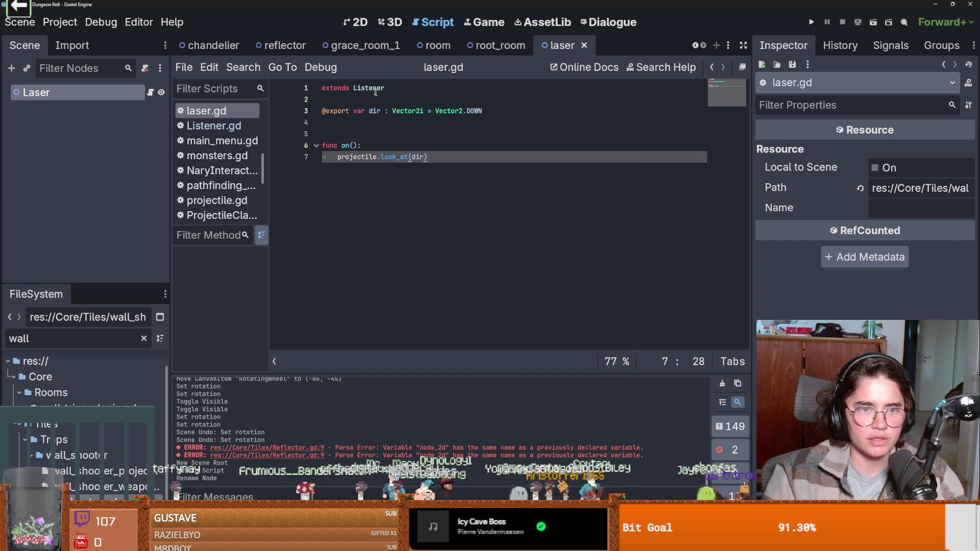
left_click_drag(443, 157, 341, 156)
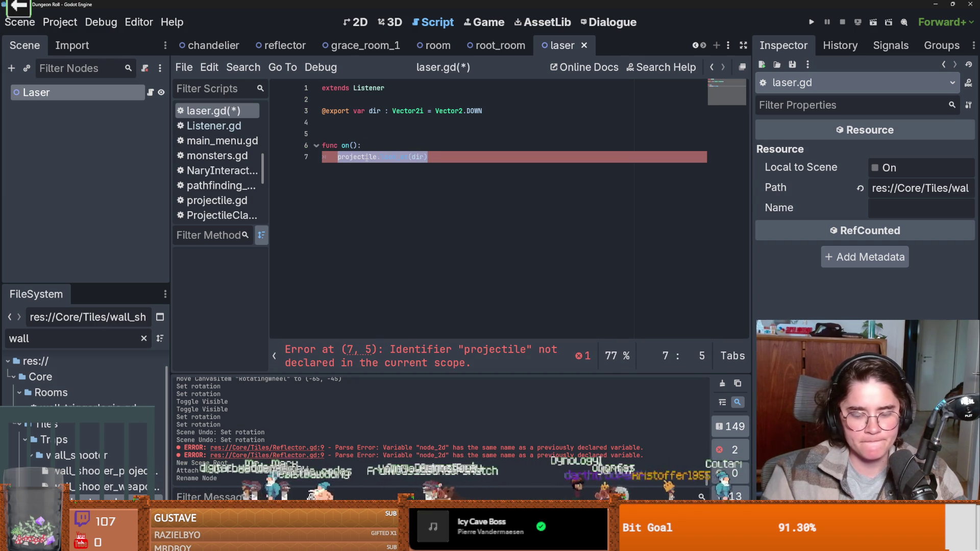
key("Home")
key("Return")
key("ctrl+s")
Step: Copy the on_controller_interact function from the Listener script into laser.gd
key("alt+Left")
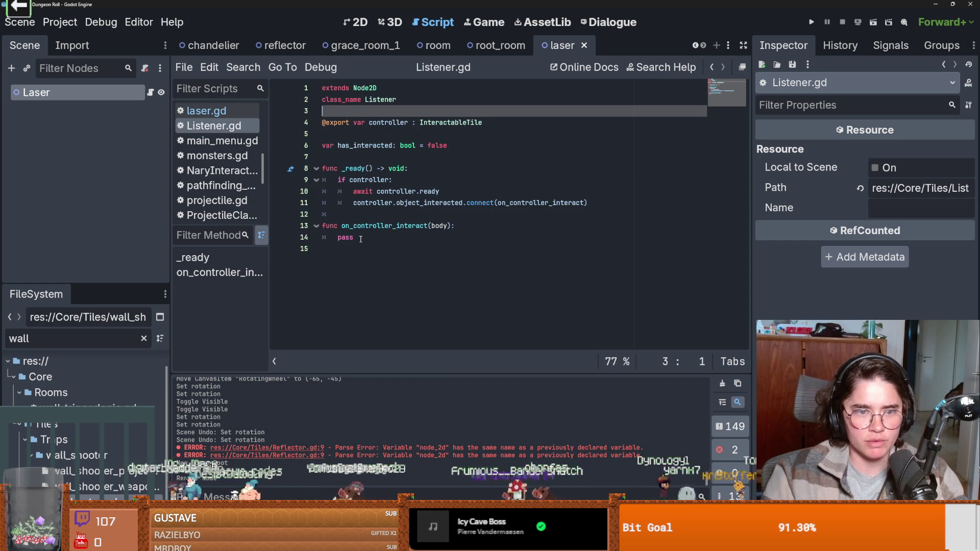
left_click_drag(360, 239, 295, 230)
left_click(380, 242)
double_click(386, 228)
left_click(383, 242)
left_click_drag(382, 242, 306, 226)
key("ctrl+c")
left_click(151, 92)
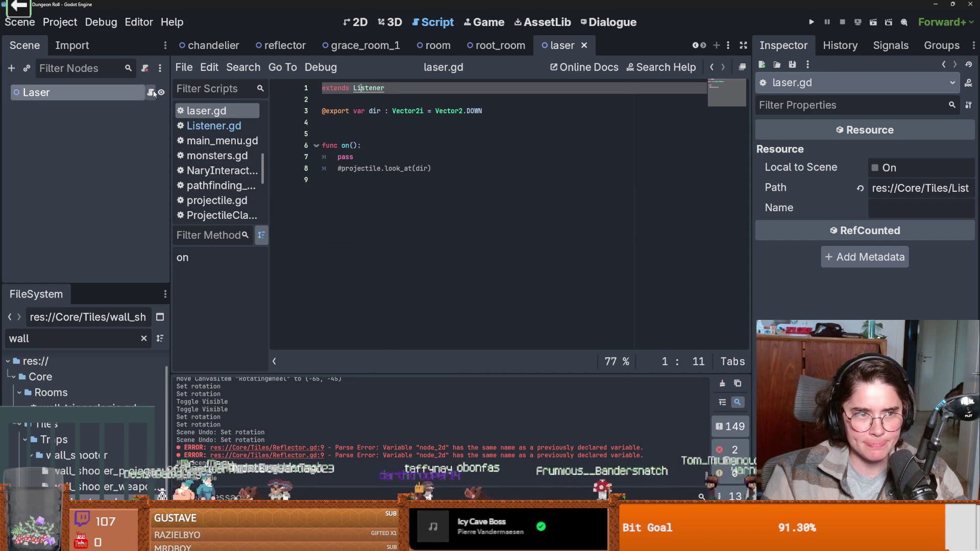
left_click(347, 134)
key("Return")
key("ctrl+v")
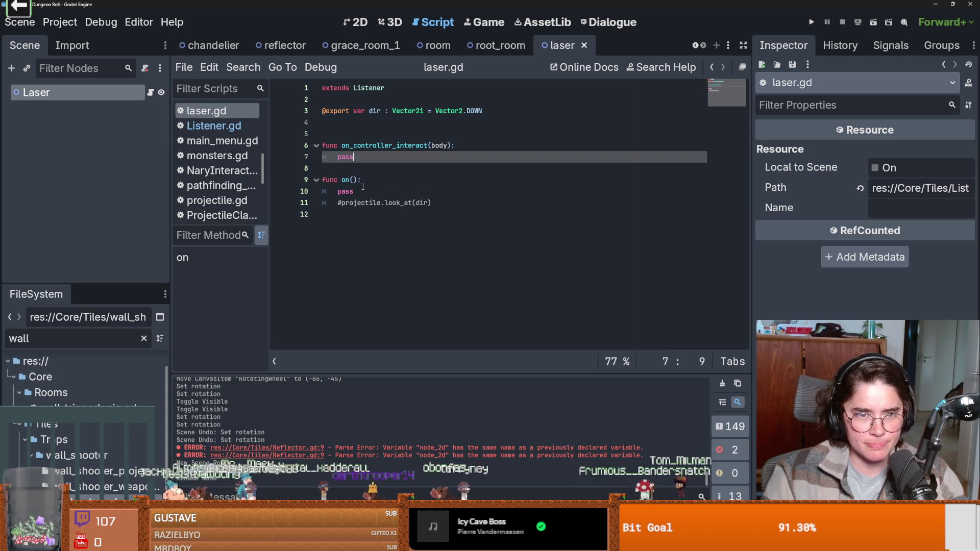
Step: Add a super(body) call inside on_controller_interact
left_click(477, 148)
key("Return")
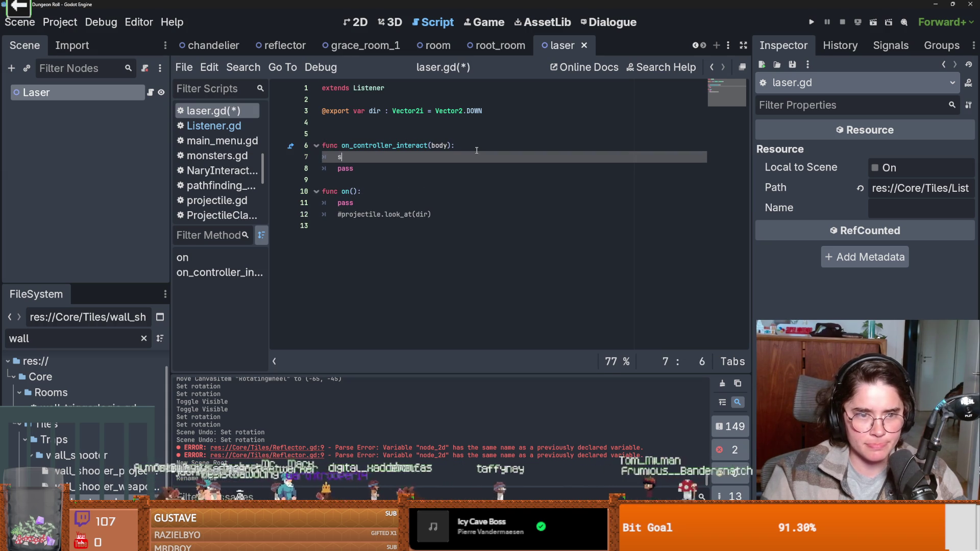
type("sip")
key("BackSpace")
key("BackSpace")
key("BackSpace")
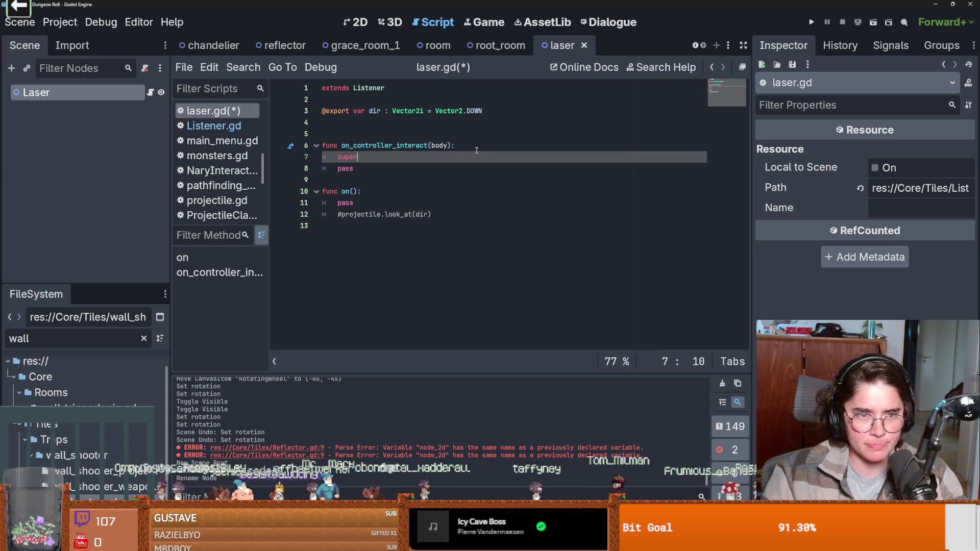
type("(body)")
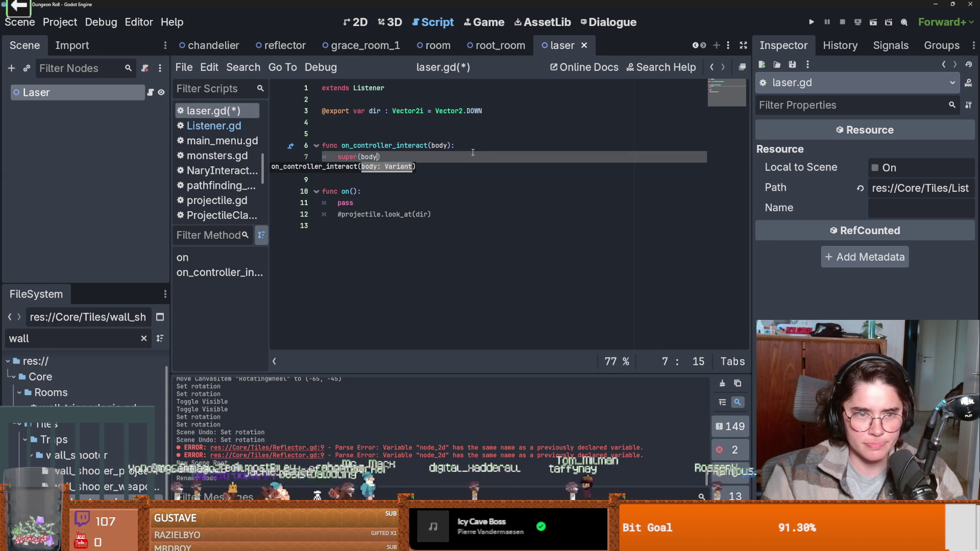
Step: Move the commented look_at line under pass, delete the leftover on() function, and save
left_click(461, 206)
key("Down")
key("End")
key("shift+Home")
key("ctrl+x")
key("Up")
key("Up")
key("Up")
key("End")
key("Return")
key("ctrl+v")
key("Down")
key("shift+Down")
key("shift+Down")
key("shift+Down")
key("Delete")
key("ctrl+s")
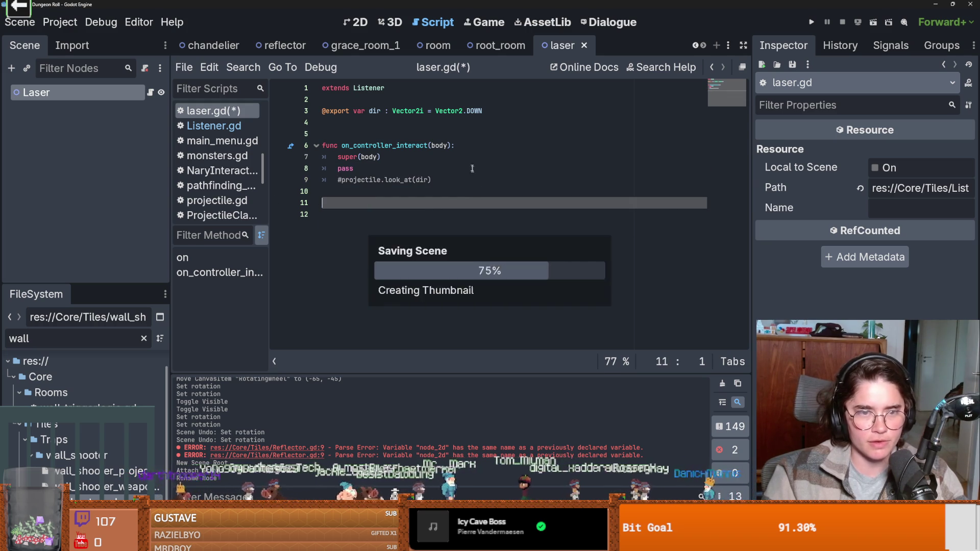
Step: Delete the extra blank line above on_controller_interact
left_click(415, 154)
left_click(363, 133)
key("BackSpace")
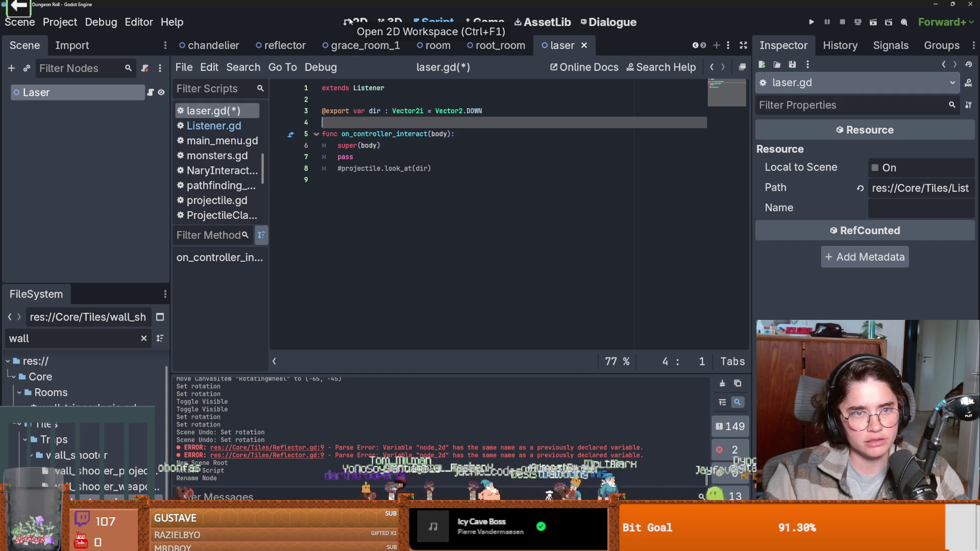
Step: Add a Line2D child node under the Laser root
left_click(350, 21)
scroll(381, 187, "down", 2)
scroll(423, 190, "up", 3)
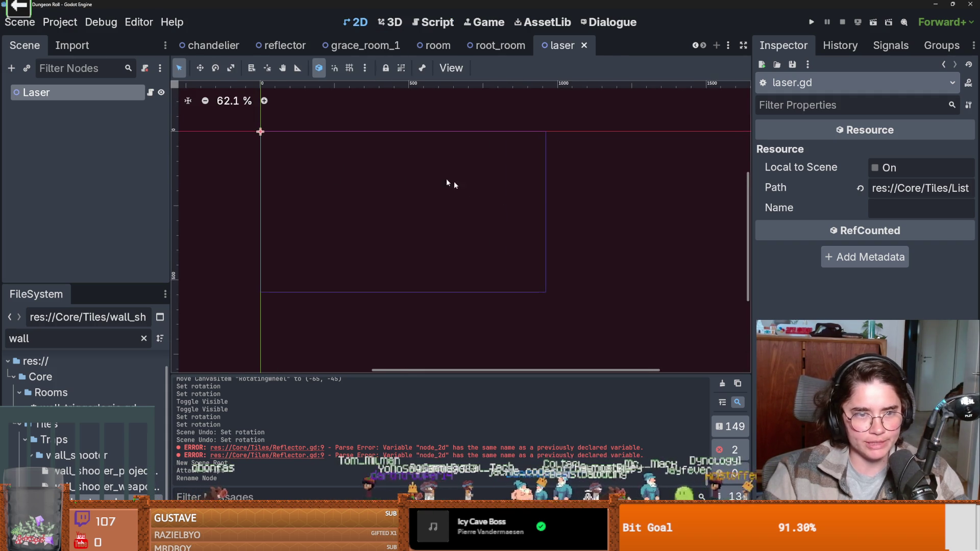
scroll(413, 179, "up", 5)
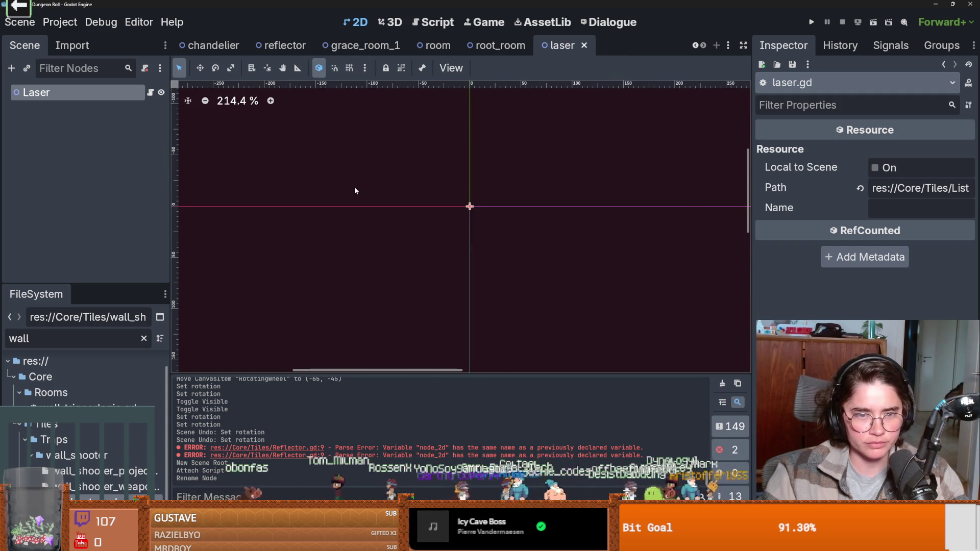
left_click(145, 98)
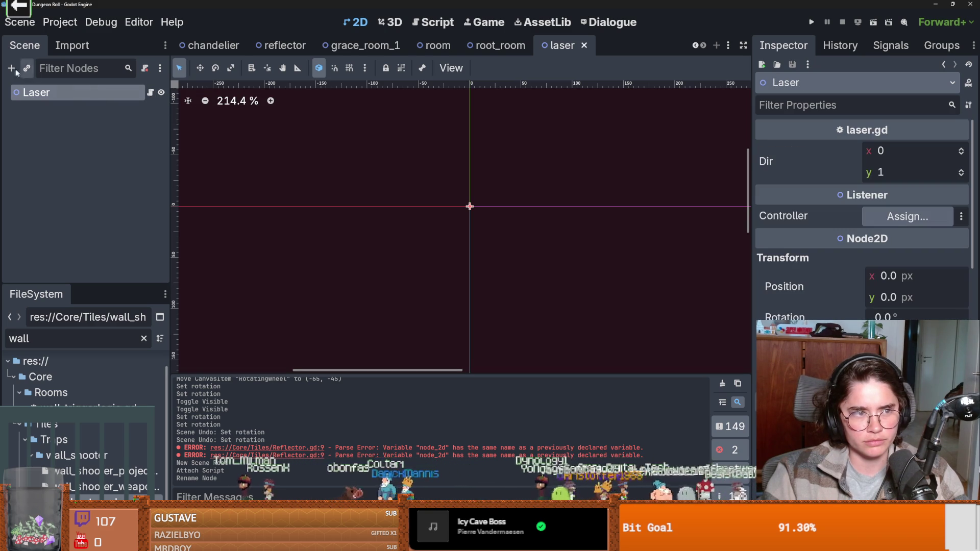
key("ctrl+a")
type("lin")
key("Return")
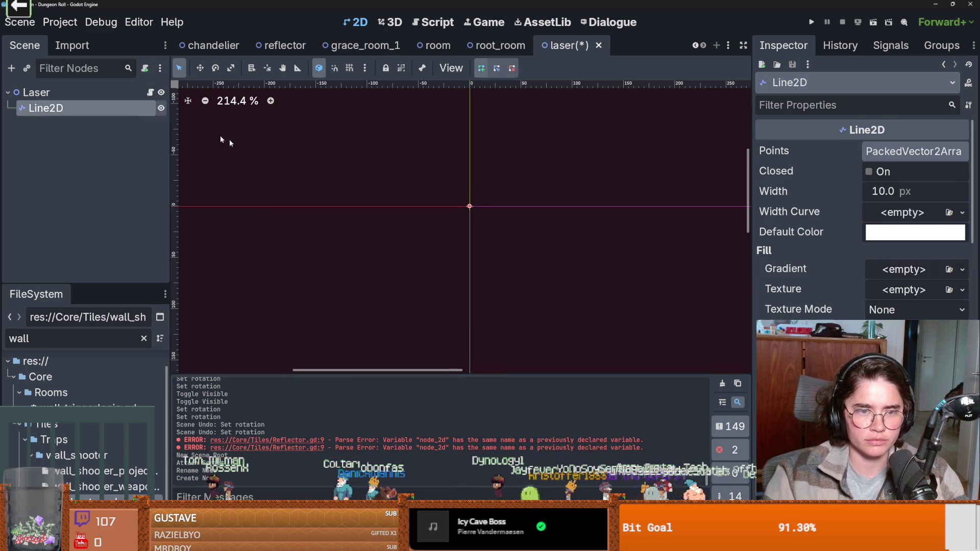
Step: Add a first point to the Line2D's Points list and save the scene
scroll(455, 197, "up", 5)
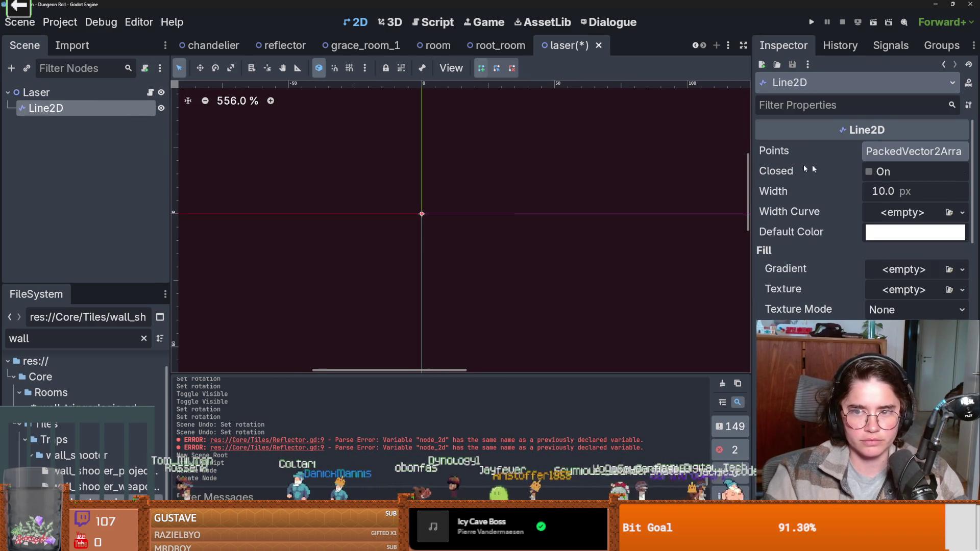
left_click(898, 151)
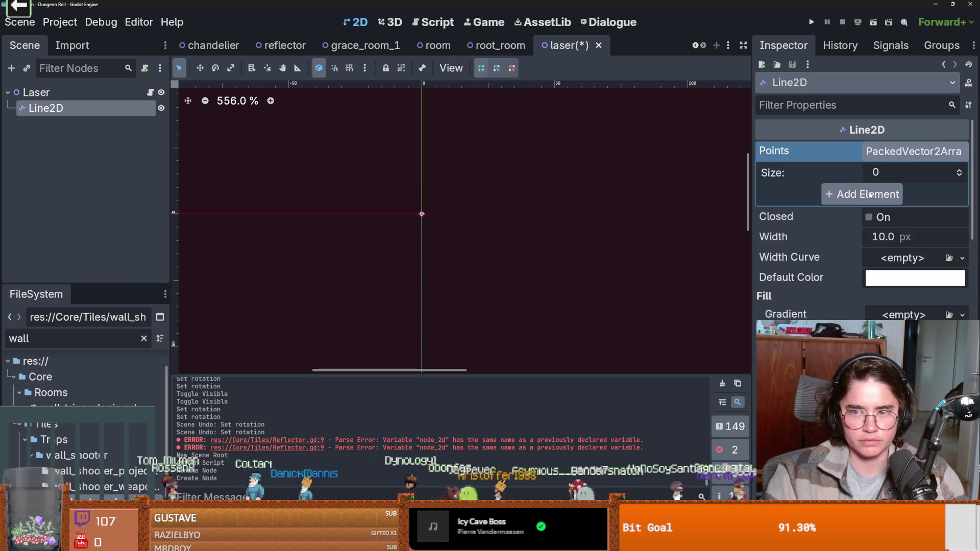
left_click(868, 192)
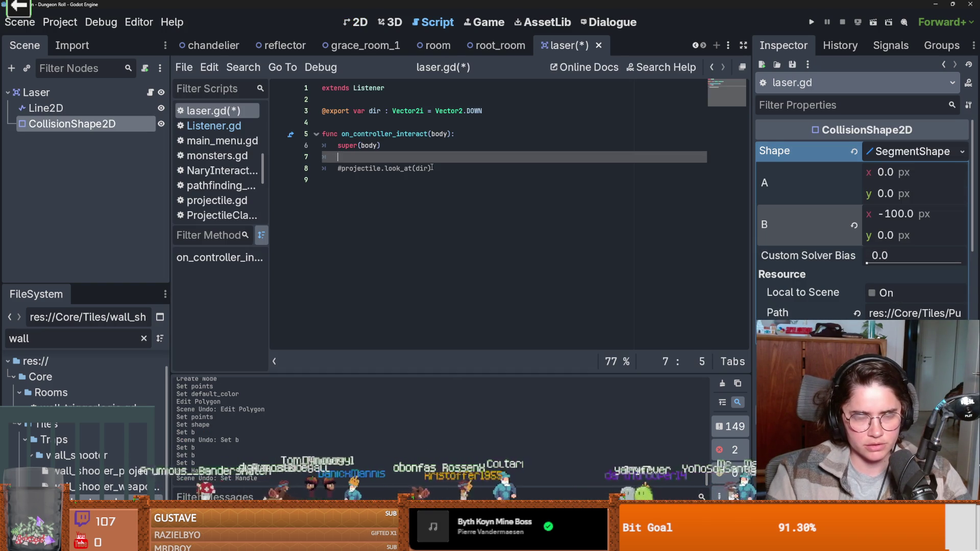
type("if ")
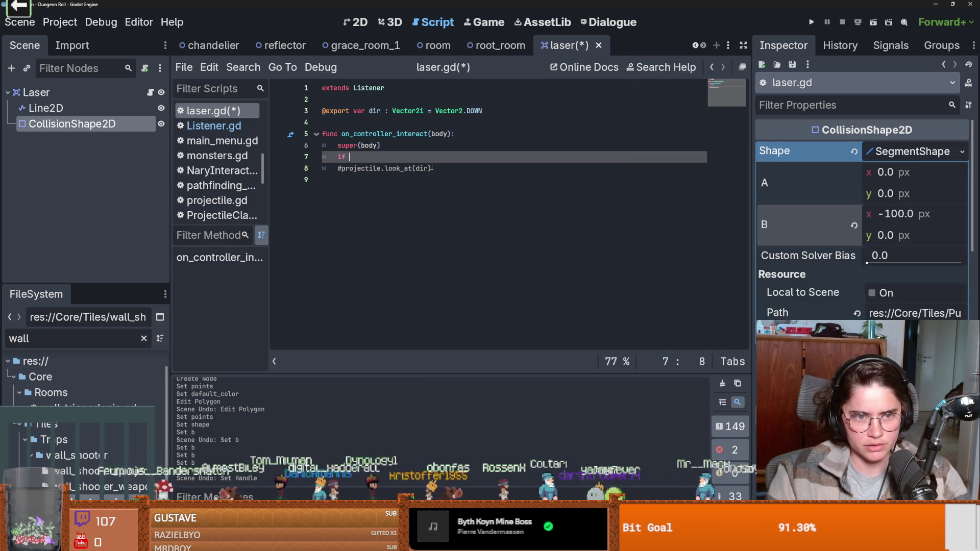
type("body.")
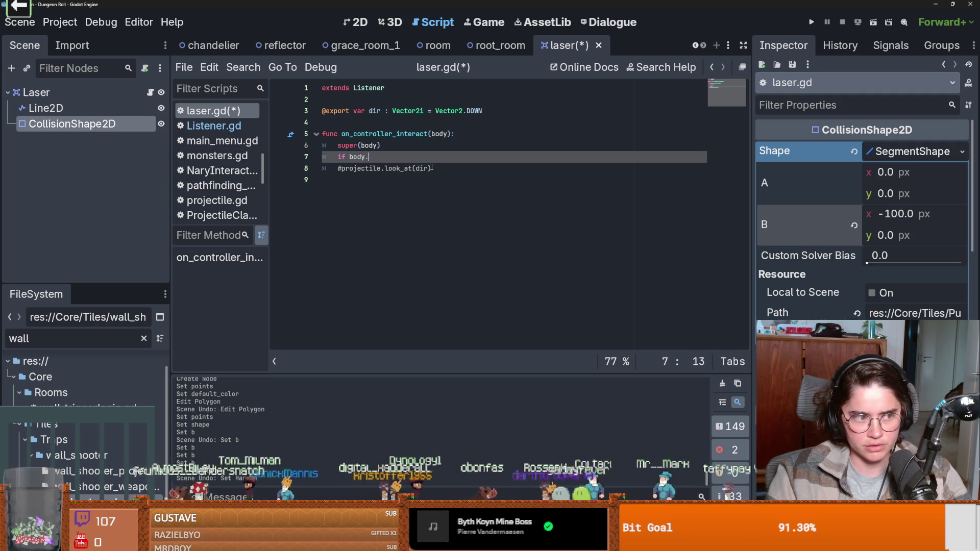
key("BackSpace")
key("BackSpace")
key("BackSpace")
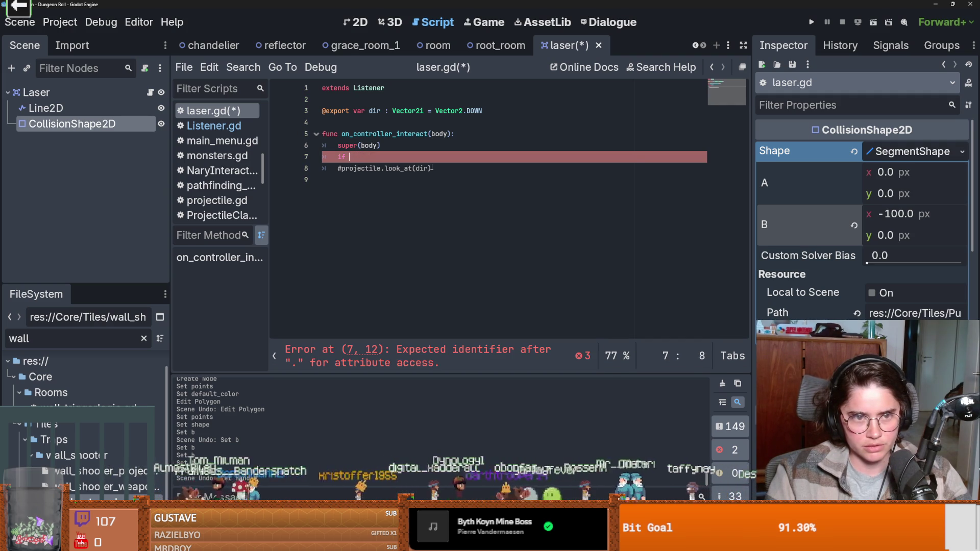
key("BackSpace")
key("BackSpace")
key("ctrl+s")
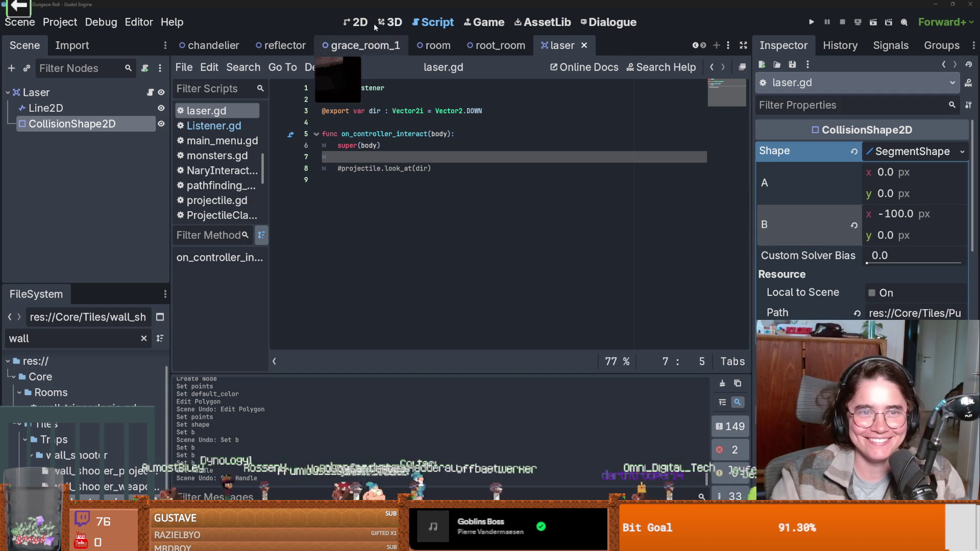
left_click(356, 22)
Step: Try stretching the collision segment's end further left, then undo to keep it at -100,0
scroll(607, 247, "up", 1)
scroll(580, 240, "right", 2)
scroll(469, 191, "up", 1)
scroll(470, 194, "up", 2)
scroll(439, 212, "down", 2)
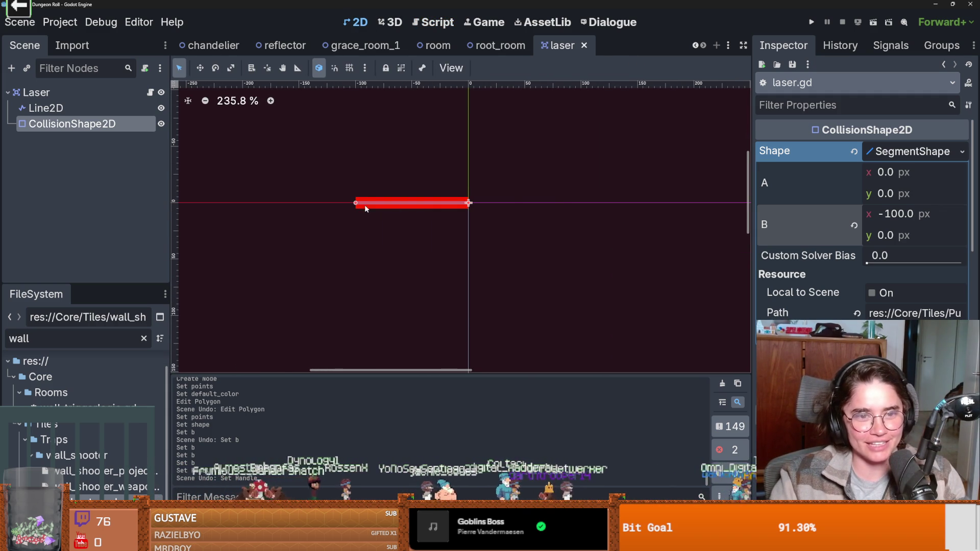
left_click_drag(354, 203, 225, 204)
key("ctrl+z")
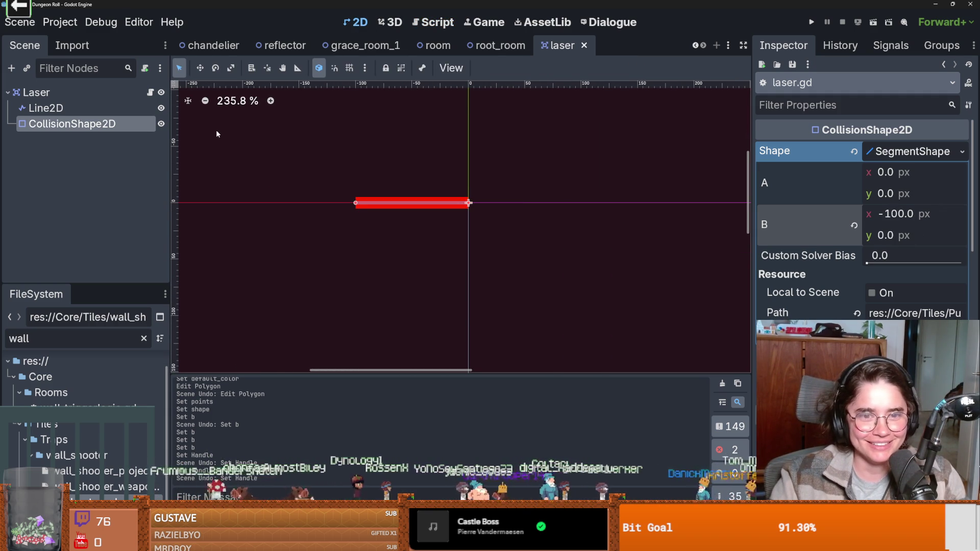
Step: Add an empty line at the end of laser.gd and select the Line2D node
left_click(150, 92)
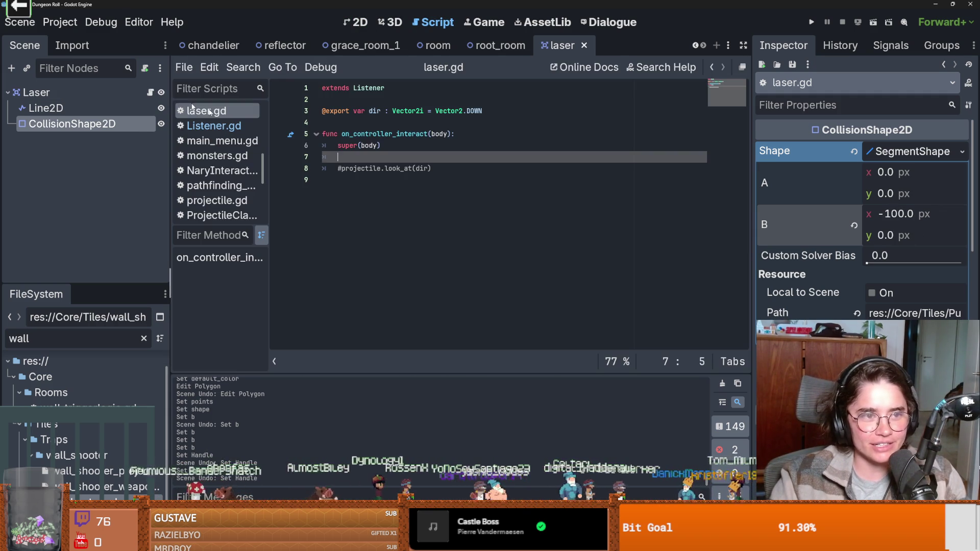
left_click(369, 166)
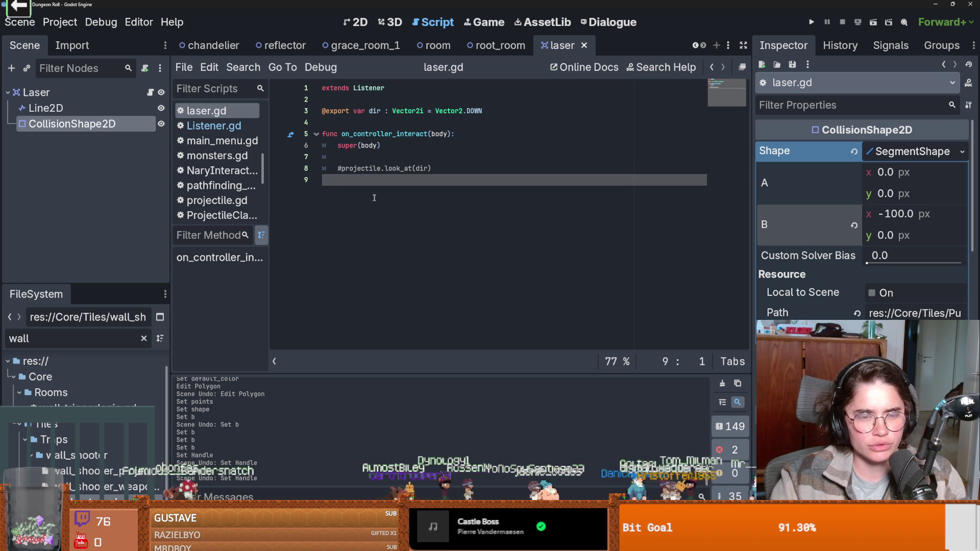
left_click(417, 199)
key("Return")
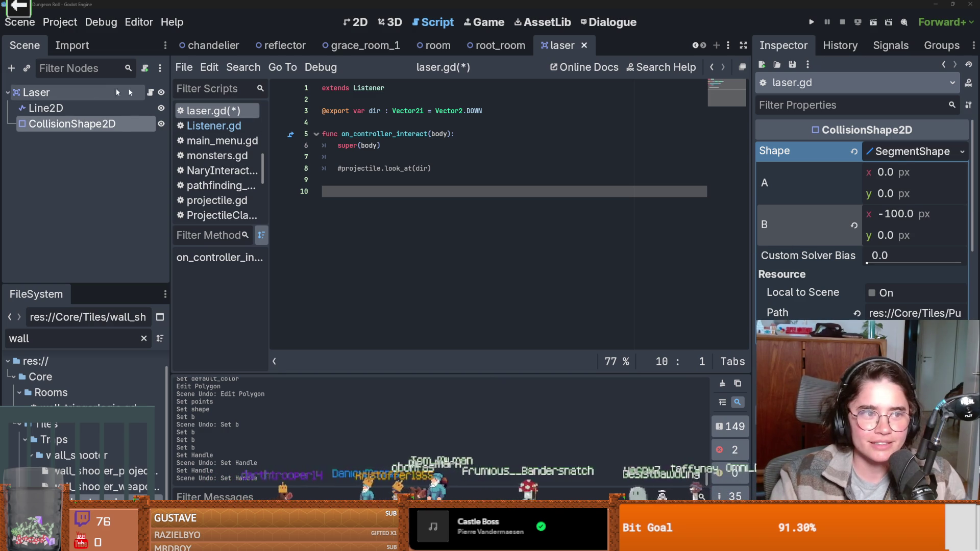
left_click(81, 106)
Step: Give the Line2D beam a new ShaderMaterial and expand its settings
scroll(862, 219, "down", 15)
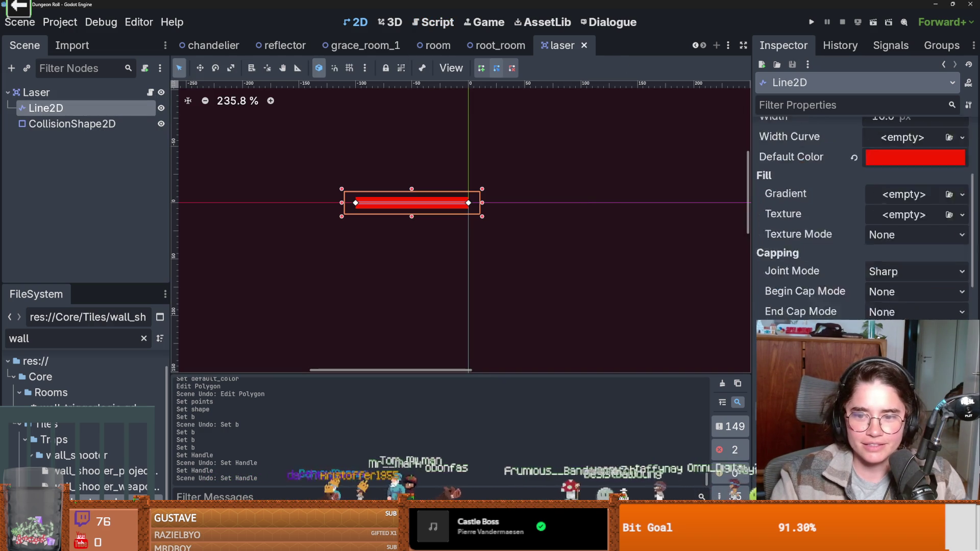
scroll(888, 306, "down", 4)
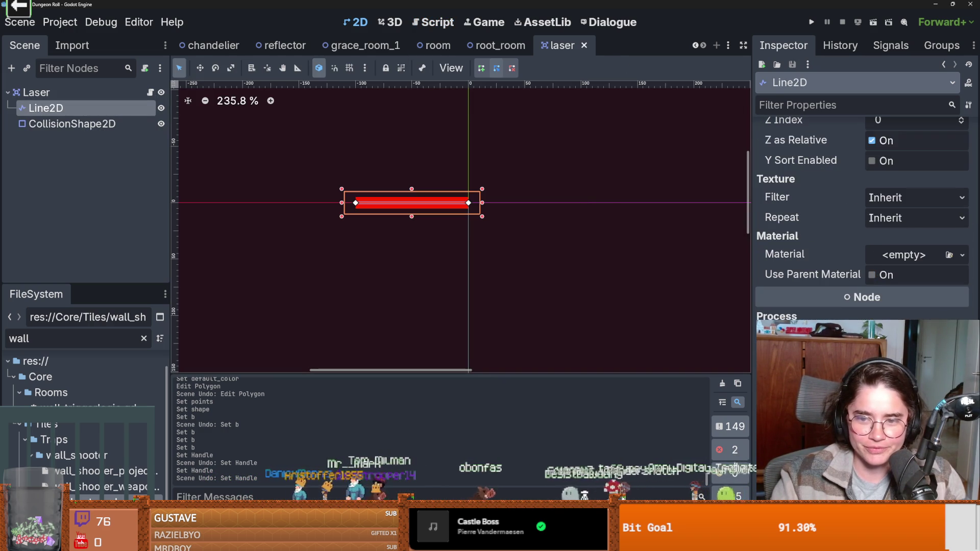
left_click(914, 255)
left_click(898, 307)
left_click(913, 262)
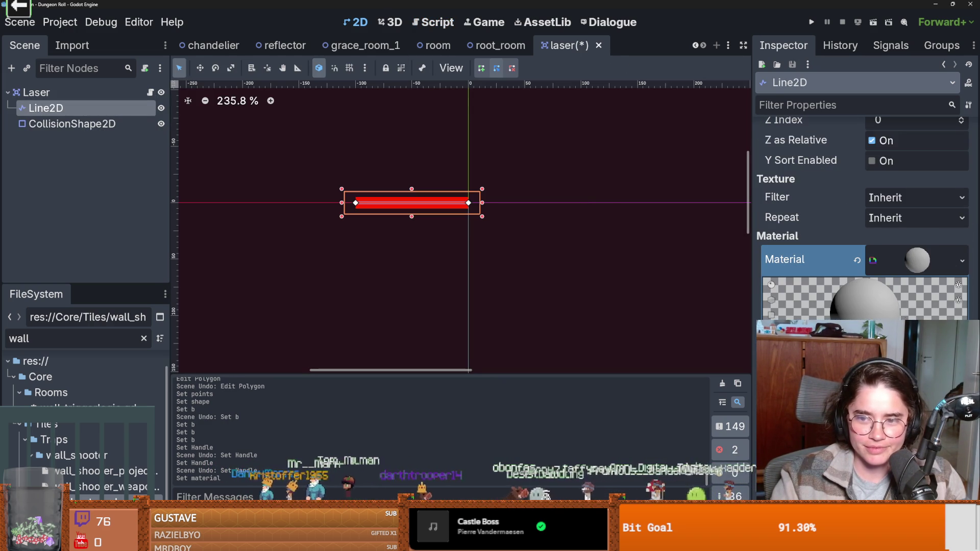
Step: Create laser.gdshader in res://VFX/Shaders and replace its default code with the pasted glow shader
left_click(868, 357)
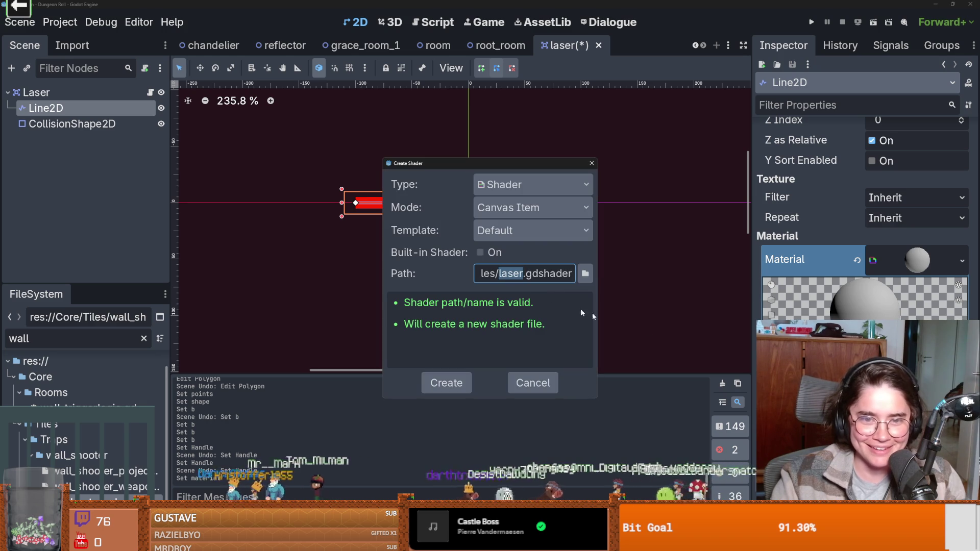
left_click(586, 273)
double_click(273, 124)
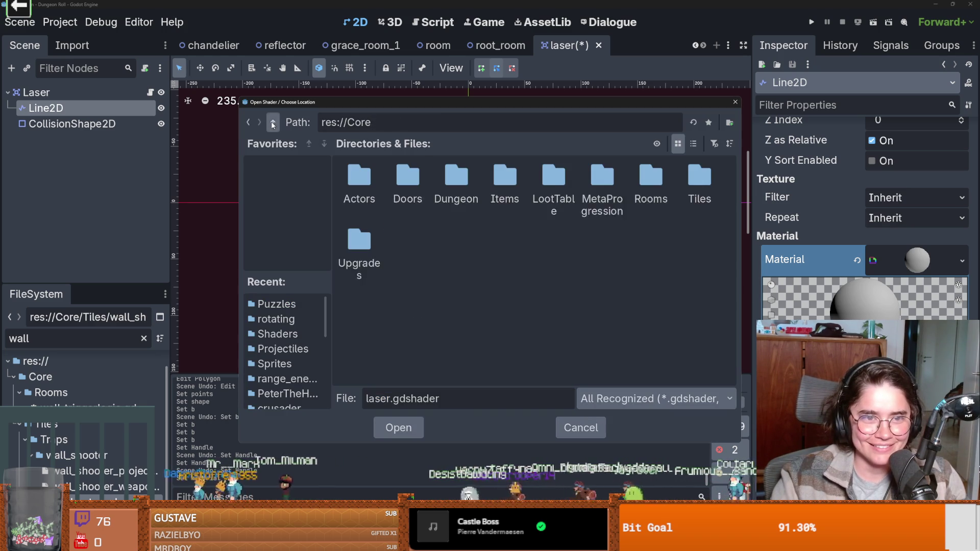
left_click(273, 124)
double_click(359, 240)
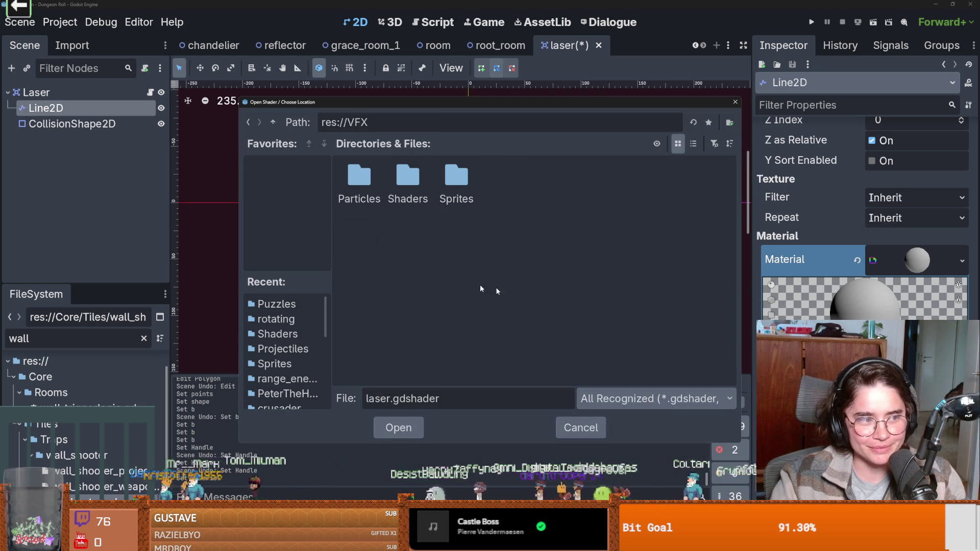
double_click(402, 181)
left_click(399, 428)
left_click(438, 384)
key("ctrl+a")
key("ctrl+v")
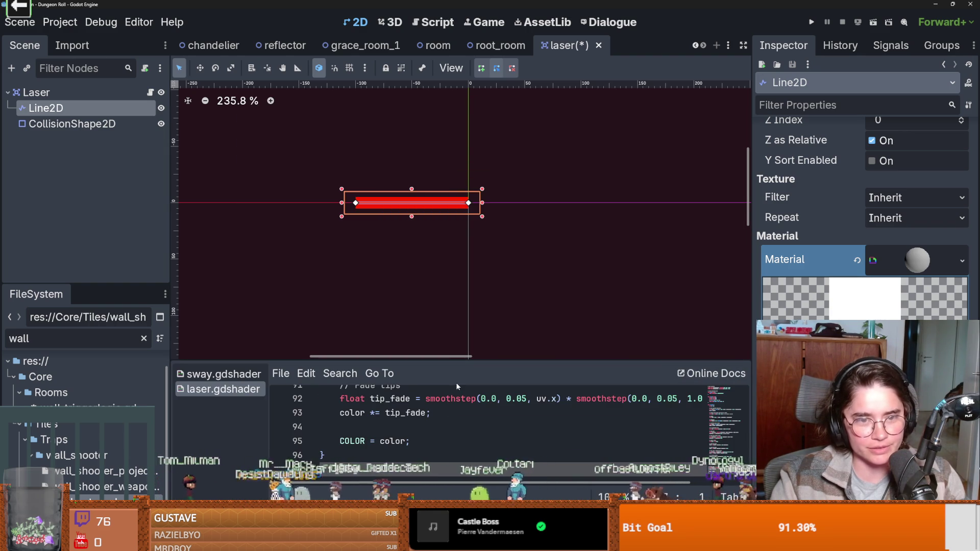
Step: Show the shader parameters and widen the Line2D beam to about 25 px
scroll(401, 184, "up", 5)
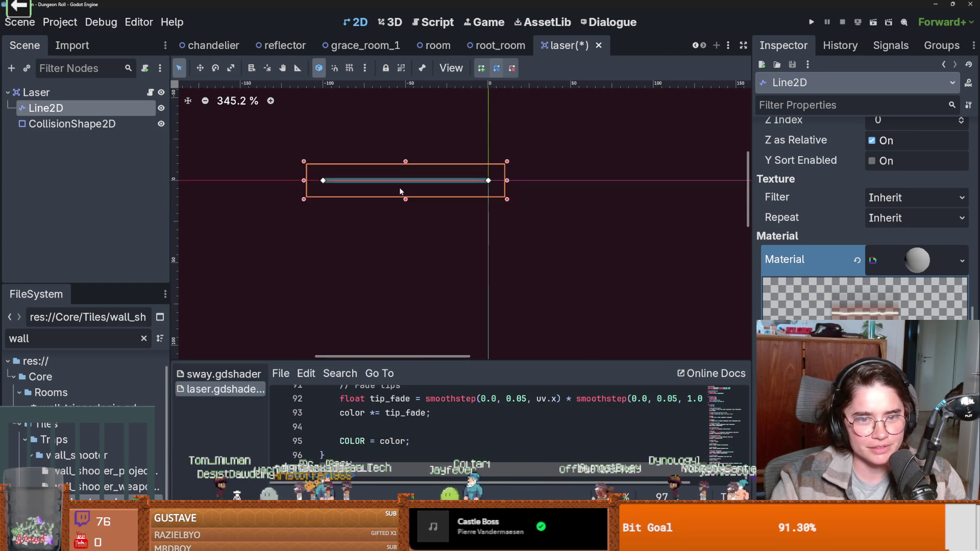
scroll(401, 189, "up", 1)
scroll(461, 223, "down", 2)
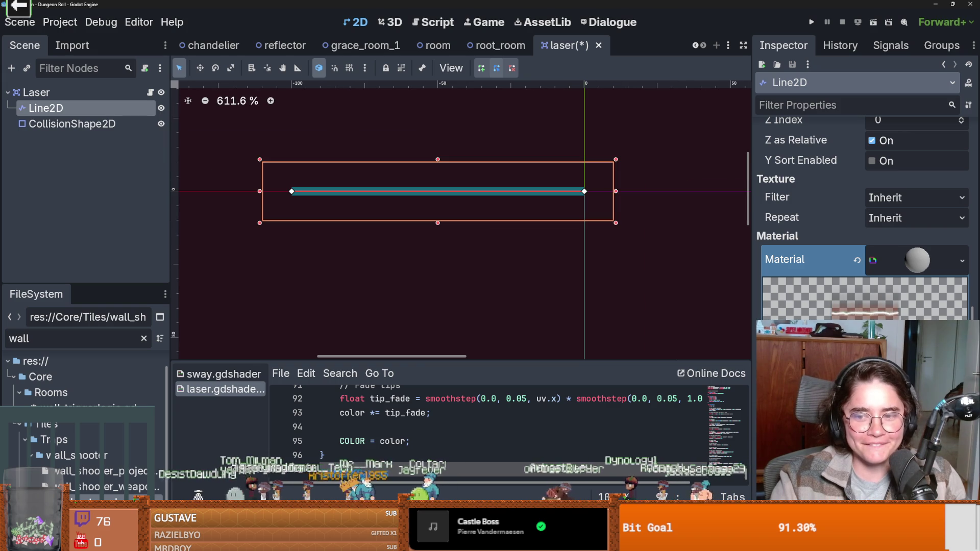
left_click(917, 260)
scroll(863, 214, "up", 1)
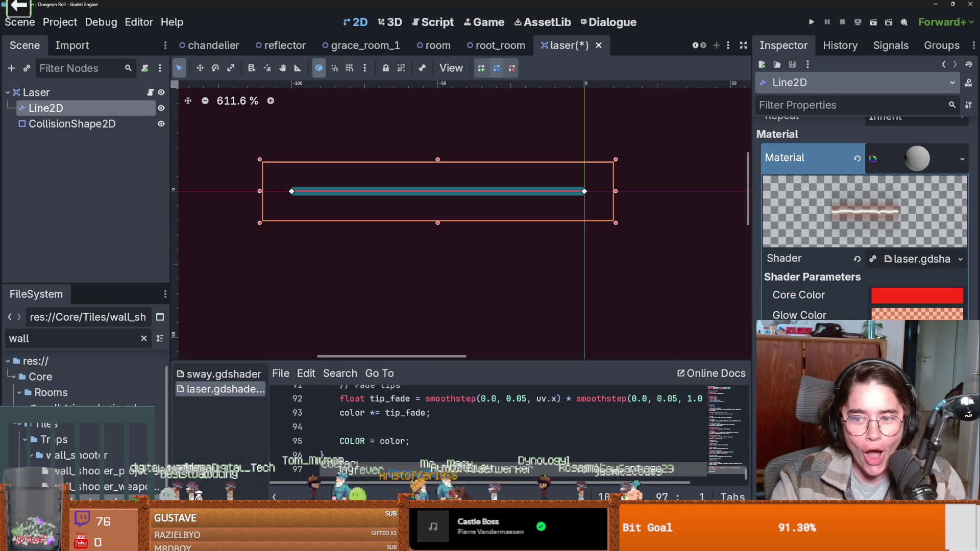
left_click(92, 124)
left_click(97, 109)
scroll(890, 230, "up", 2)
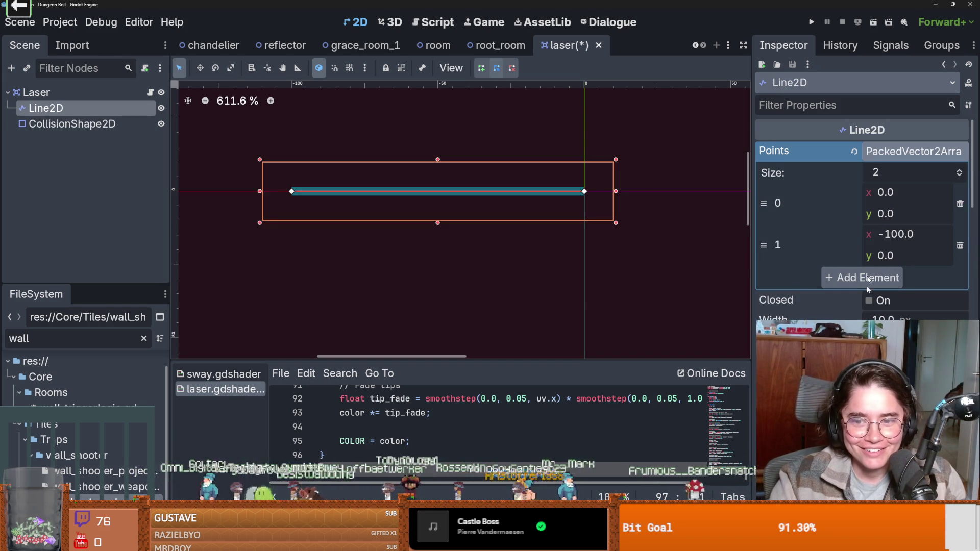
left_click_drag(898, 318, 975, 318)
Step: Insert an extra point along the beam's length
scroll(327, 203, "up", 2)
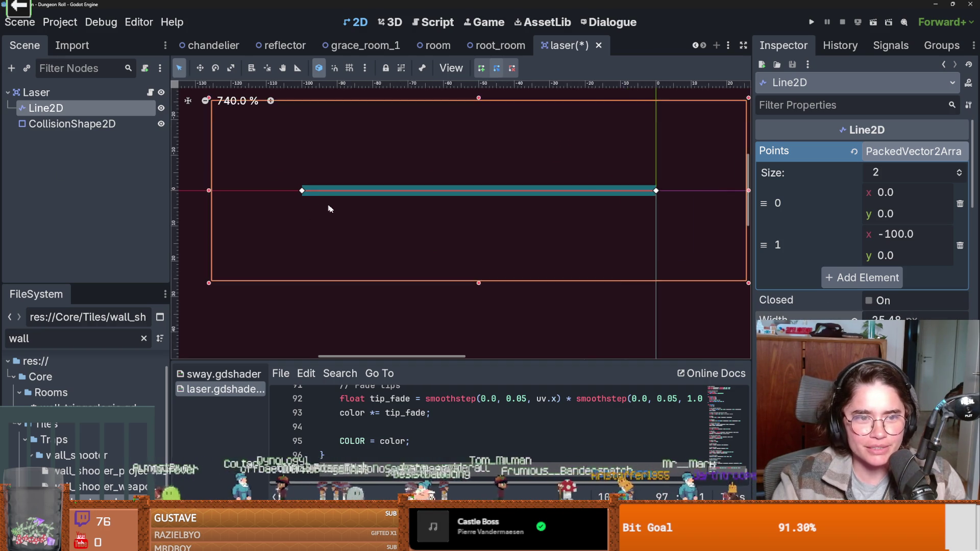
scroll(327, 203, "up", 5)
scroll(337, 203, "up", 4)
scroll(340, 202, "up", 1)
left_click(344, 169)
Step: Try moving a beam point and widening Core Width, undoing both to keep a straight beam at 0.08
scroll(466, 250, "down", 13)
scroll(347, 233, "down", 1)
scroll(391, 255, "down", 1)
scroll(421, 256, "up", 1)
scroll(863, 220, "down", 5)
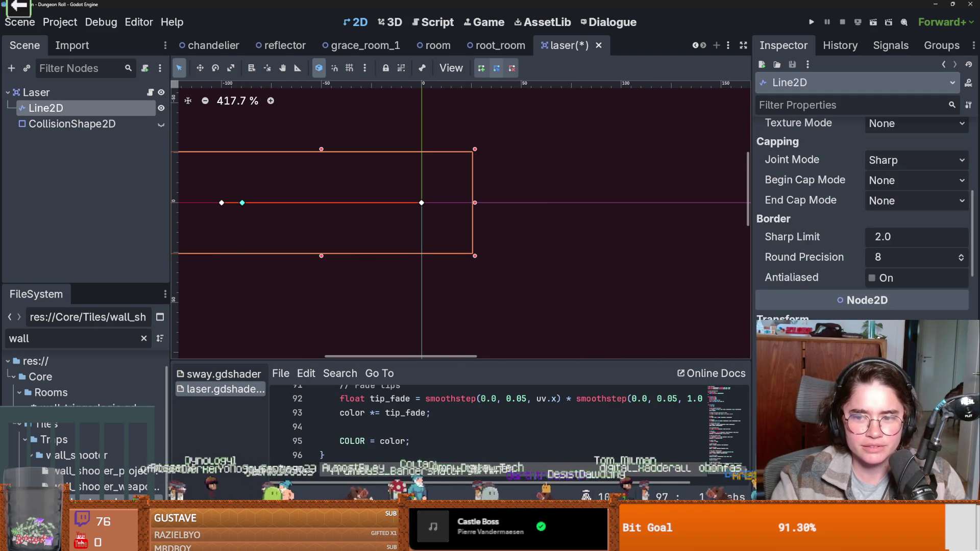
scroll(863, 220, "down", 8)
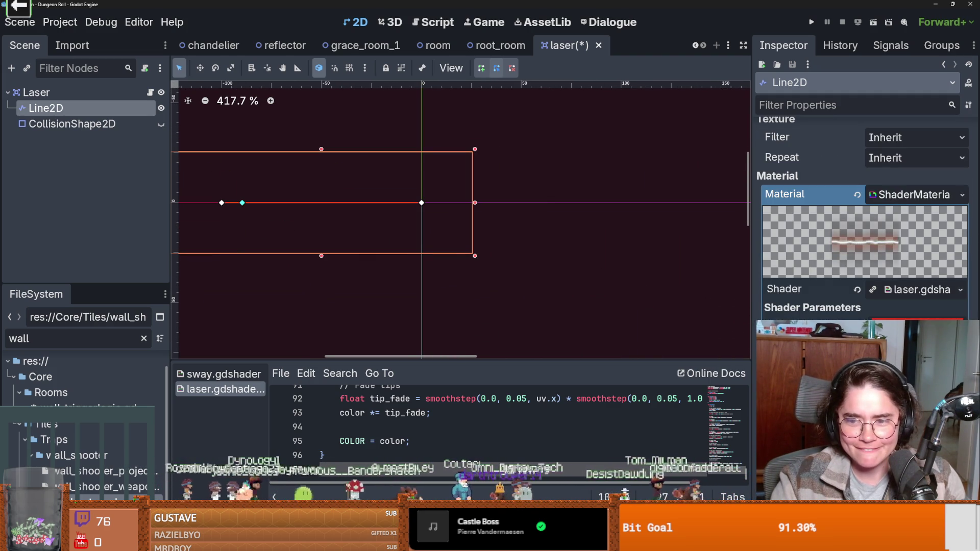
scroll(437, 234, "up", 2)
scroll(436, 234, "up", 1)
left_click_drag(421, 223, 403, 153)
key("ctrl+z")
left_click_drag(542, 275, 411, 251)
scroll(899, 230, "down", 2)
left_click_drag(894, 271, 935, 272)
key("ctrl+z")
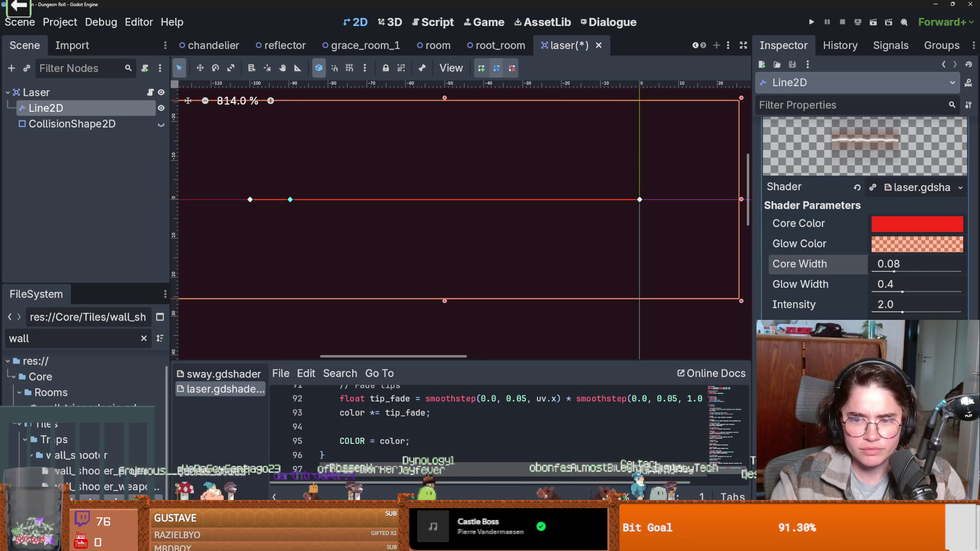
scroll(817, 263, "down", 2)
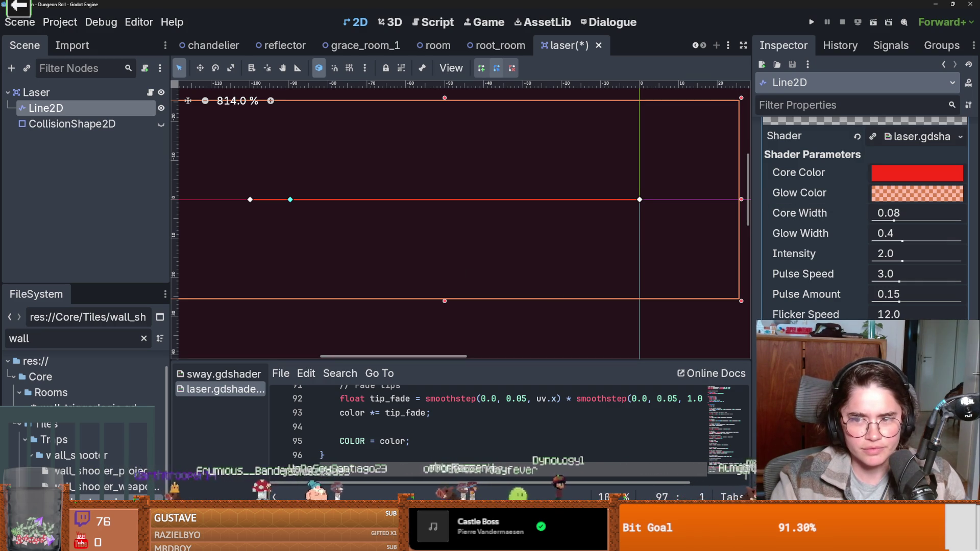
left_click(918, 173)
left_click(934, 266)
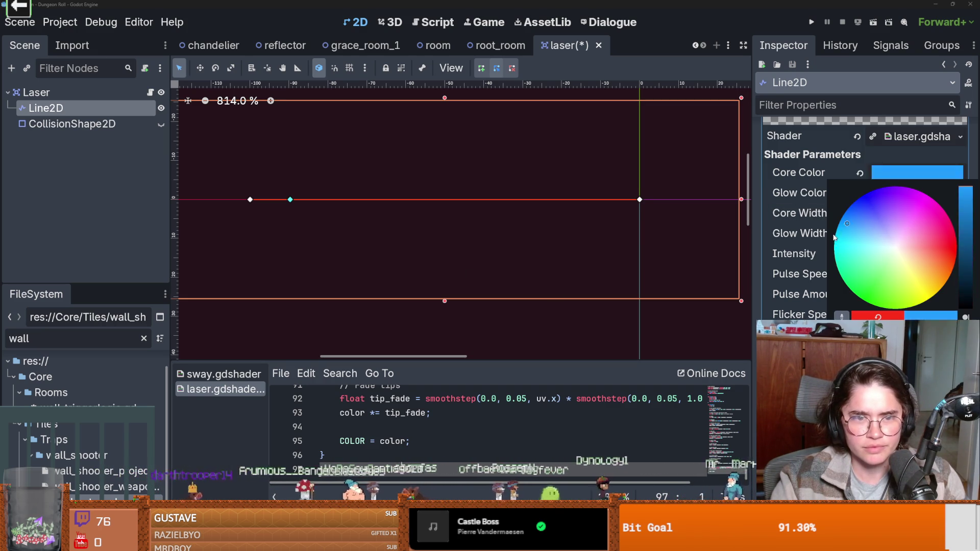
left_click_drag(933, 243, 902, 260)
left_click(804, 267)
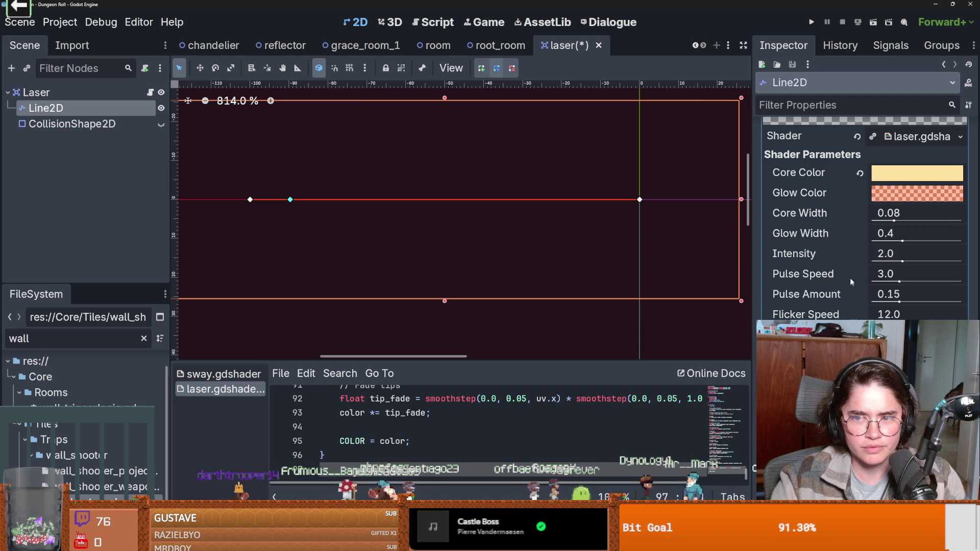
scroll(831, 312, "down", 5)
scroll(863, 219, "up", 2)
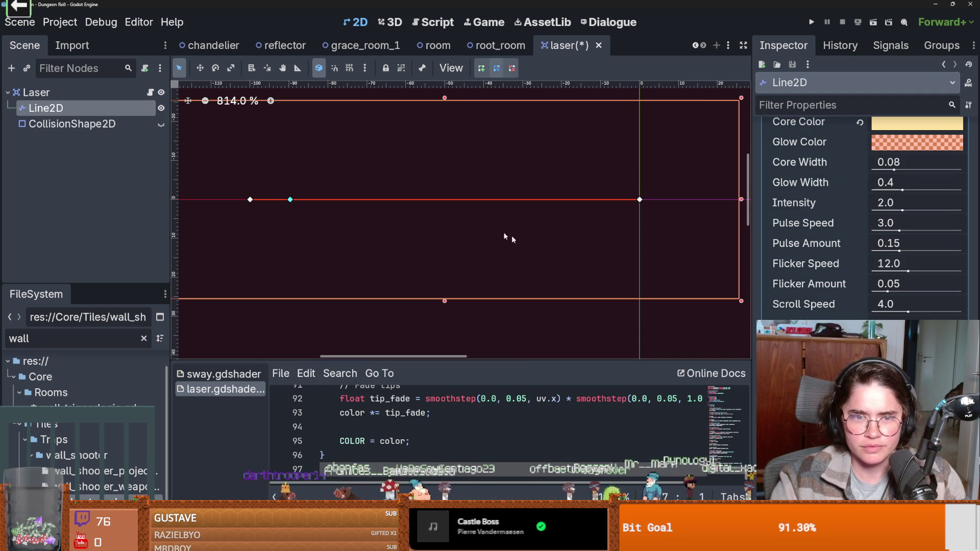
scroll(320, 204, "up", 2)
scroll(412, 230, "up", 2)
scroll(209, 152, "down", 2)
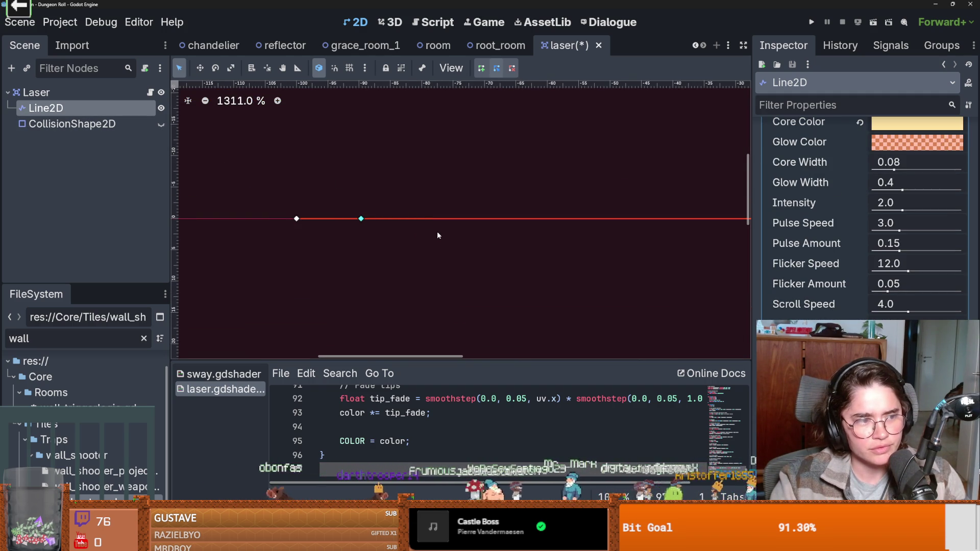
scroll(437, 231, "up", 3)
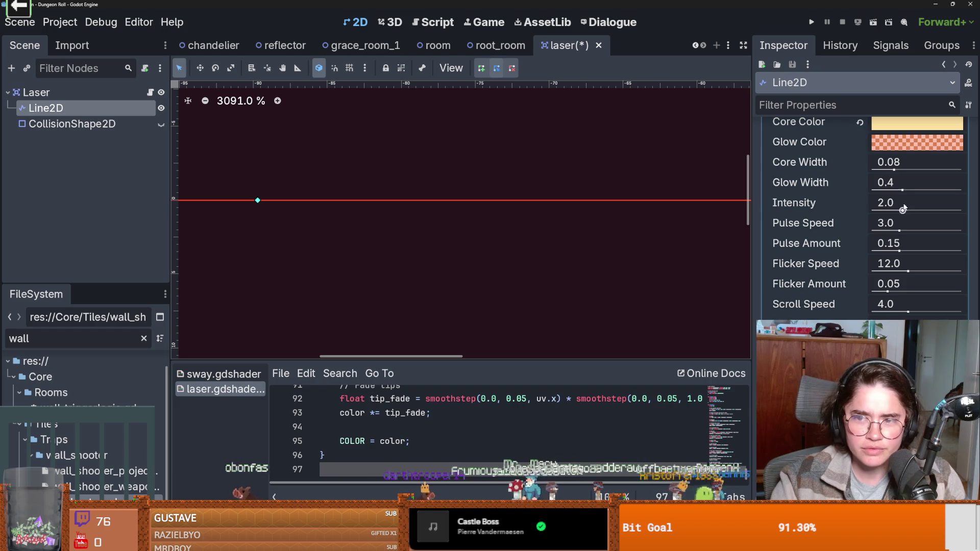
left_click_drag(902, 190, 963, 190)
left_click_drag(902, 170, 963, 170)
left_click_drag(926, 203, 949, 203)
left_click_drag(891, 223, 894, 240)
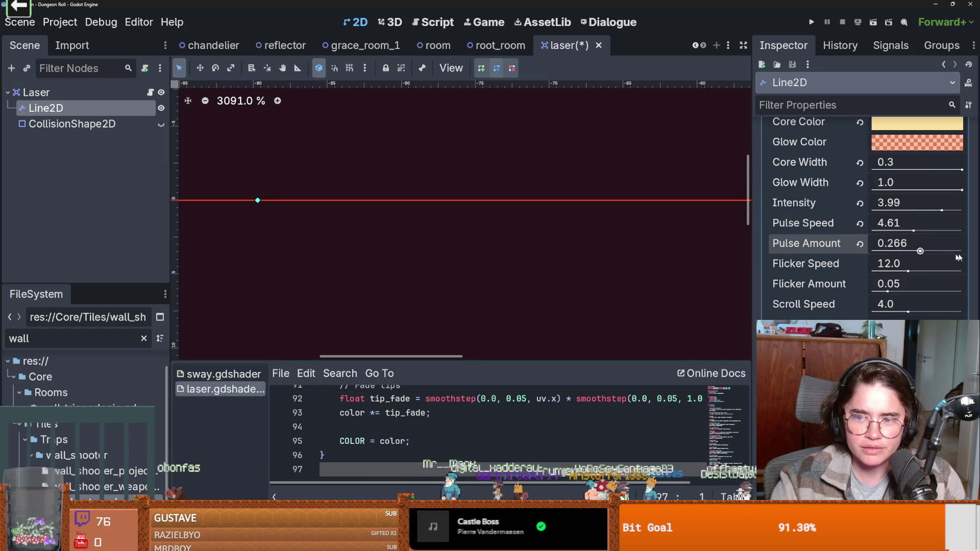
key("ctrl+z")
key("ctrl+z")
key("ctrl+z")
key("ctrl+z")
key("ctrl+z")
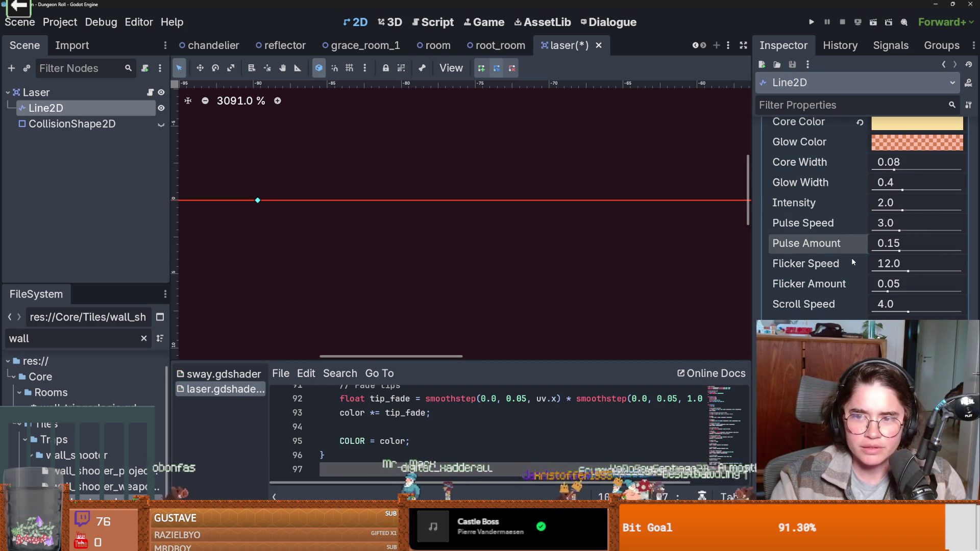
scroll(683, 213, "down", 7)
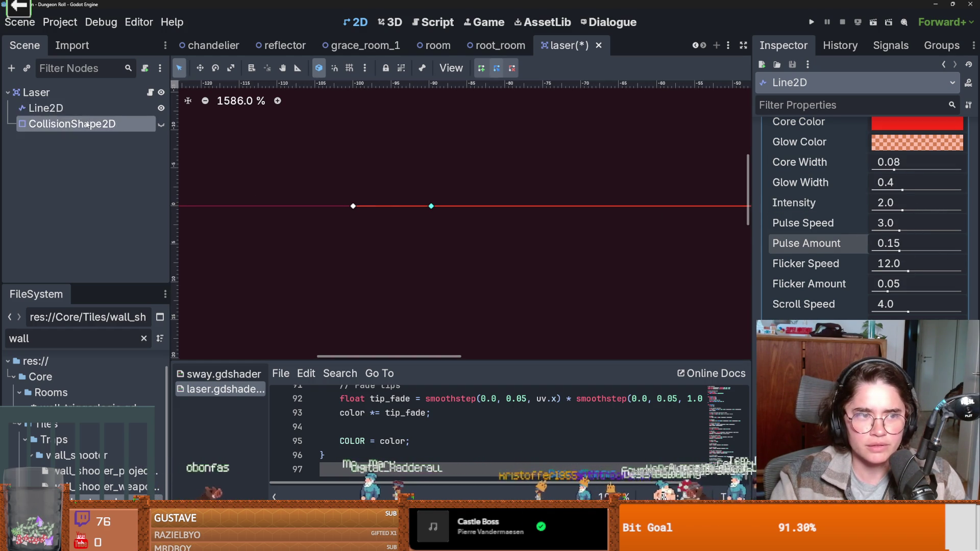
key("ctrl+z")
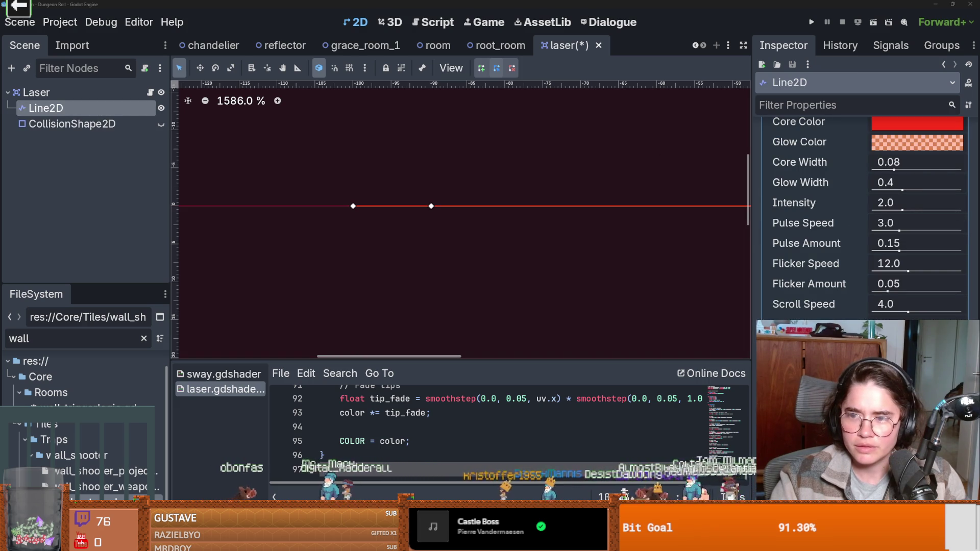
scroll(796, 245, "up", 5)
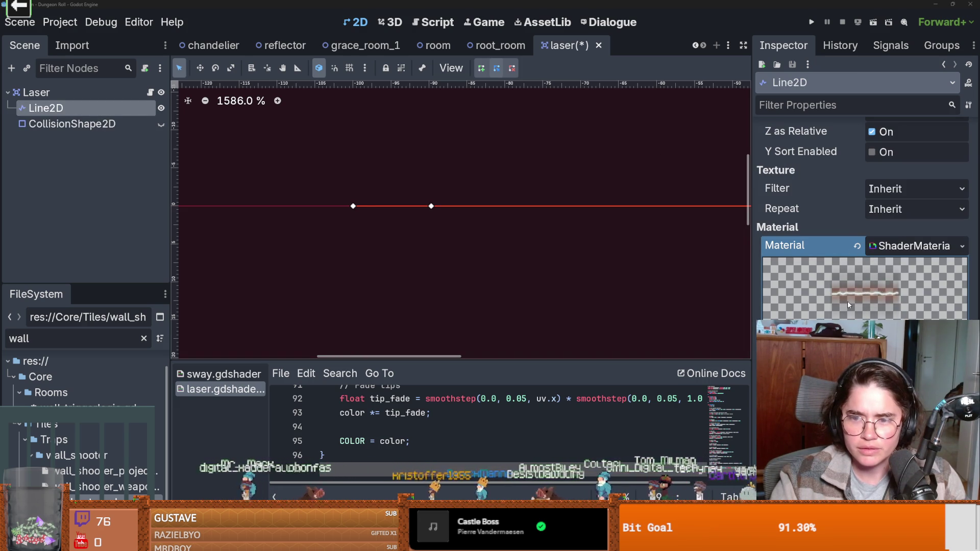
scroll(659, 262, "down", 1)
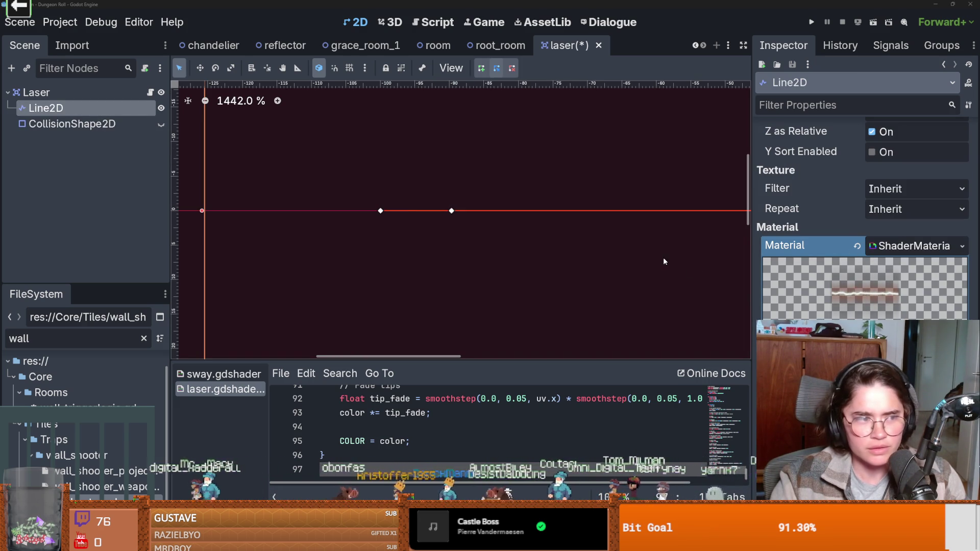
scroll(573, 234, "right", 5)
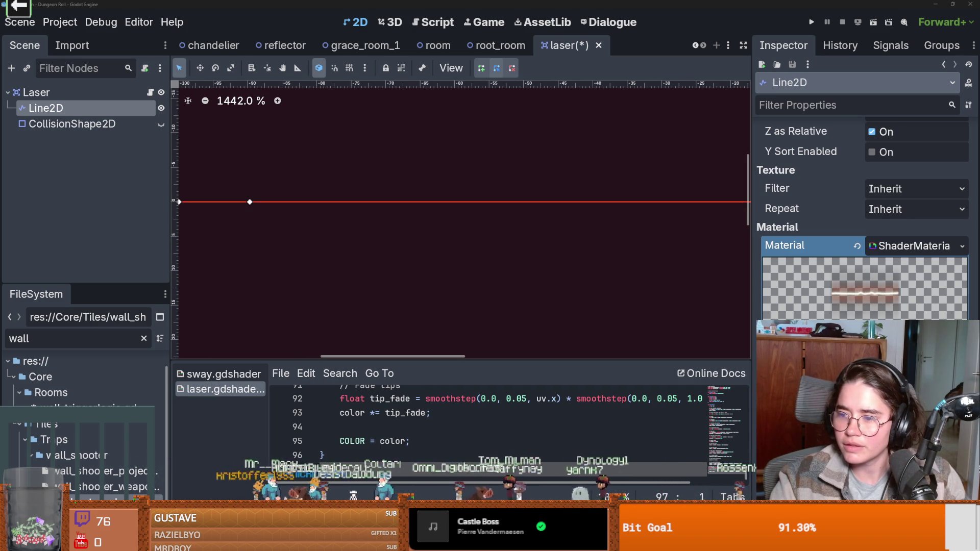
key("alt+Tab")
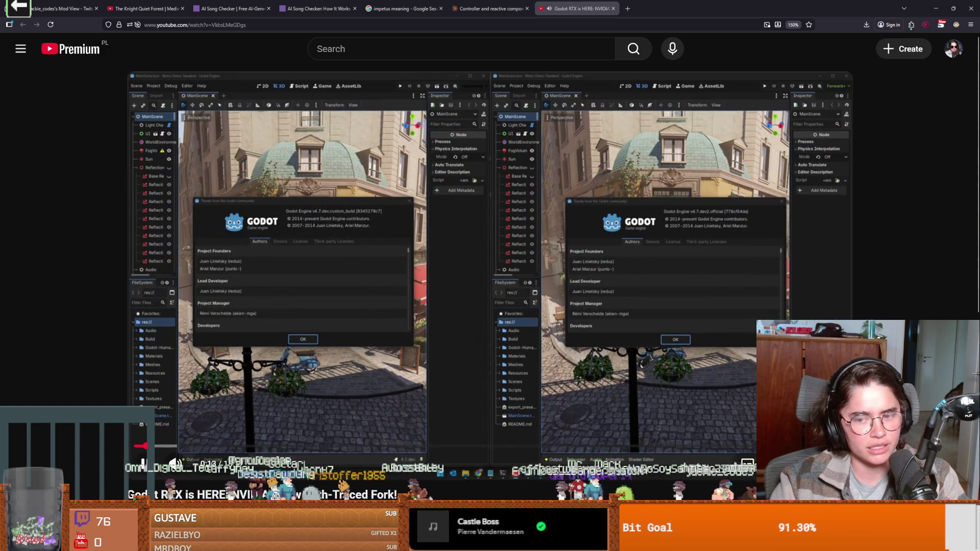
Step: Watch the Godot RTX video full screen through the raytraced vs standard bistro comparison
key("f")
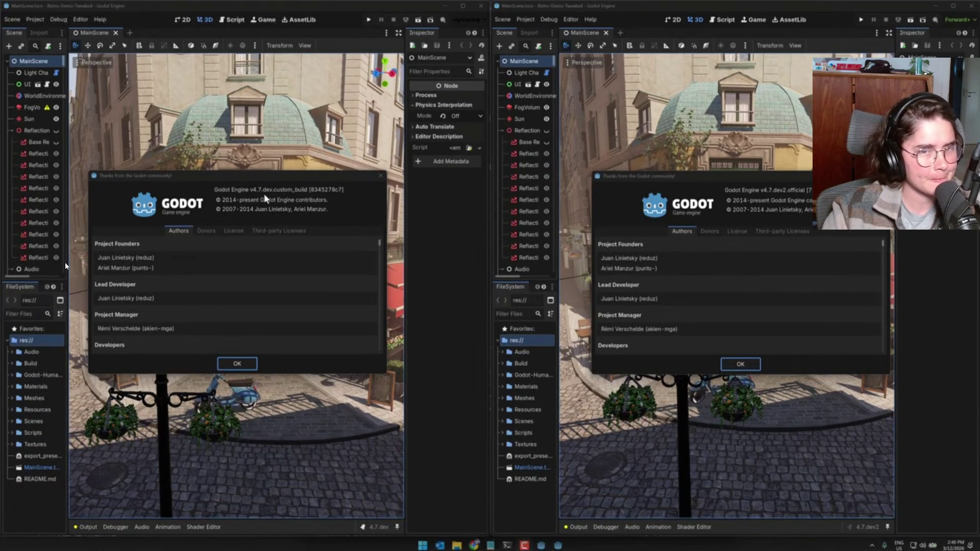
mouse_move(308, 299)
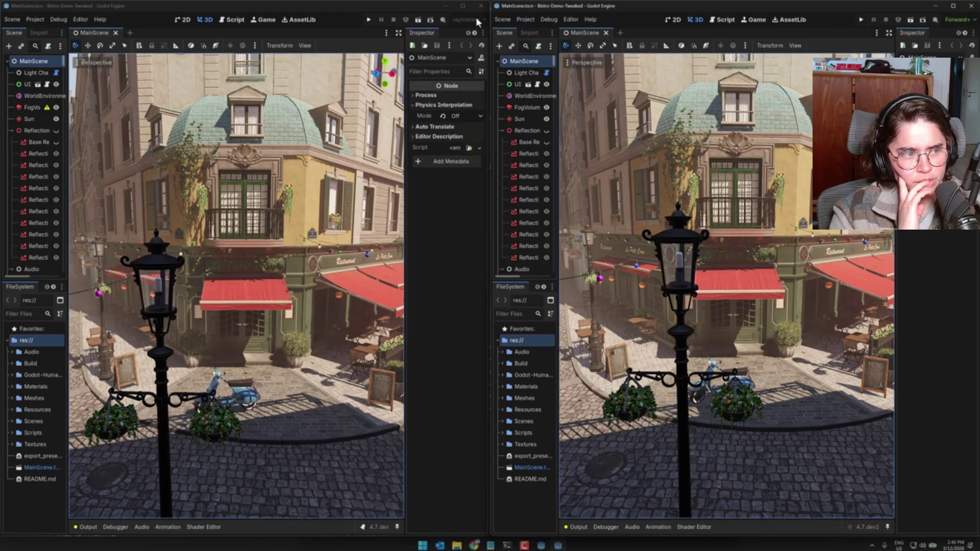
left_click(44, 96)
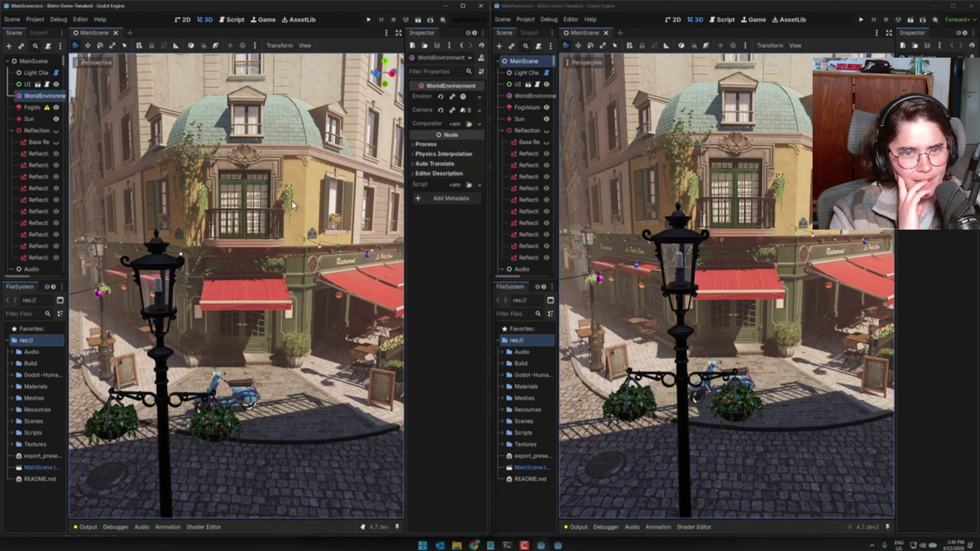
left_click(464, 98)
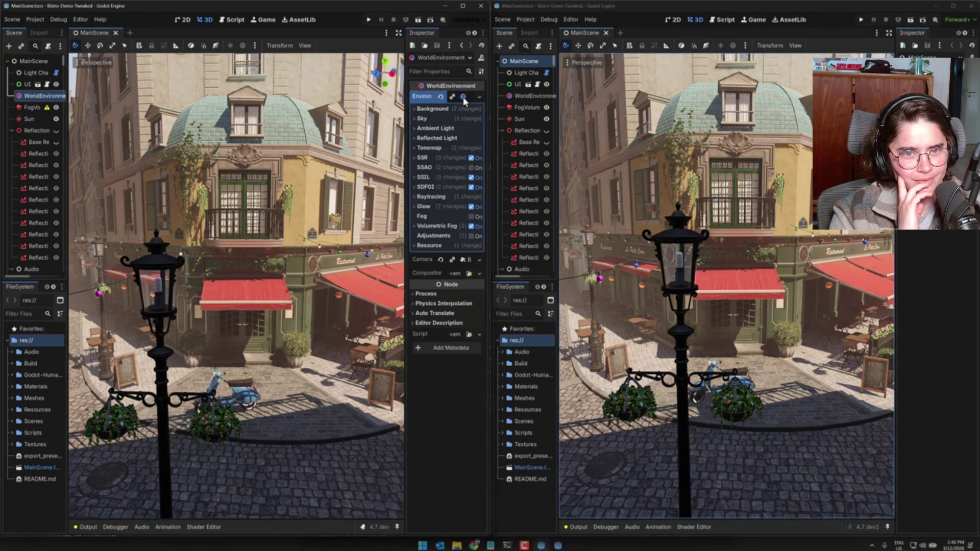
left_click(534, 96)
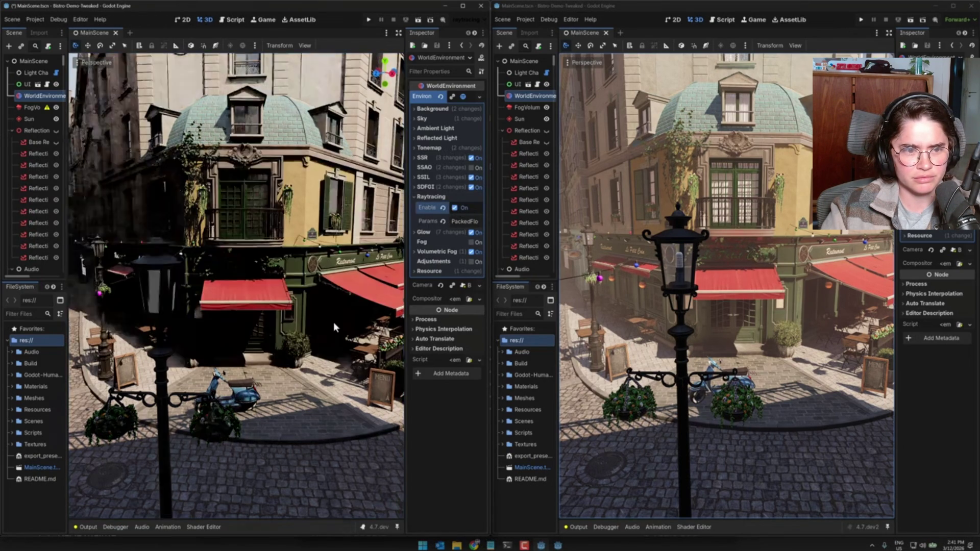
mouse_move(439, 365)
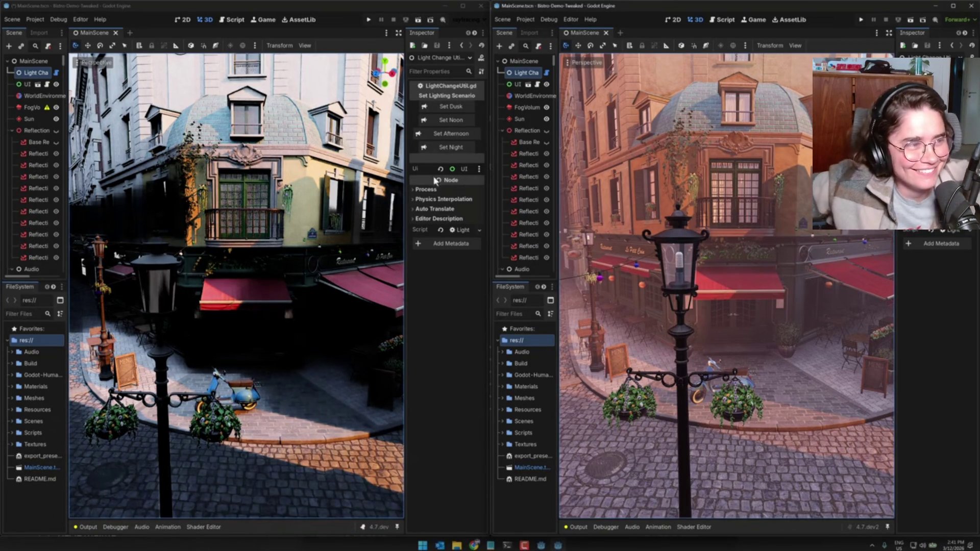
left_click(452, 119)
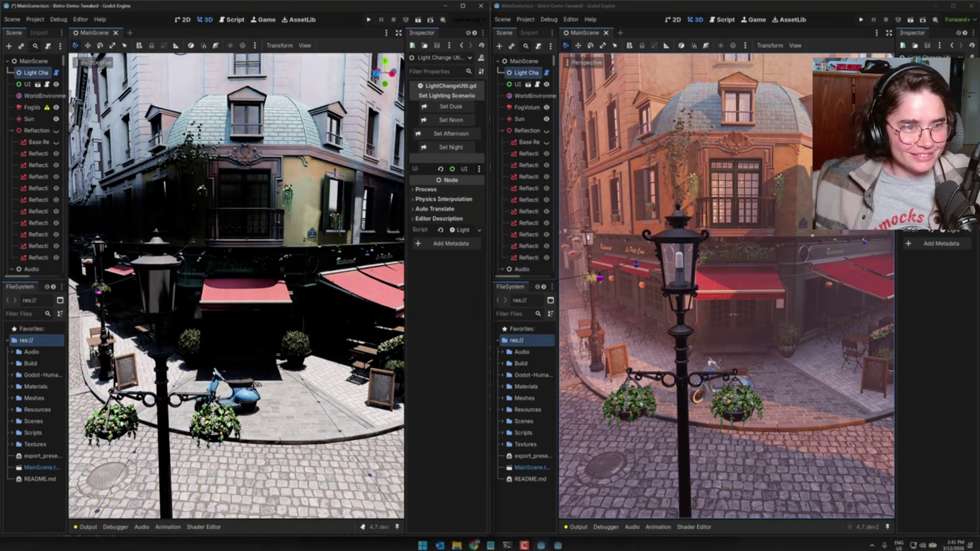
left_click(943, 120)
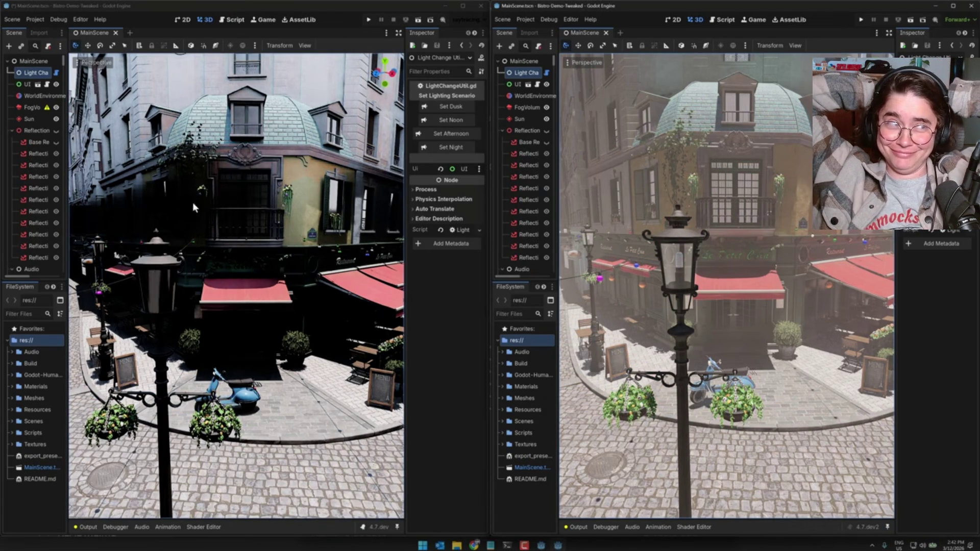
left_click(463, 134)
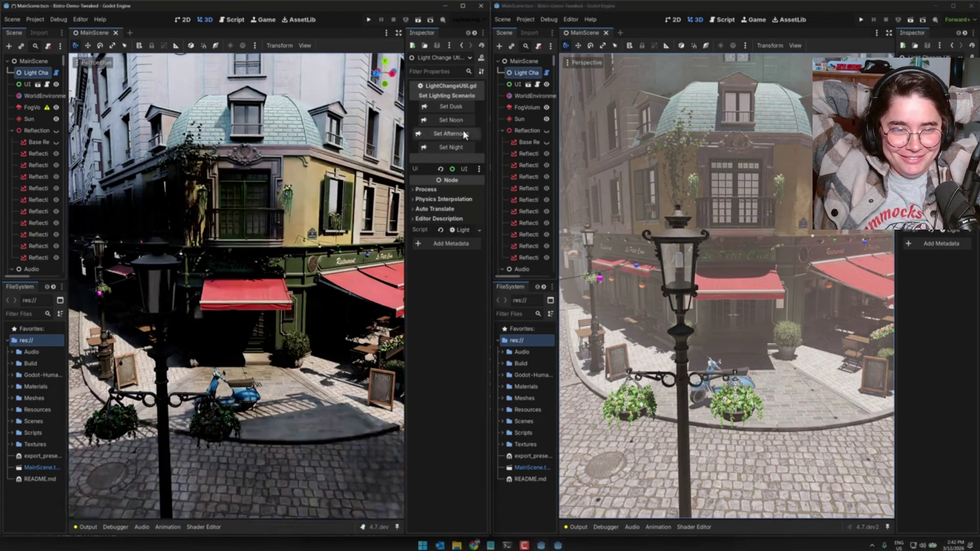
left_click(941, 133)
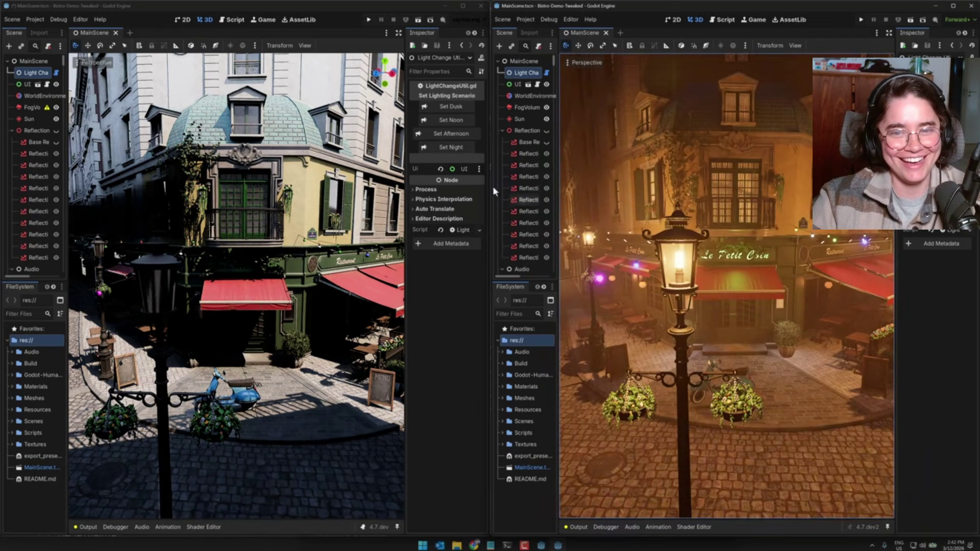
left_click(445, 147)
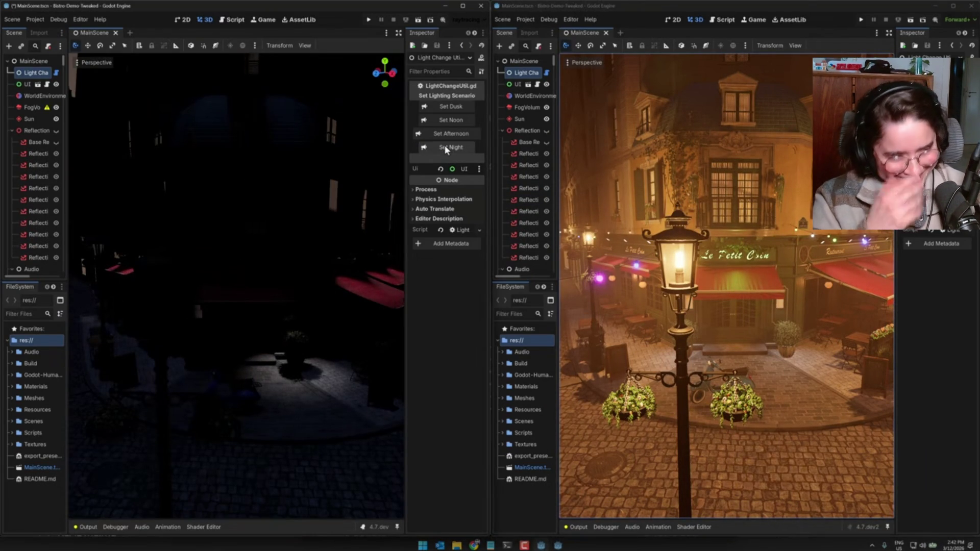
left_click(446, 134)
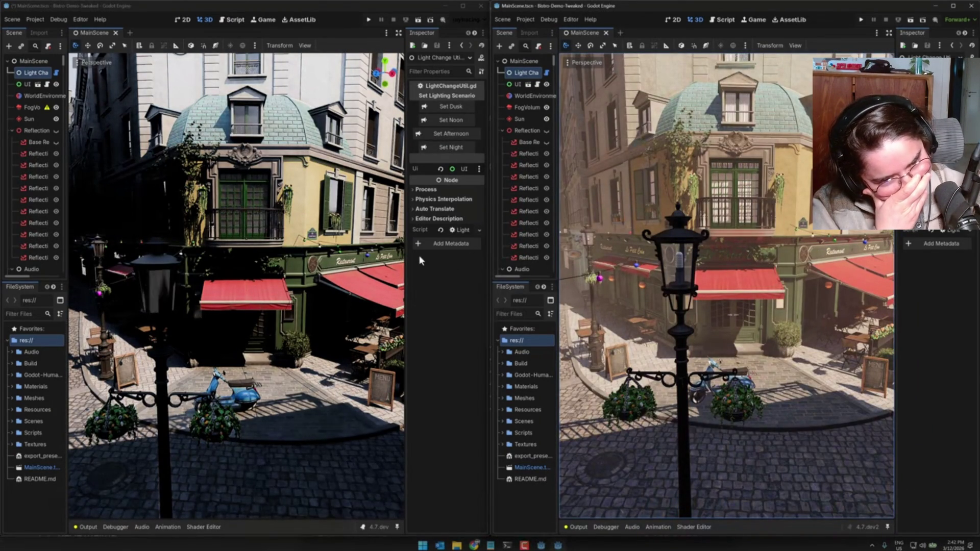
key("w")
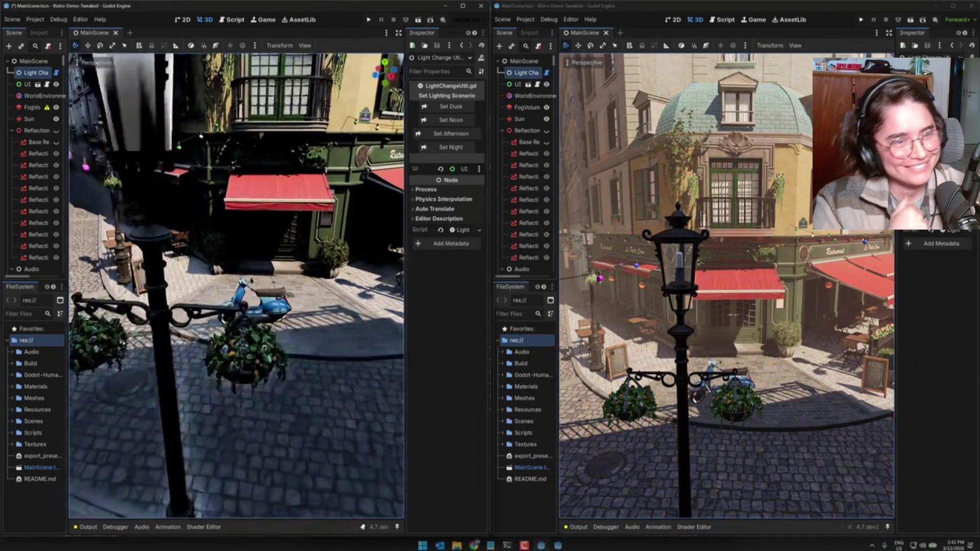
key("w")
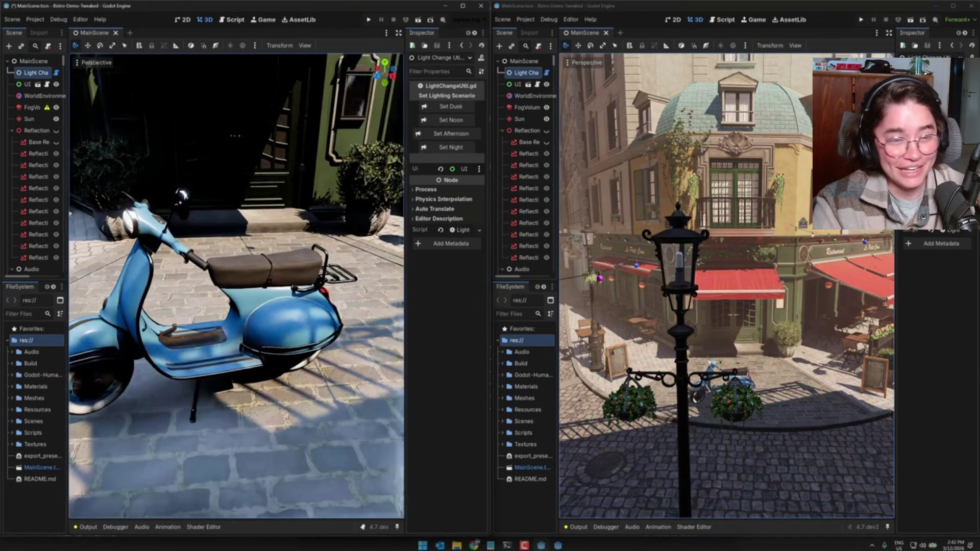
key("d")
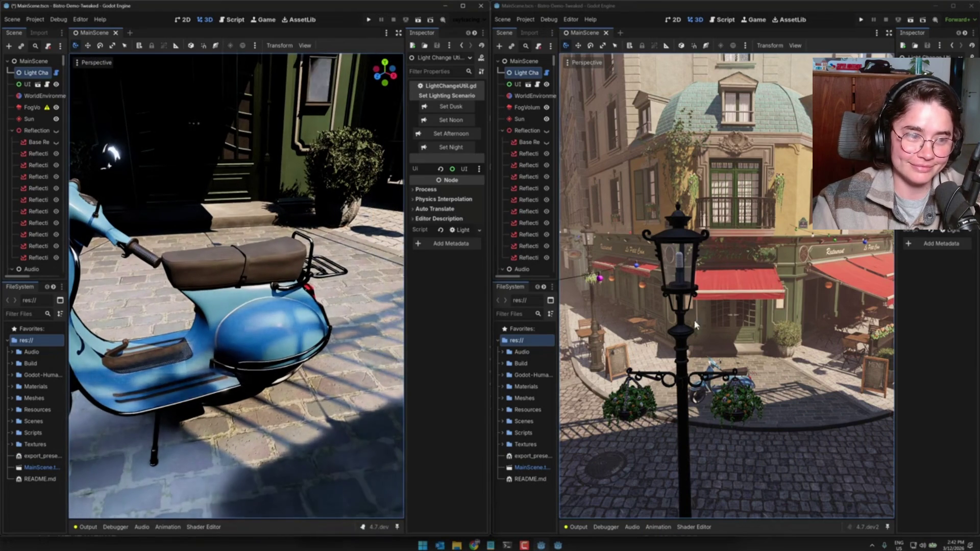
key("w")
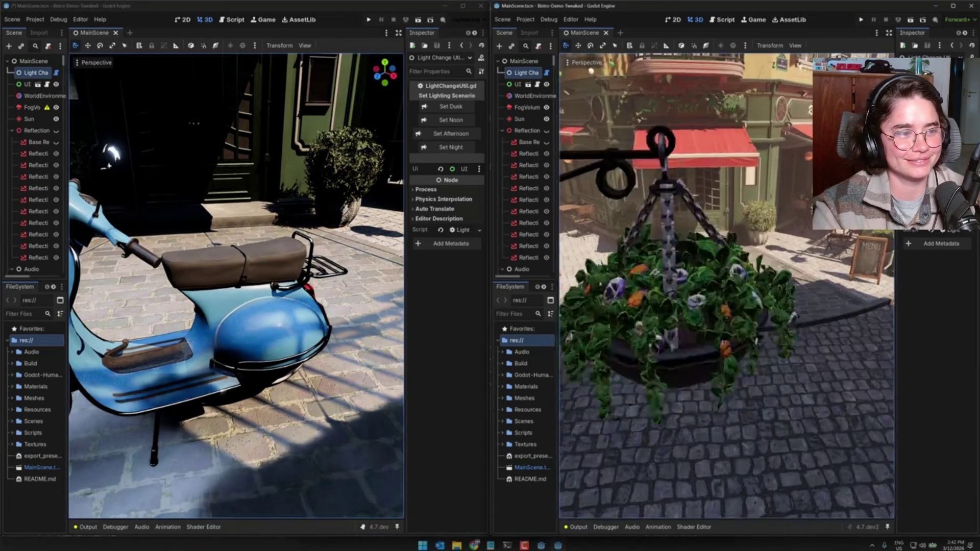
key("w")
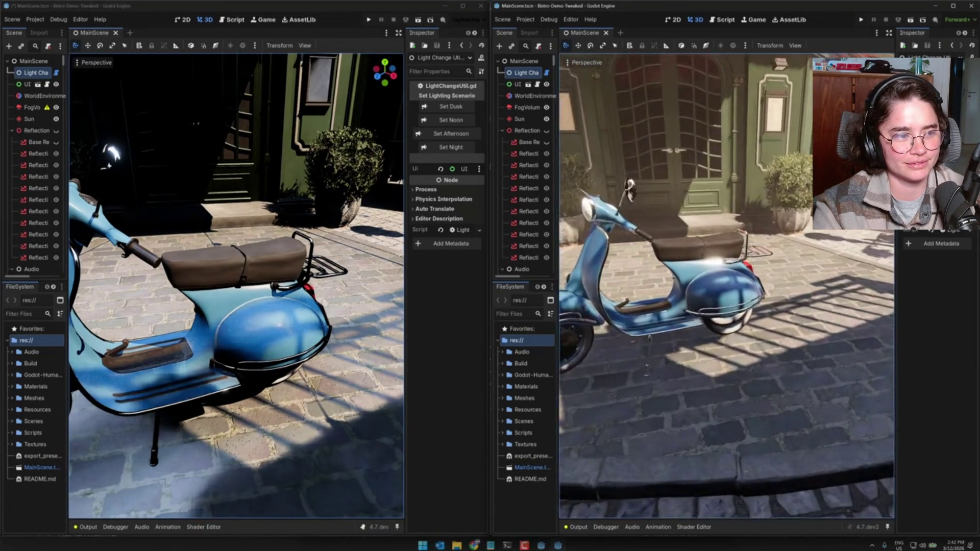
key("w")
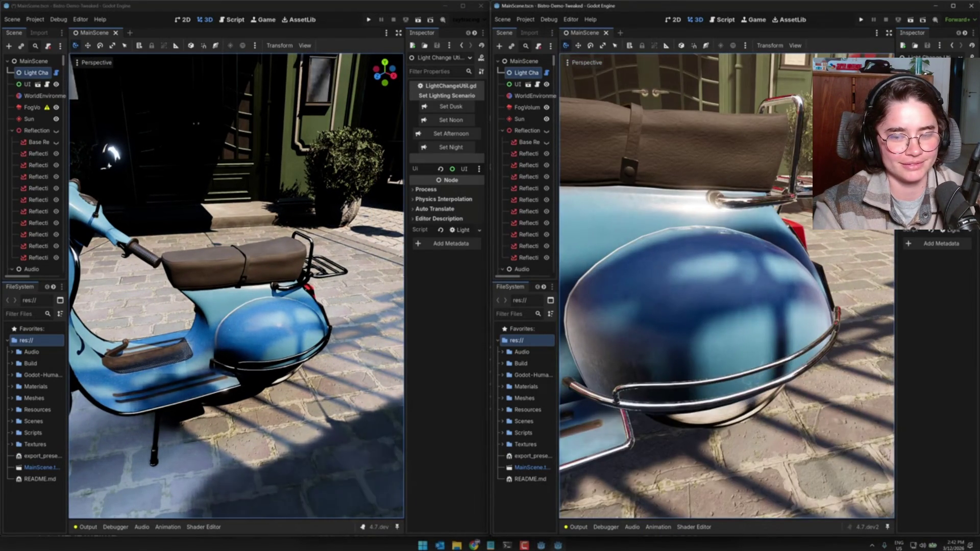
key("w")
key("s")
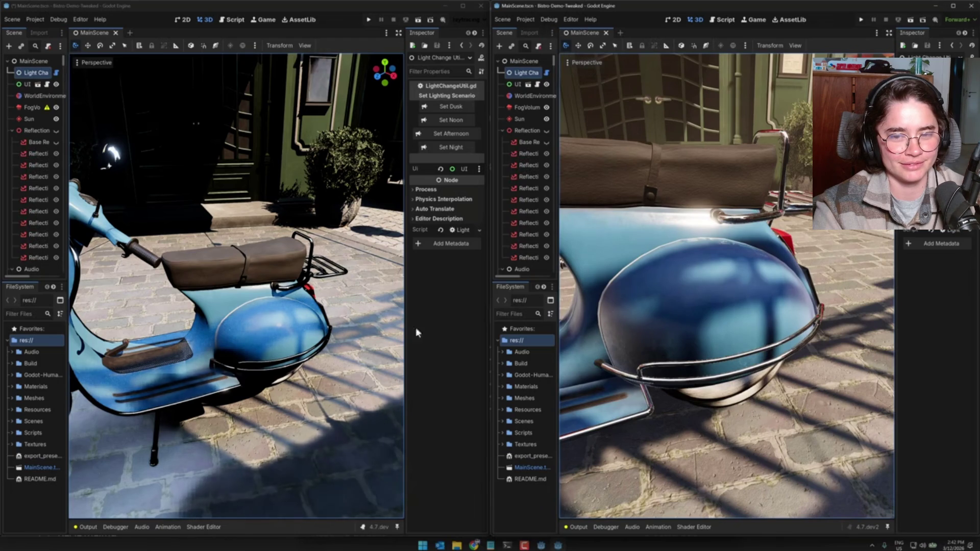
scroll(260, 333, "up", 5)
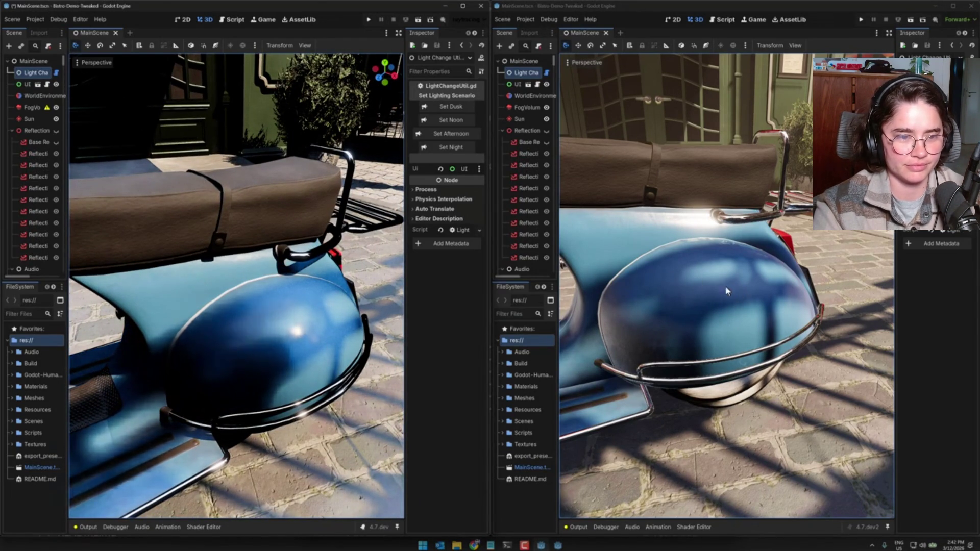
left_click(35, 19)
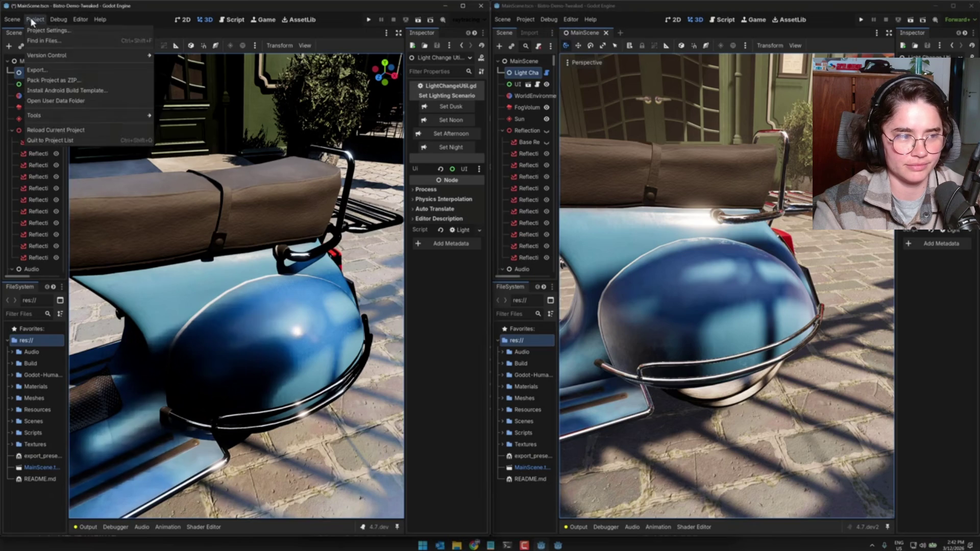
Step: Operate the YouTube player controls, then exit full screen with the video paused at 3:22 on the DLSS setting
left_click(39, 31)
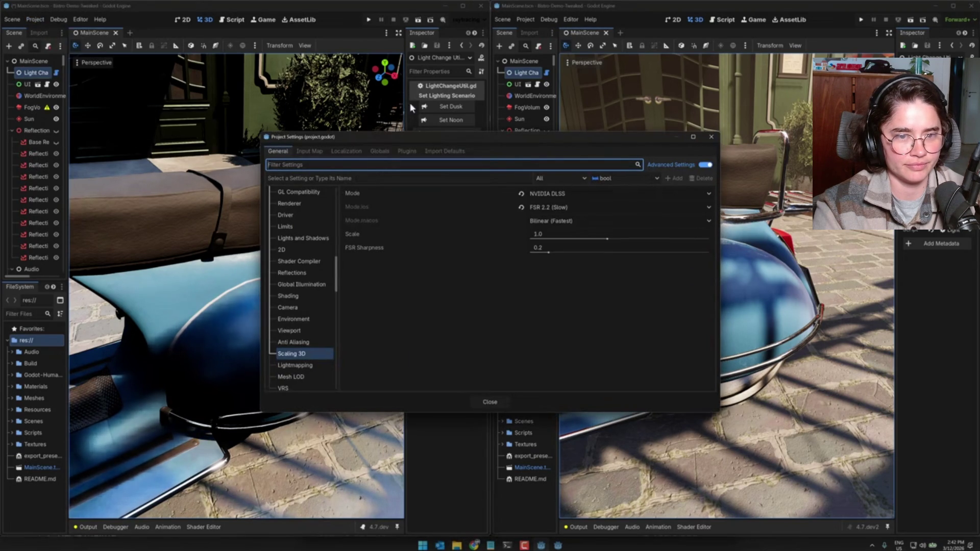
left_click_drag(454, 135, 556, 102)
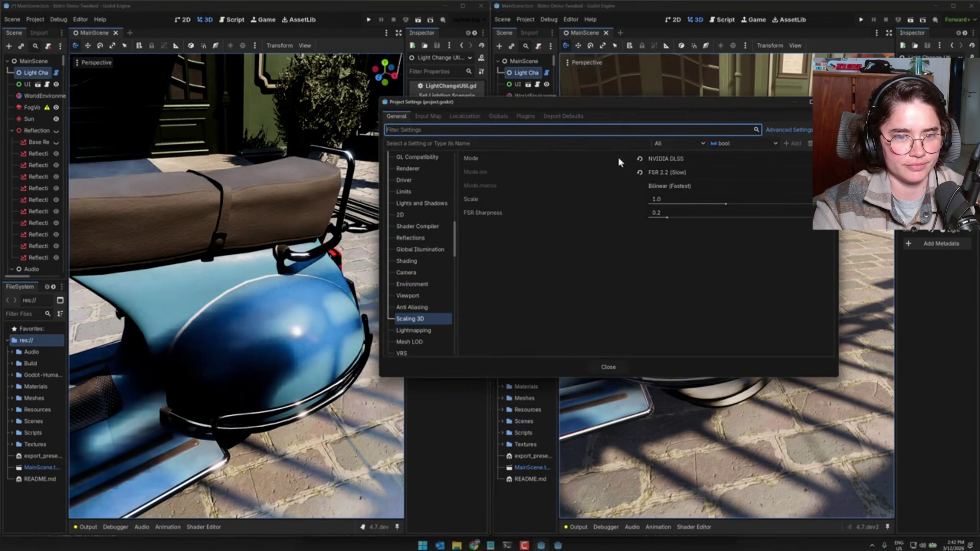
left_click(676, 163)
left_click(673, 176)
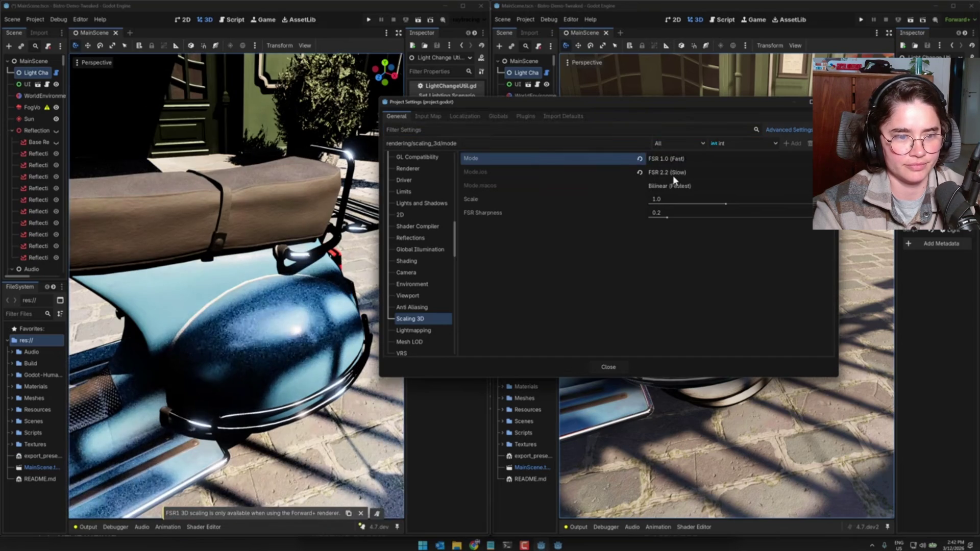
left_click(671, 159)
left_click(671, 187)
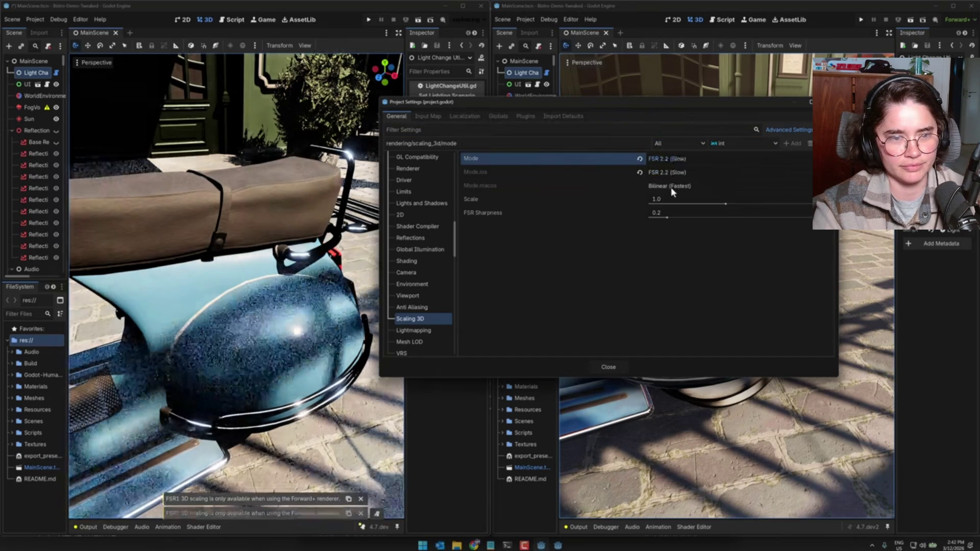
left_click(667, 159)
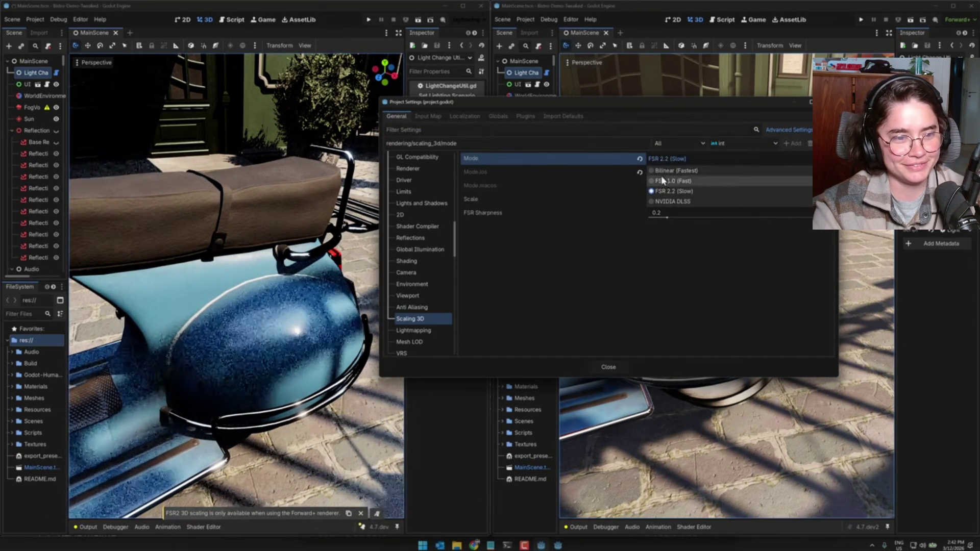
left_click(660, 171)
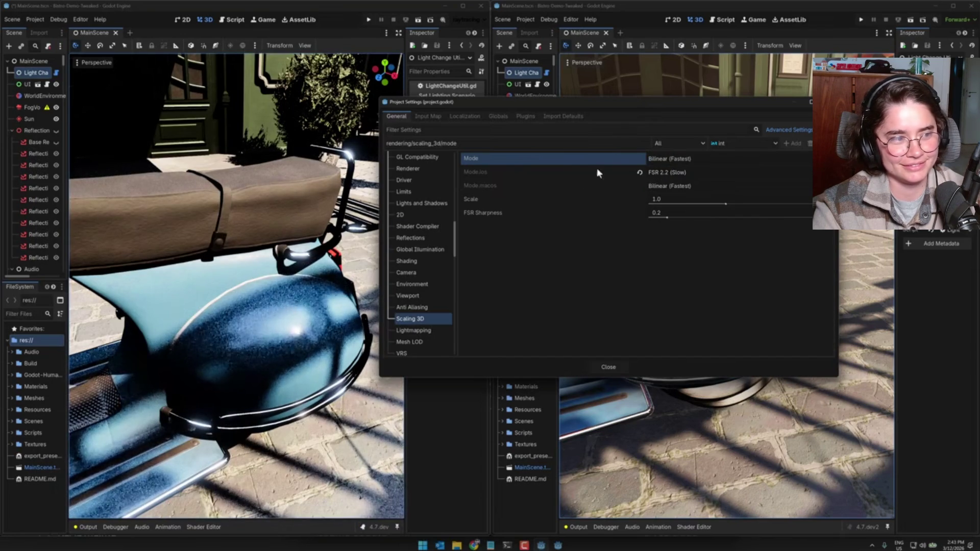
left_click(669, 159)
left_click(667, 201)
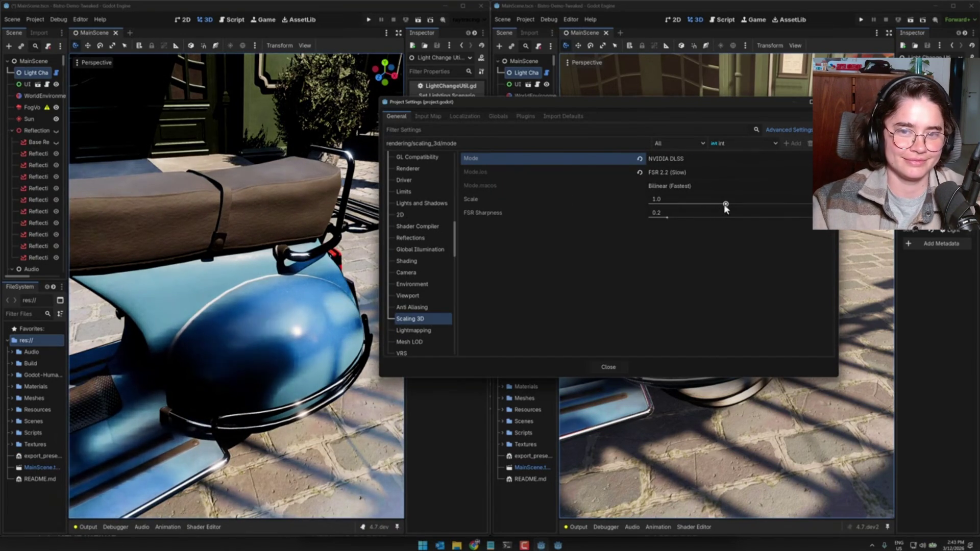
double_click(543, 408)
key("Escape")
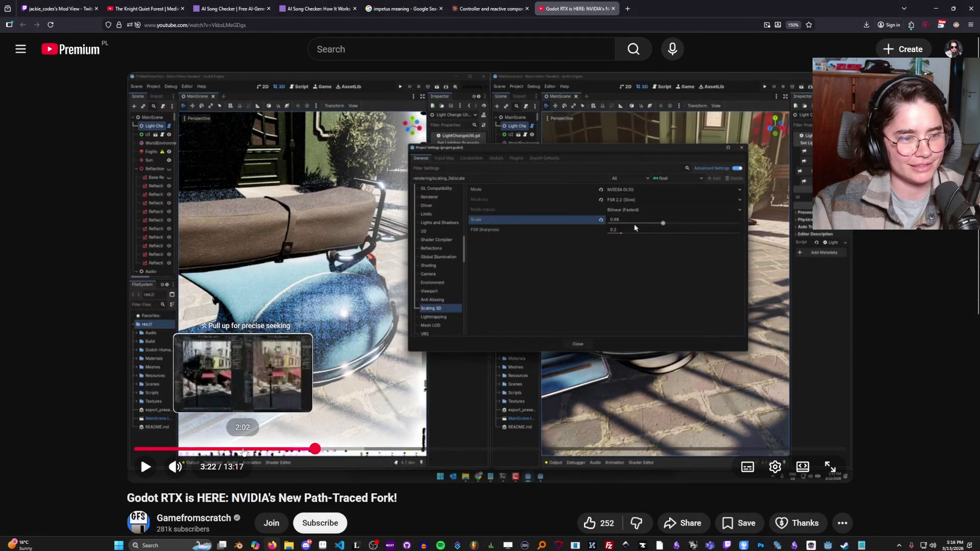
scroll(345, 473, "down", 10)
scroll(345, 473, "down", 1)
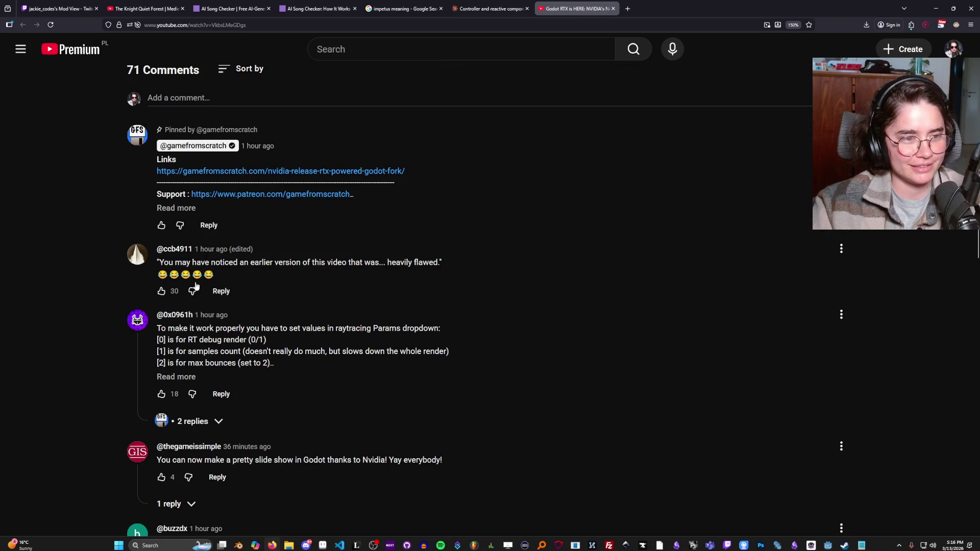
left_click_drag(190, 263, 365, 265)
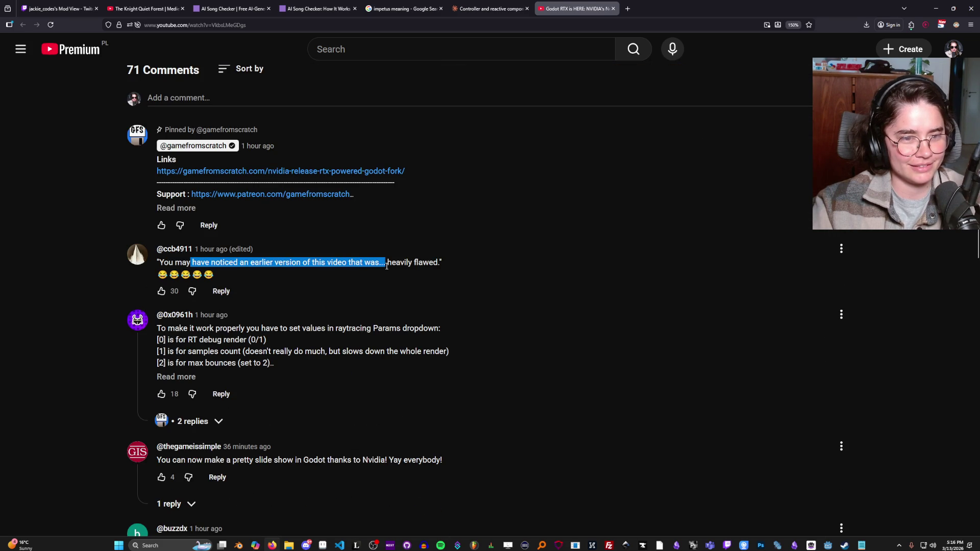
scroll(294, 324, "down", 1)
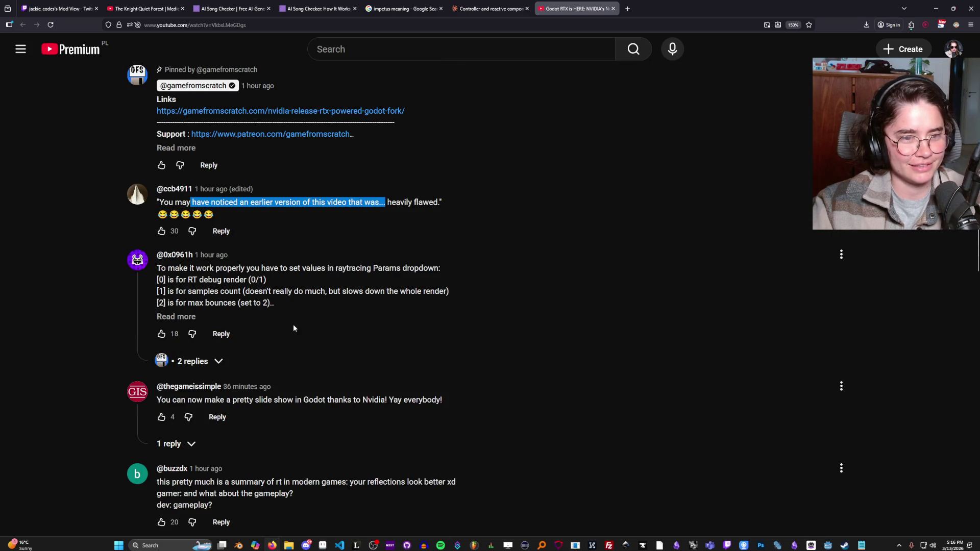
scroll(245, 323, "down", 2)
left_click_drag(202, 281, 364, 281)
left_click(262, 285)
left_click_drag(275, 280, 307, 280)
left_click(307, 280)
scroll(337, 346, "down", 1)
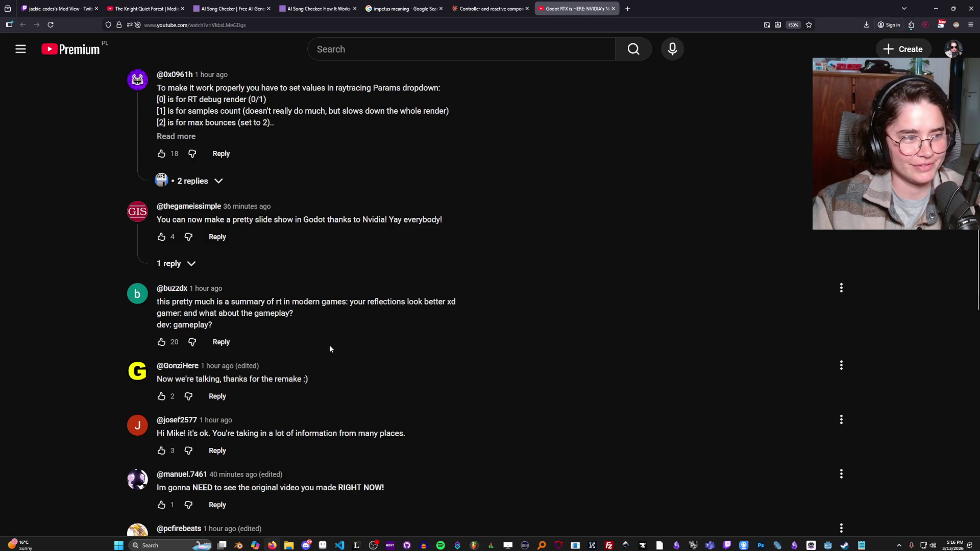
scroll(352, 368, "down", 1)
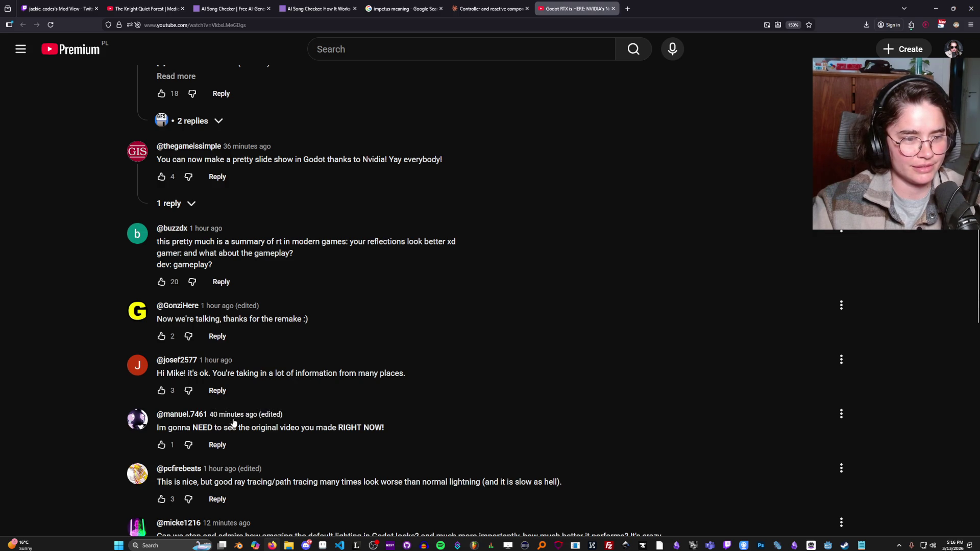
scroll(275, 418, "down", 2)
scroll(325, 373, "up", 15)
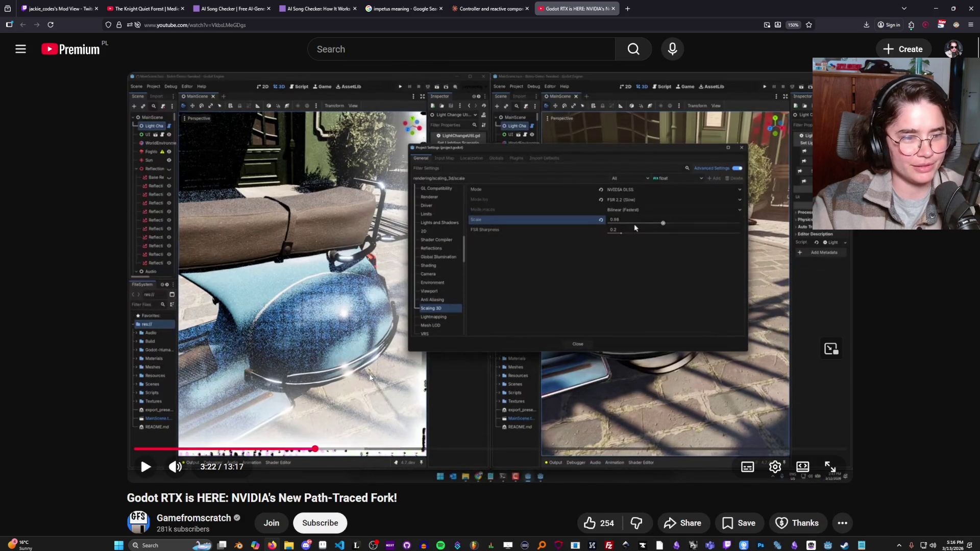
left_click(371, 378)
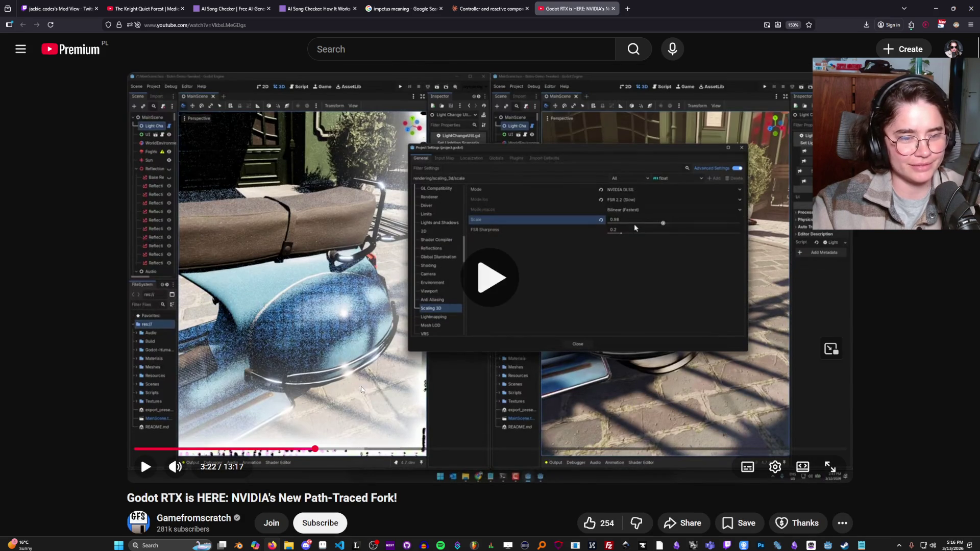
Step: Pause and resume the Godot RTX video around 3:29, letting it play past 4:22
left_click(406, 388)
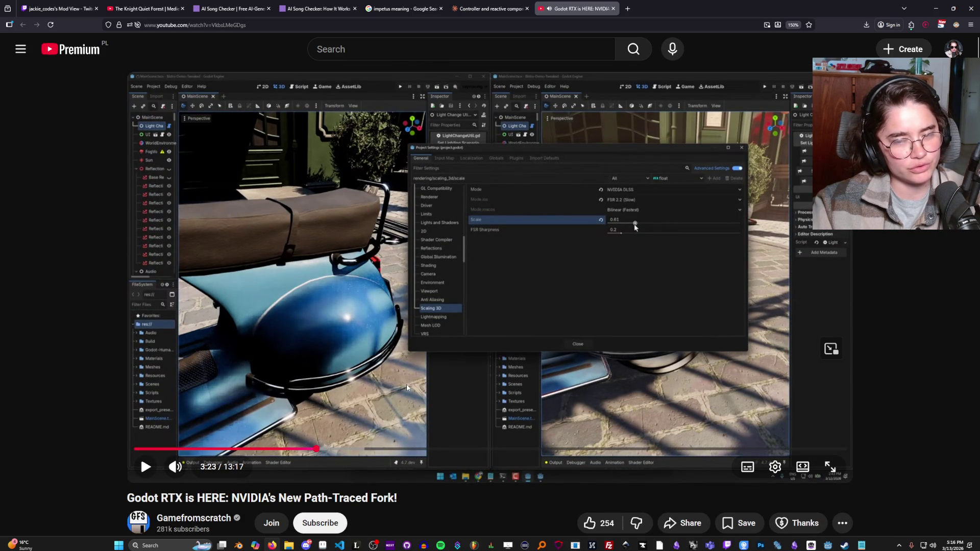
scroll(363, 310, "down", 1)
left_click(362, 310)
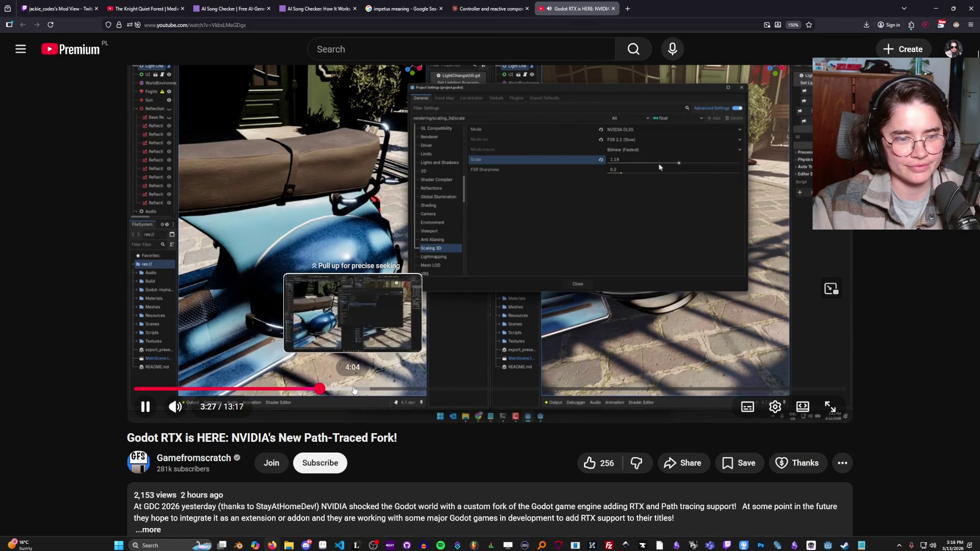
left_click(388, 350)
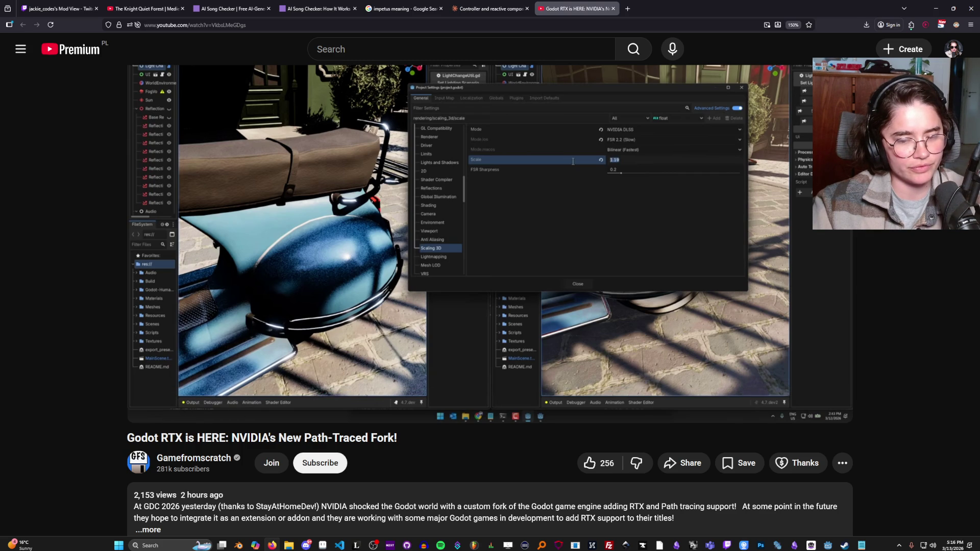
left_click(388, 347)
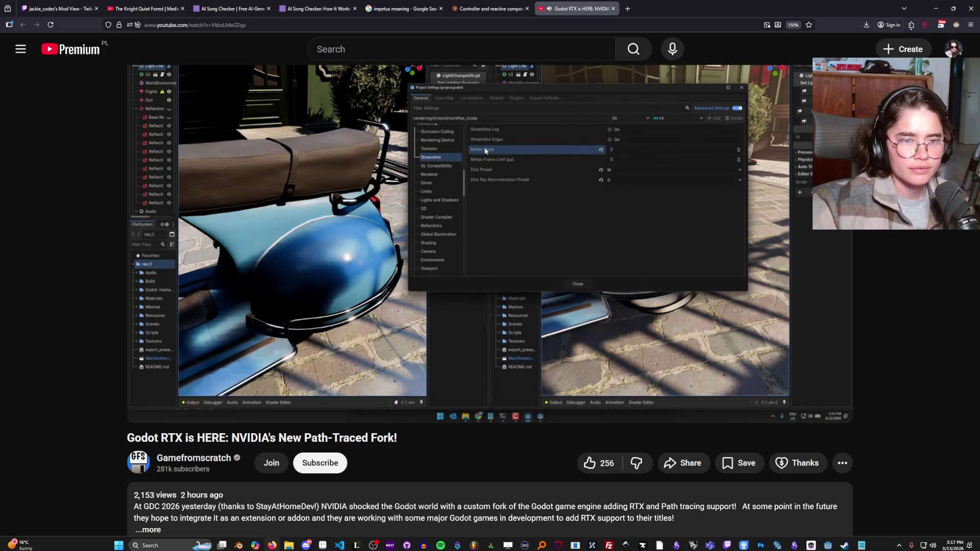
mouse_move(380, 341)
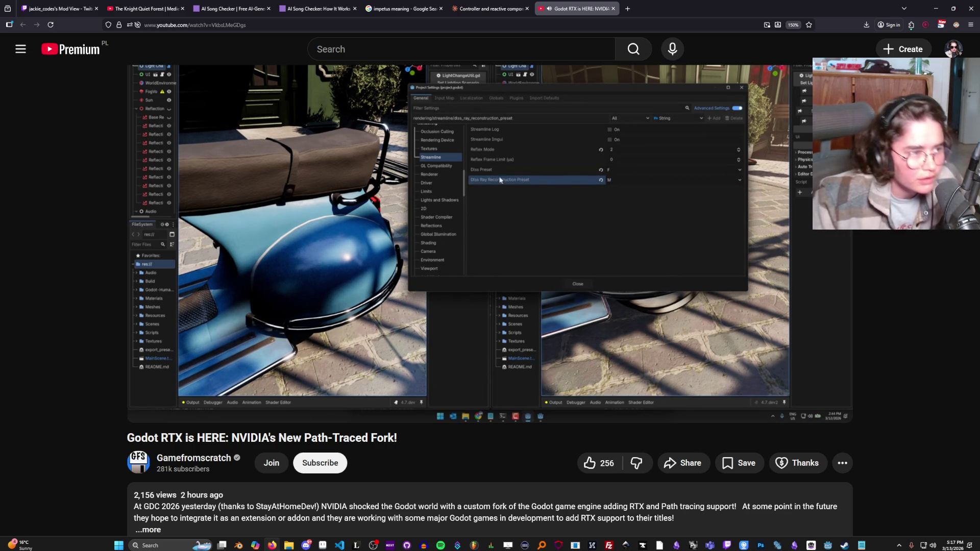
mouse_move(434, 396)
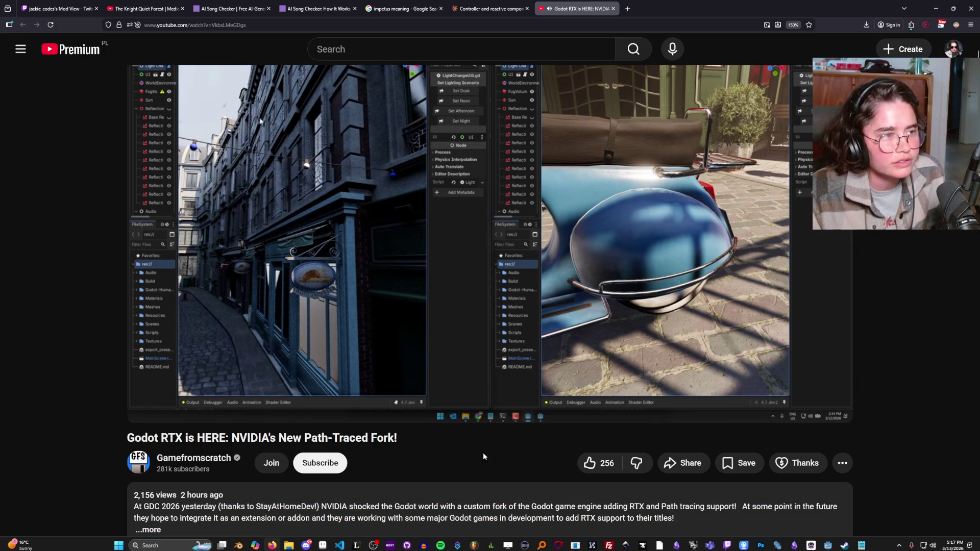
Step: Pause the Godot RTX video on the bistro street beside the car fender close-up
left_click(447, 276)
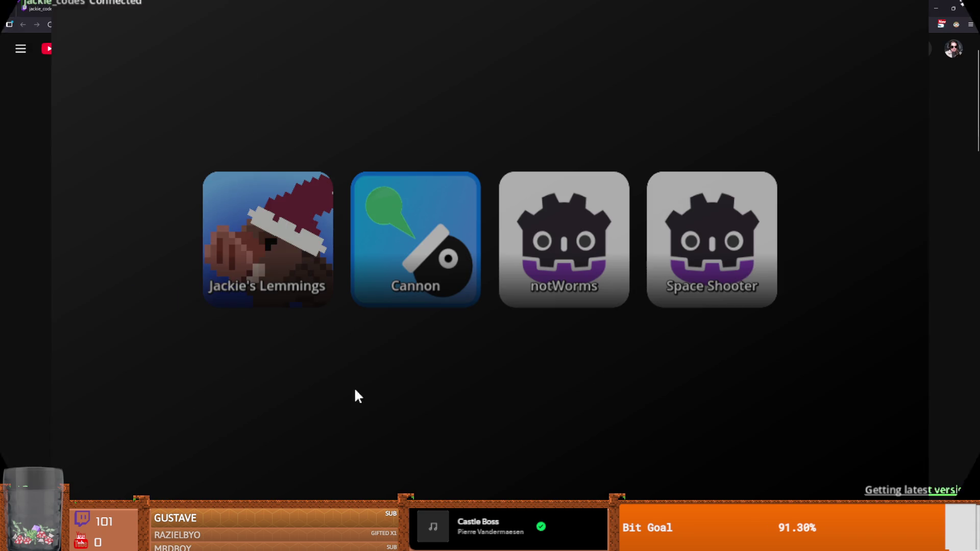
left_click(269, 258)
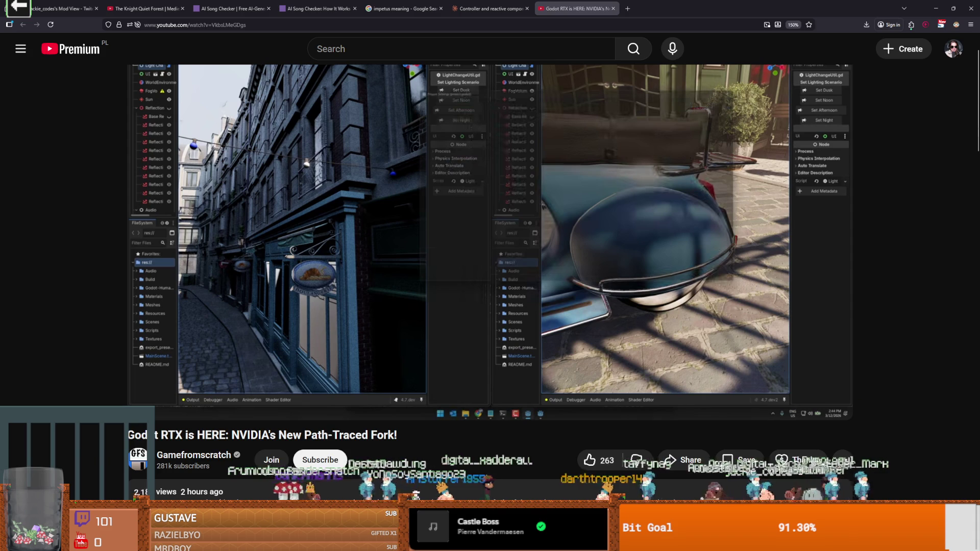
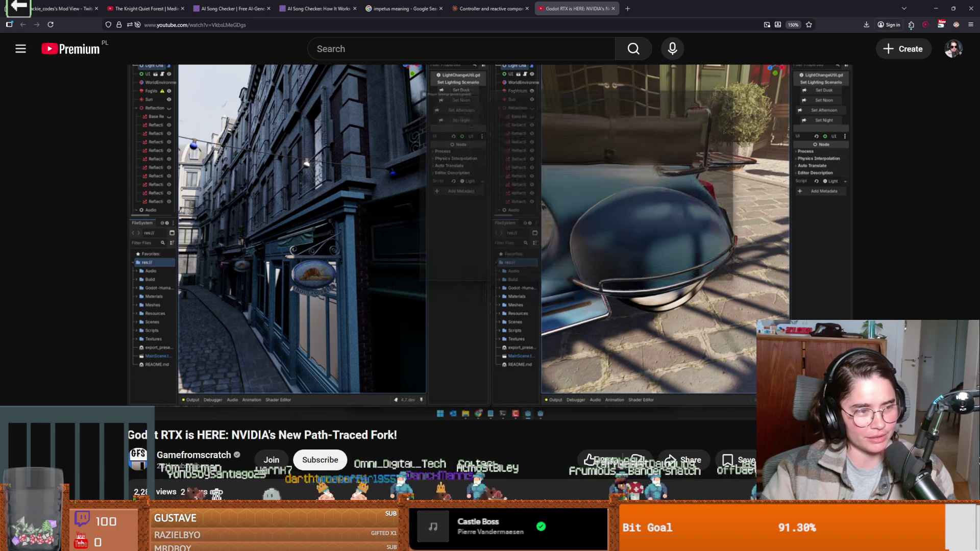
Step: Leave the paused YouTube video and return to the Godot editor showing the laser scene
mouse_move(450, 328)
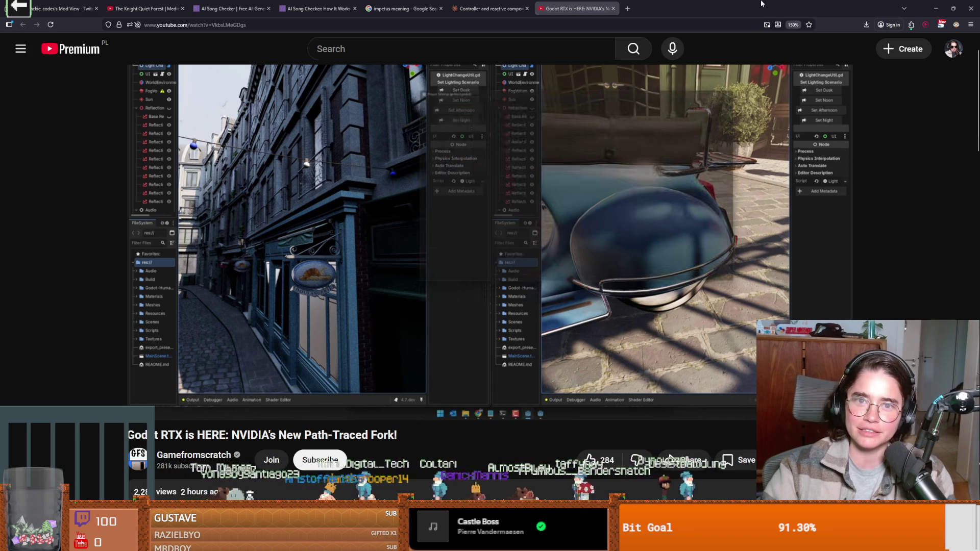
key("alt+Tab")
scroll(391, 202, "up", 1)
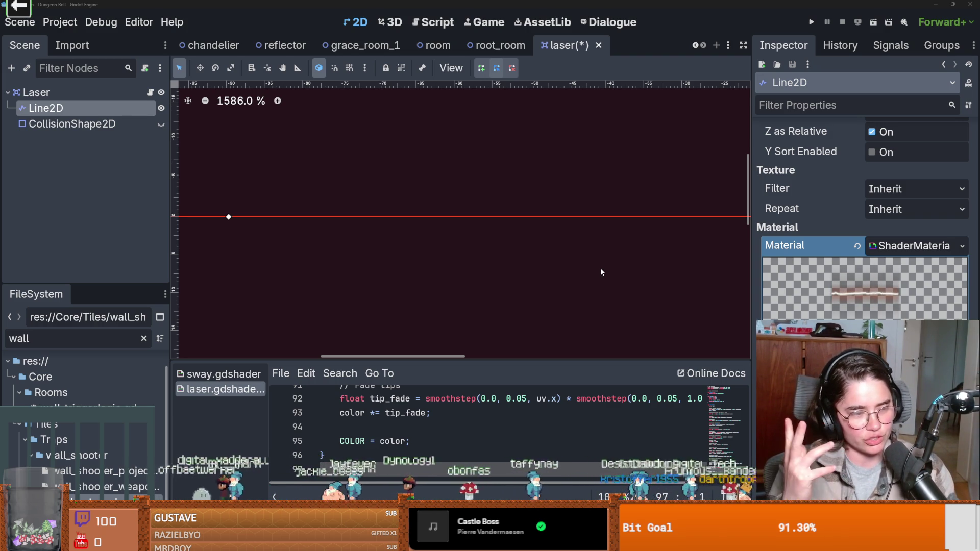
Step: Save the laser scene and resize the Inspector, 2D view and shader code docks
scroll(479, 216, "down", 1)
key("ctrl+s")
scroll(510, 296, "up", 1)
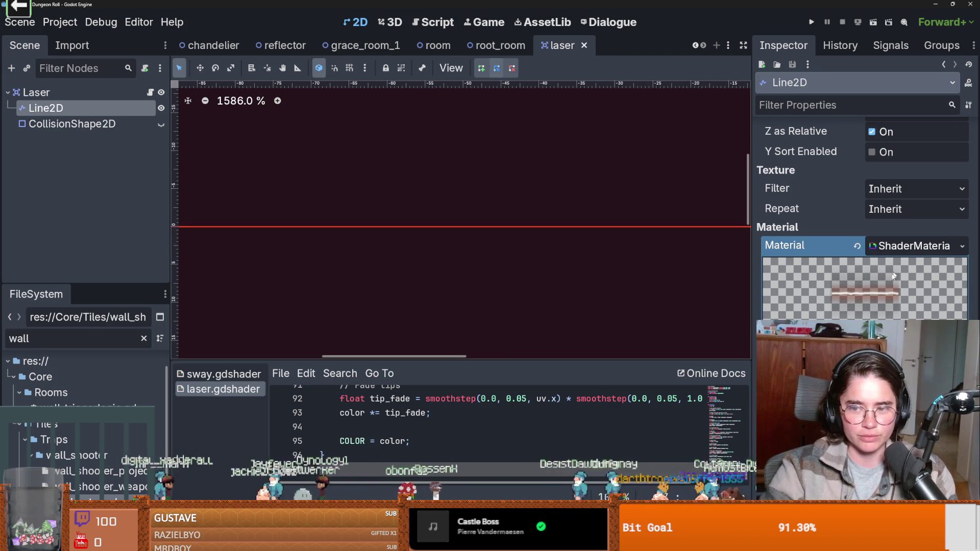
scroll(736, 329, "left", 3)
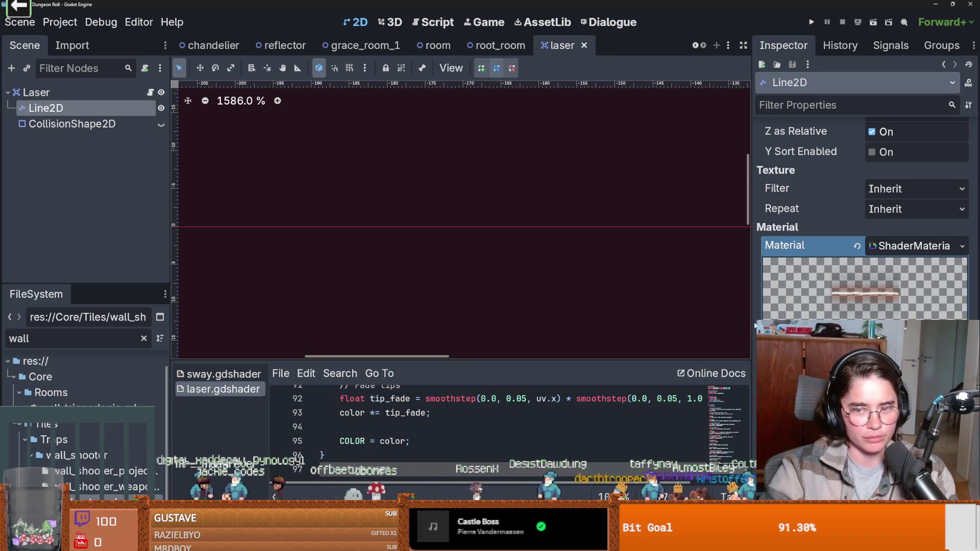
left_click_drag(755, 325, 570, 323)
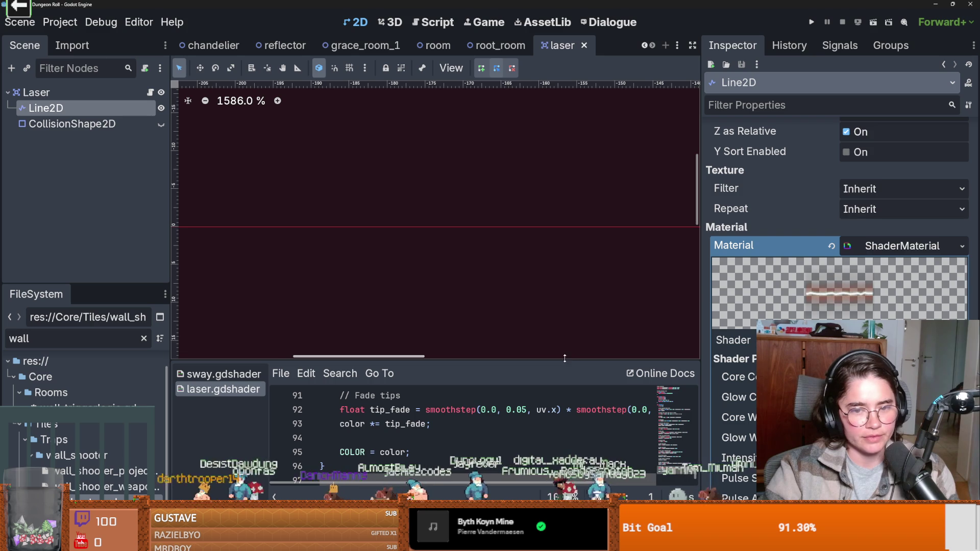
left_click_drag(704, 353, 815, 353)
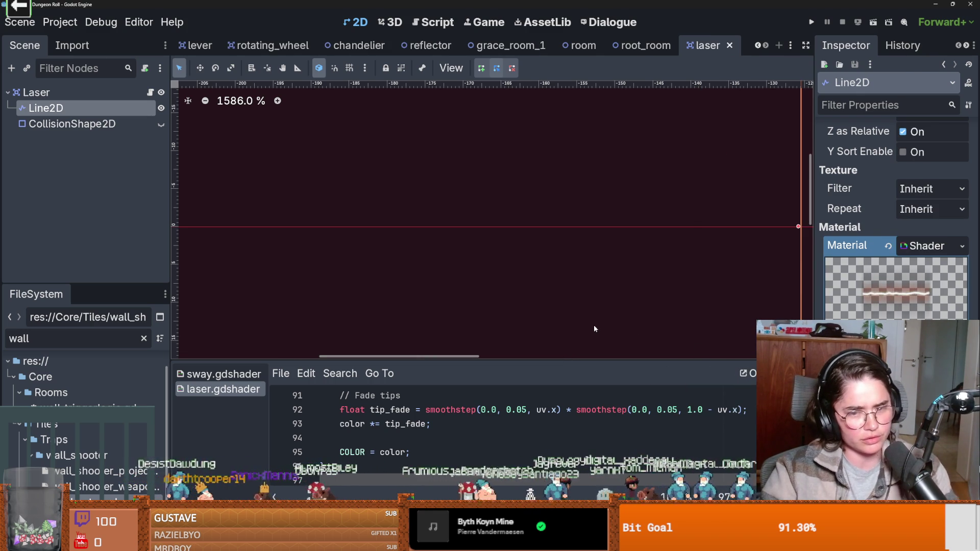
left_click_drag(593, 360, 592, 286)
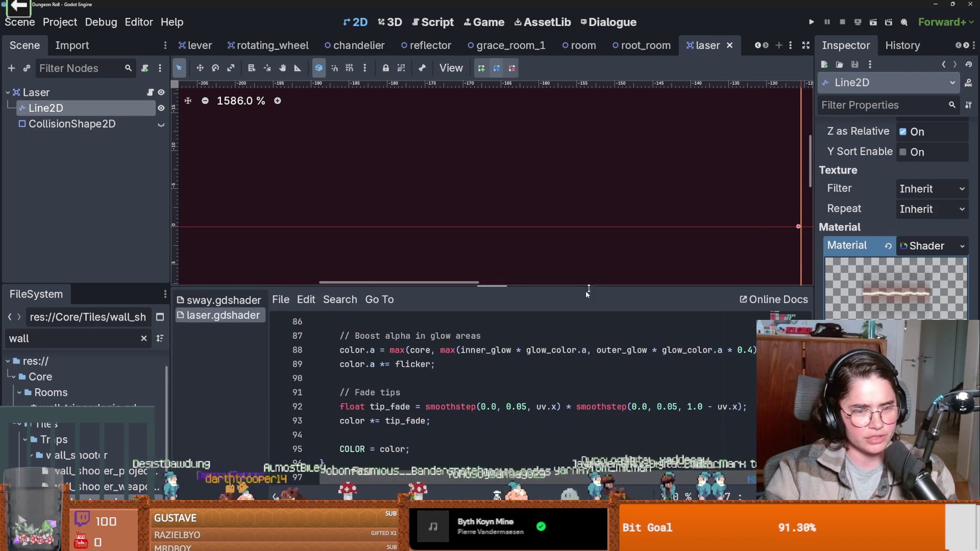
Step: Scroll laser.gdshader up to its core and glow width settings, saving again
left_click(494, 406)
left_click(475, 383)
key("ctrl+s")
mouse_move(493, 286)
left_mouse_down()
mouse_move(490, 365)
mouse_move(443, 271)
left_mouse_up()
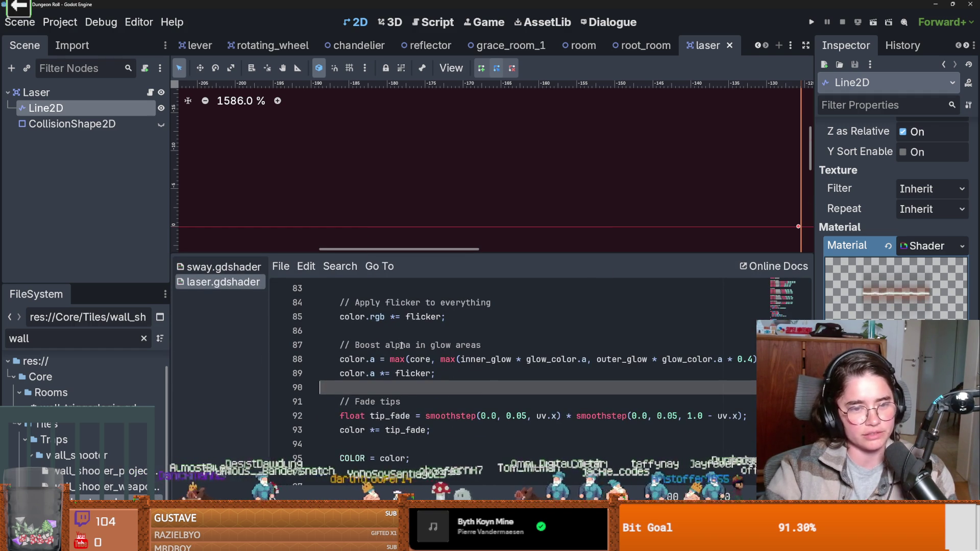
scroll(497, 394, "up", 14)
scroll(449, 367, "up", 13)
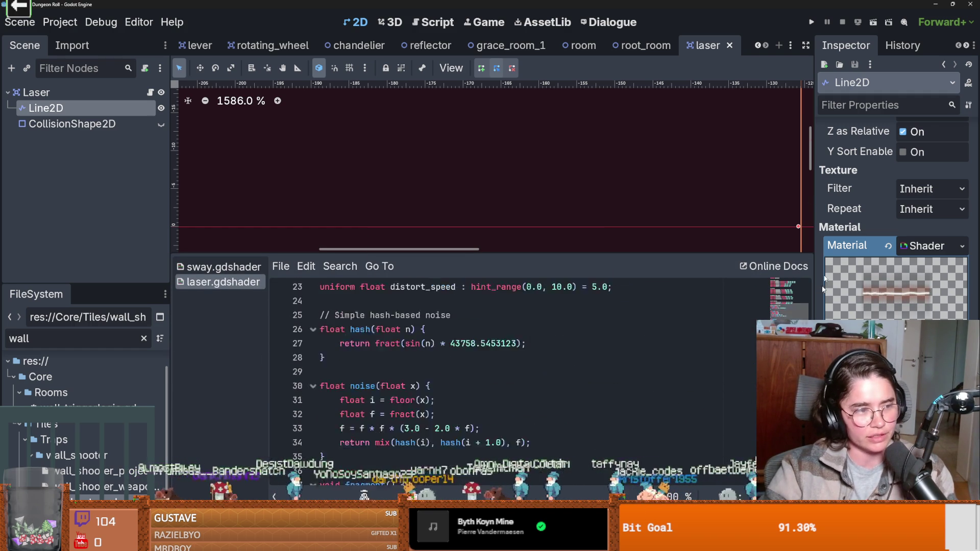
left_click(465, 373)
key("ctrl+s")
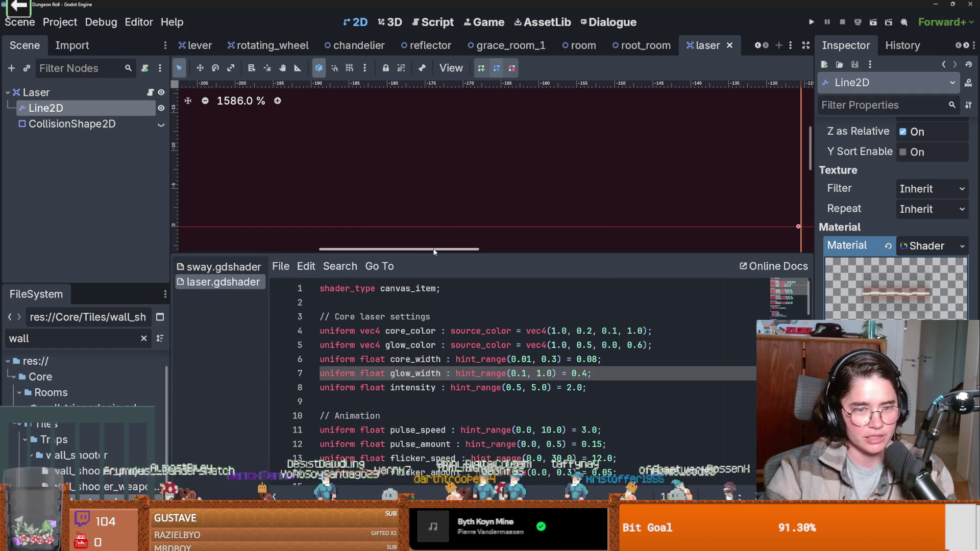
scroll(354, 286, "down", 9)
scroll(465, 271, "up", 1)
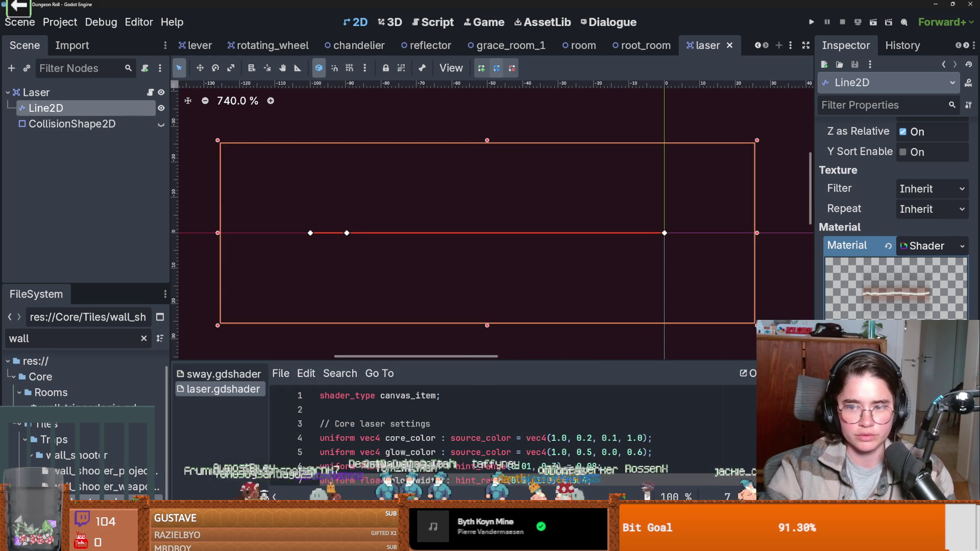
Step: Remove the Line2D's shader material, undo to restore it, and save the laser scene
left_click(888, 248)
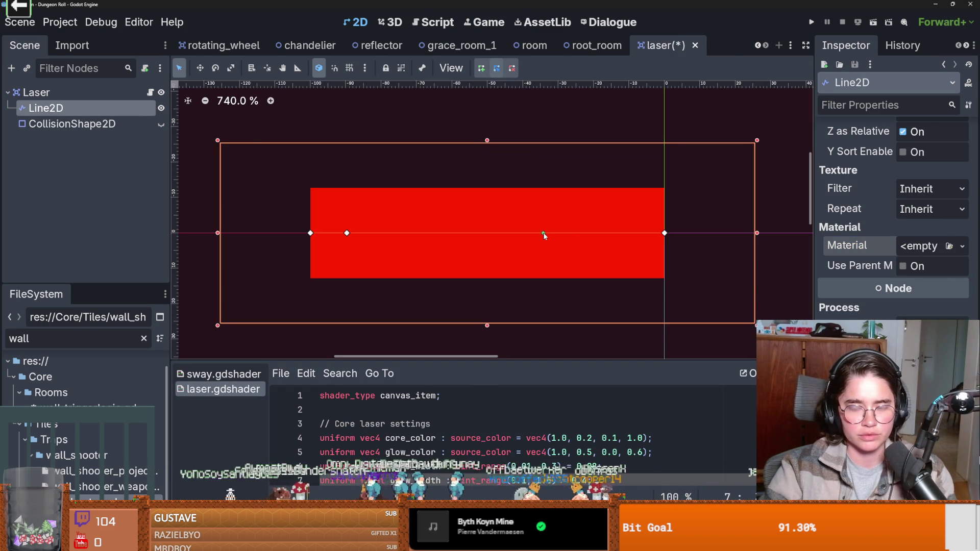
key("ctrl+z")
scroll(540, 240, "down", 2)
scroll(445, 246, "up", 4)
scroll(449, 241, "down", 1)
scroll(449, 241, "down", 3)
key("ctrl+s")
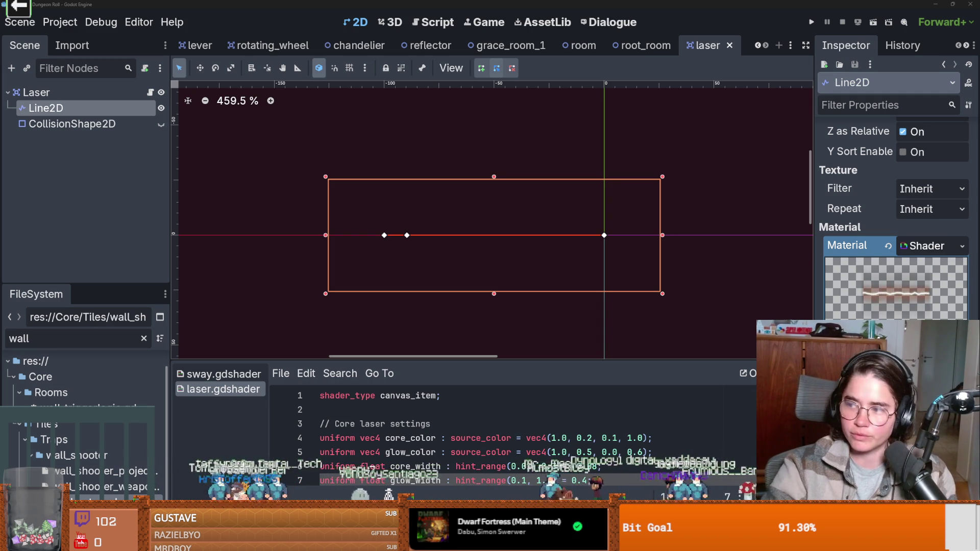
Step: Nudge the beam and back, save again, and scroll the scene list back to TilemapArena
scroll(444, 265, "up", 2)
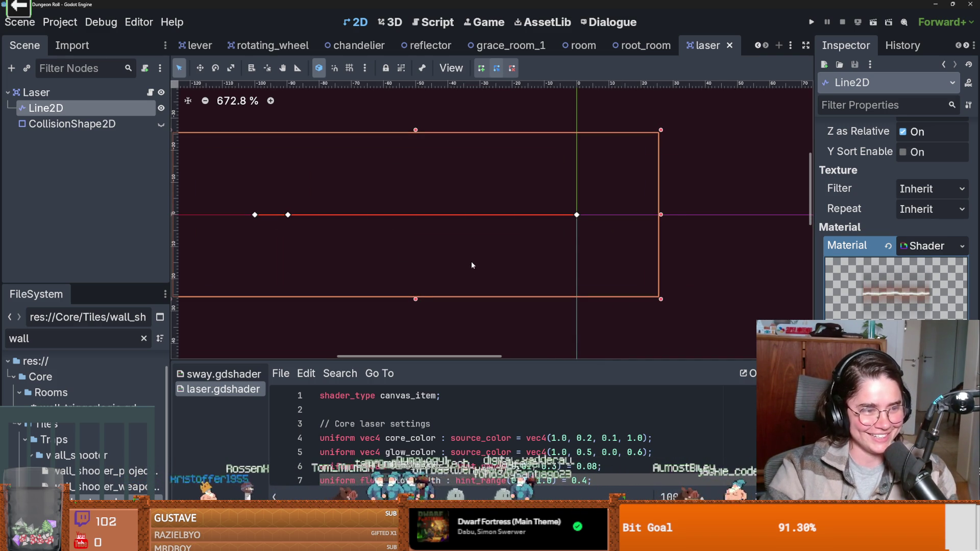
scroll(445, 238, "up", 2)
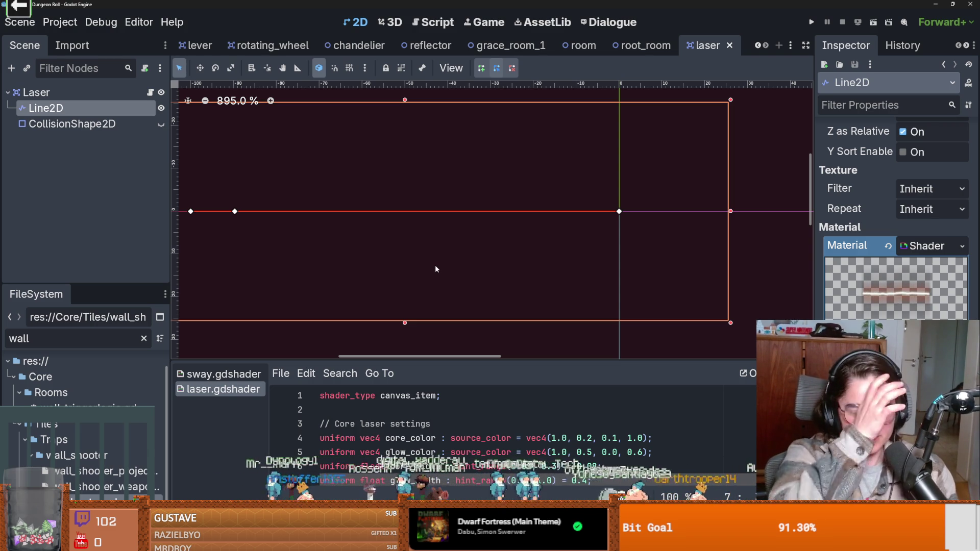
mouse_move(347, 242)
left_mouse_down()
mouse_move(276, 198)
mouse_move(394, 238)
left_mouse_up()
scroll(337, 245, "left", 3)
scroll(338, 253, "up", 2)
scroll(336, 251, "up", 2)
scroll(384, 295, "right", 2)
scroll(421, 289, "down", 2)
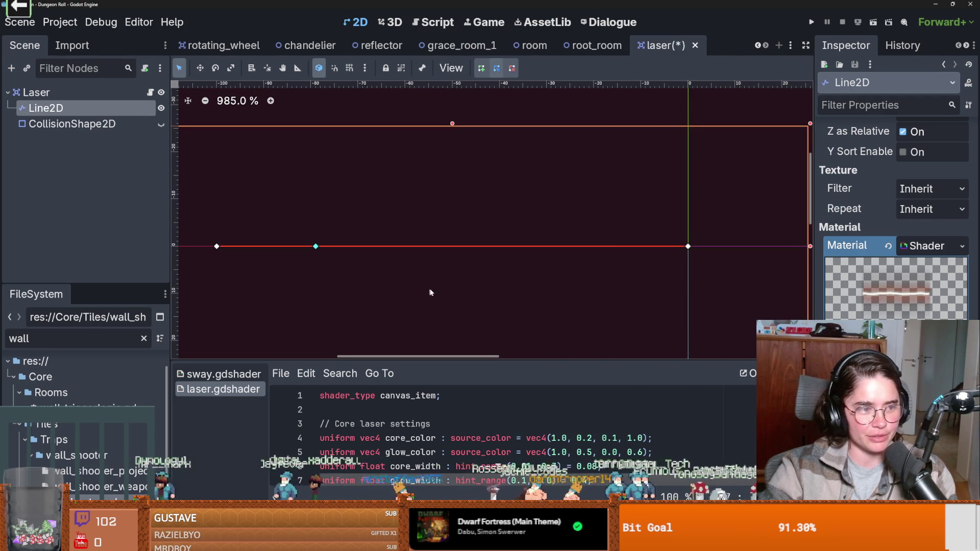
key("ctrl+s")
scroll(464, 274, "down", 1)
scroll(465, 274, "down", 1)
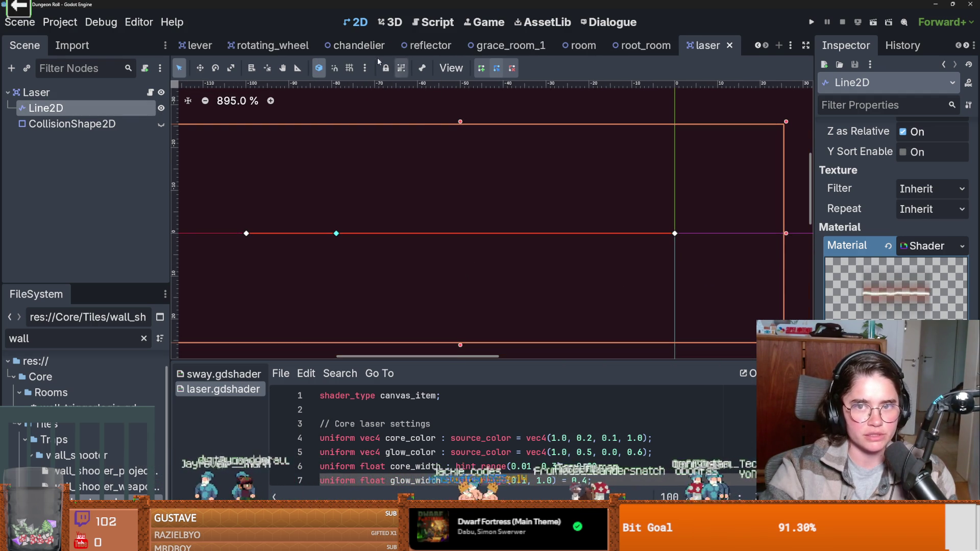
left_click(757, 46)
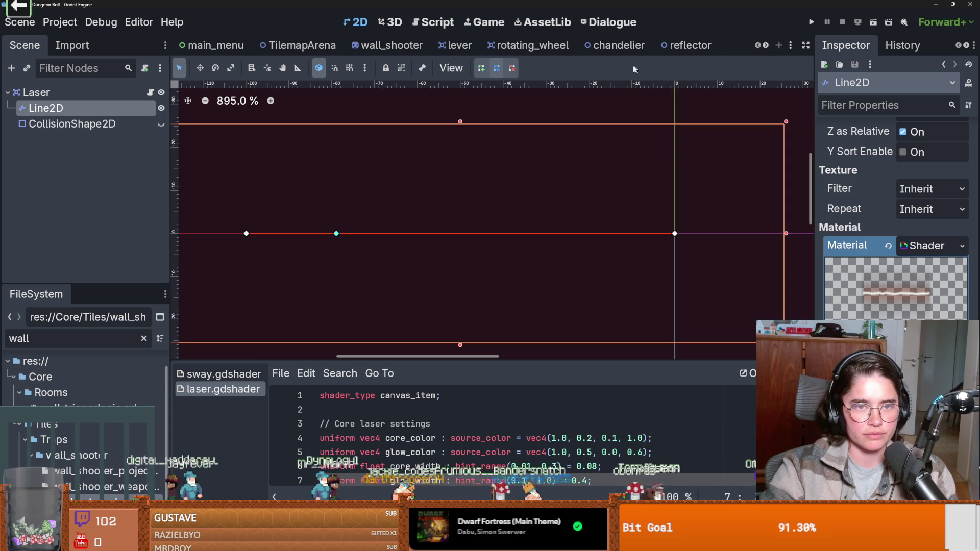
Step: Open TilemapArena and browse its Camera2D, CanvasLayer, ItemContainer and Markers branches
left_click(290, 45)
scroll(408, 213, "down", 4)
scroll(408, 213, "up", 1)
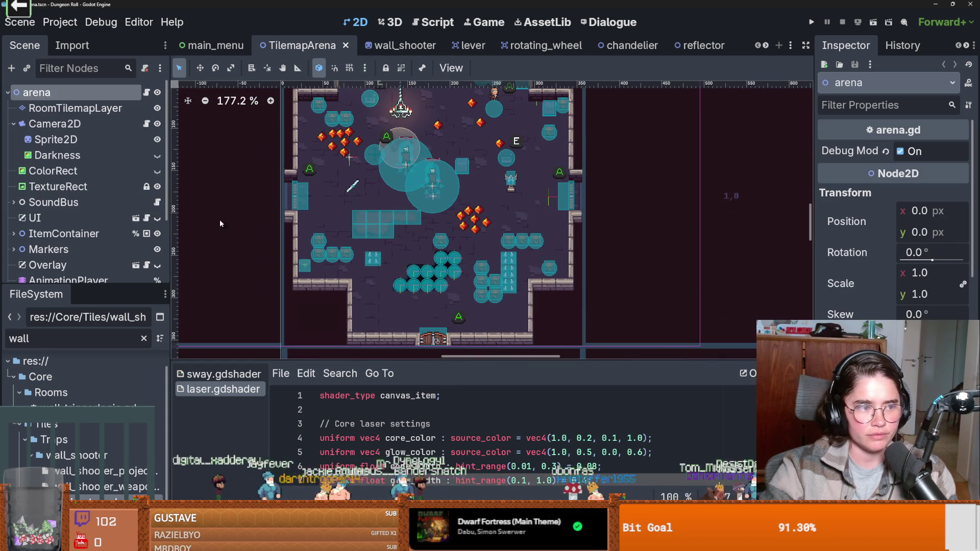
left_click(13, 123)
scroll(65, 205, "down", 1)
scroll(65, 206, "down", 1)
left_click(14, 228)
left_click(13, 192)
left_click(22, 191)
left_click(13, 191)
scroll(23, 192, "up", 1)
left_click(14, 218)
left_click(13, 218)
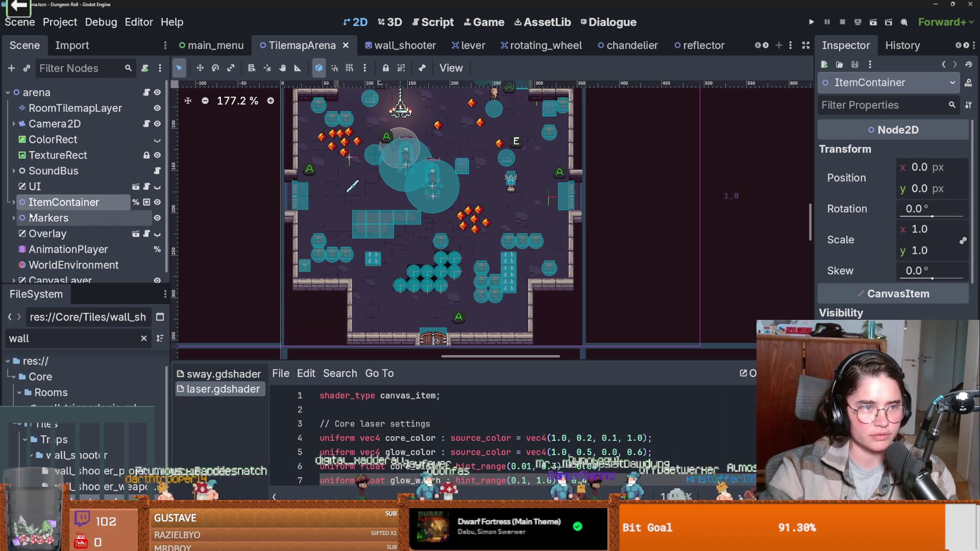
scroll(31, 215, "down", 1)
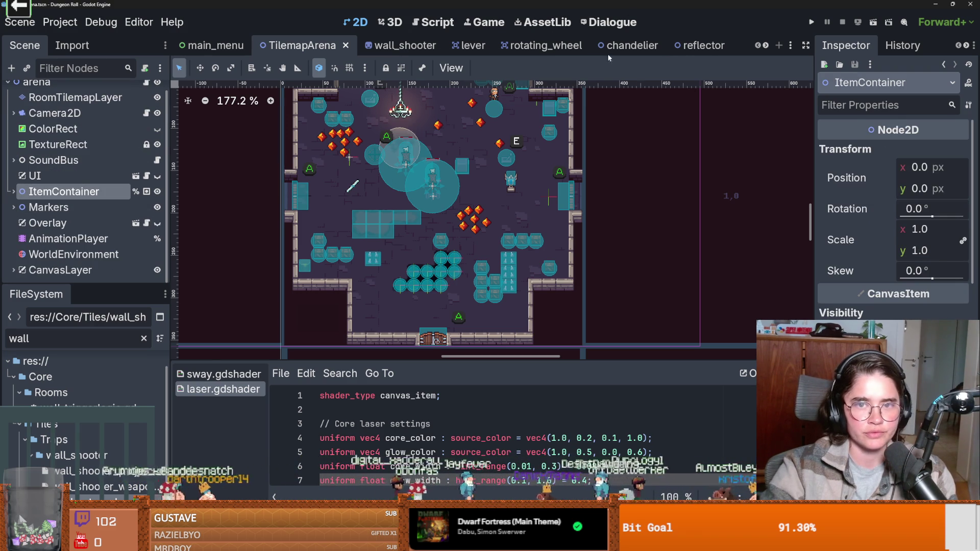
Step: Switch to the root_room level, select its items node and start instancing a child scene
left_click(764, 46)
left_click(764, 46)
left_click(764, 46)
left_click(644, 45)
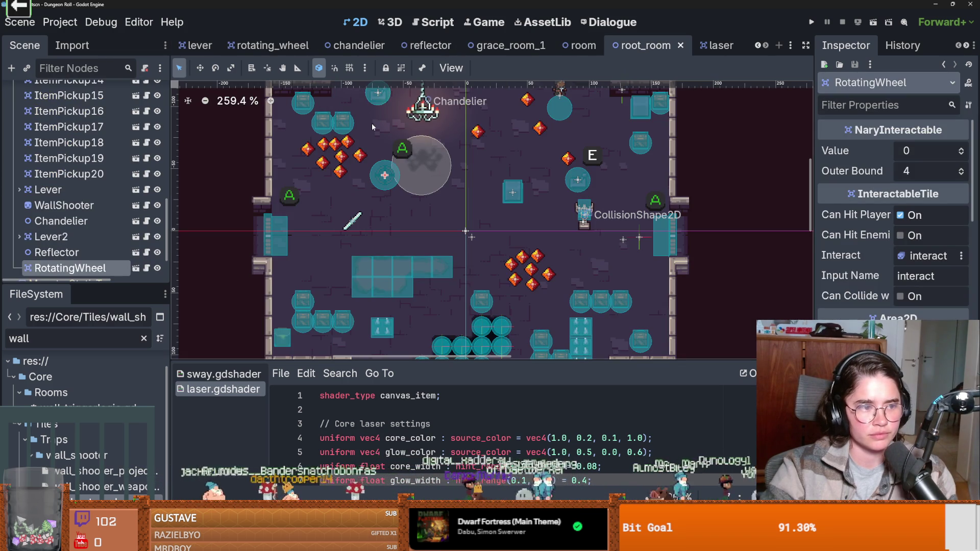
scroll(443, 158, "down", 1)
scroll(443, 158, "down", 2)
scroll(437, 122, "down", 3)
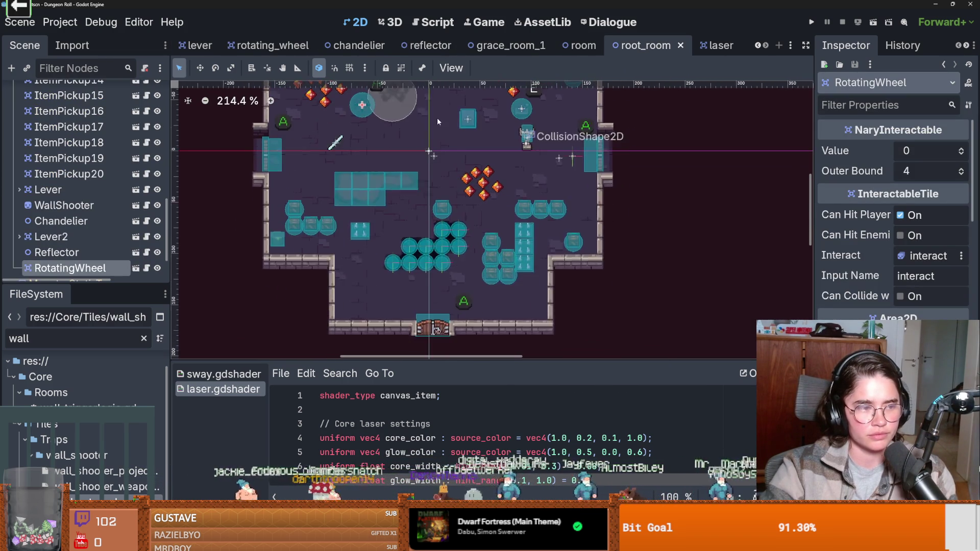
scroll(435, 128, "up", 3)
scroll(364, 182, "down", 2)
scroll(76, 184, "up", 10)
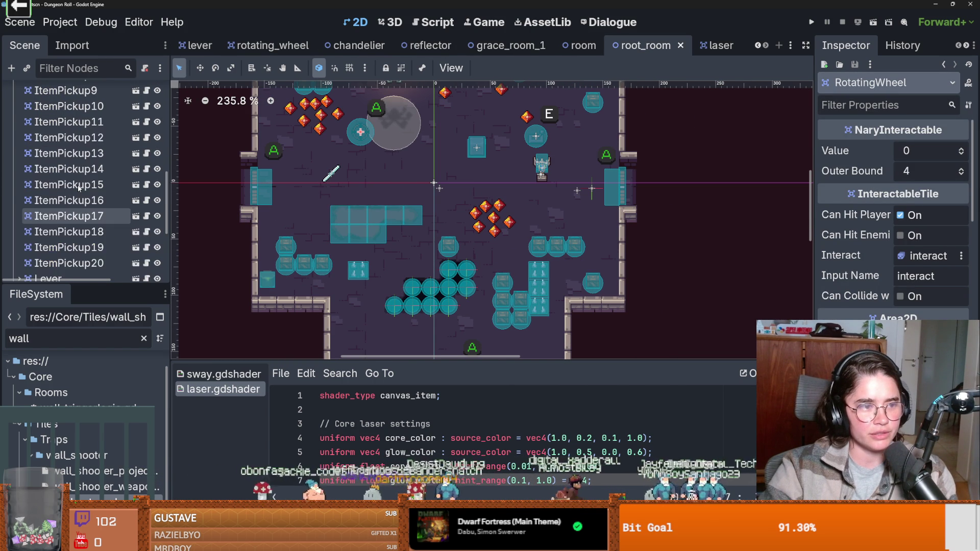
scroll(75, 185, "up", 6)
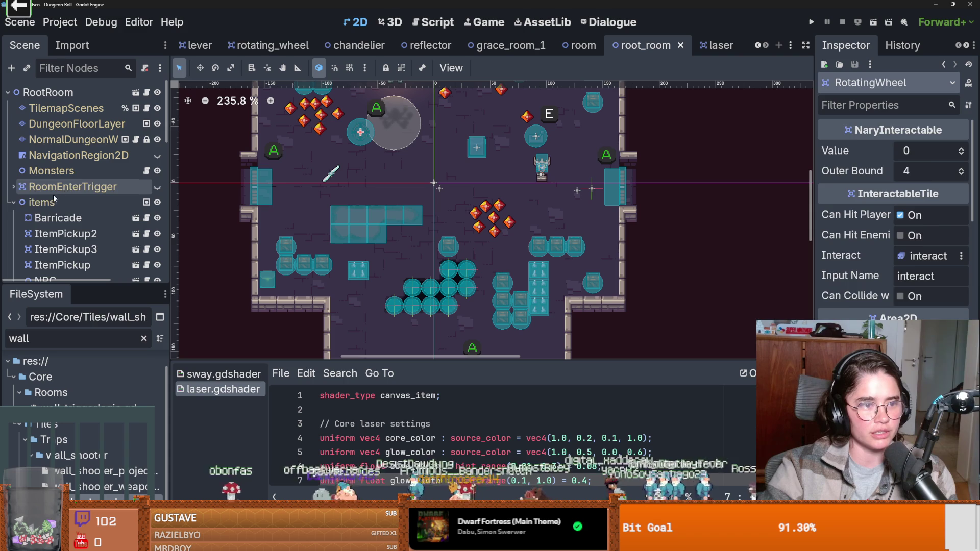
left_click(51, 201)
key("ctrl+shift+a")
Step: Instance laser.tscn under items and move the Laser up beside the crates
type("laser")
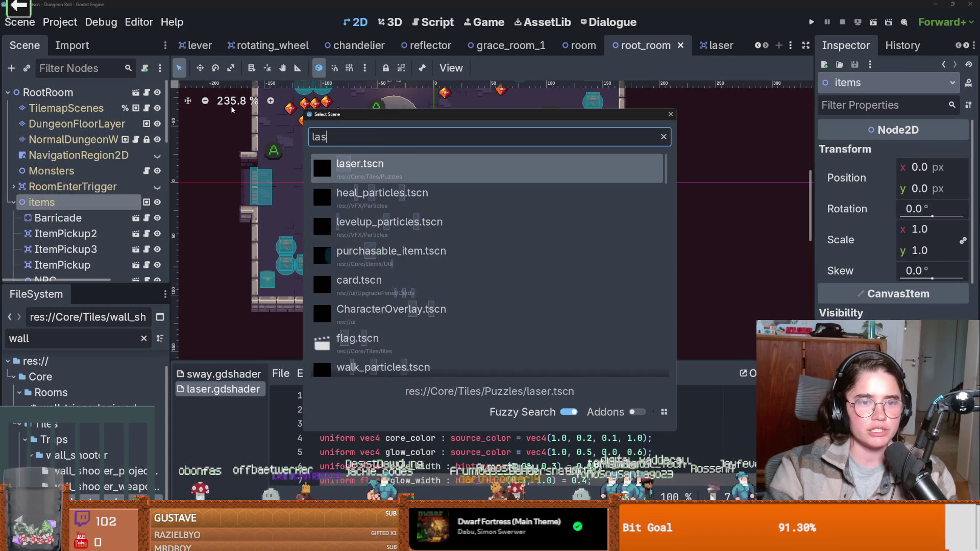
key("Return")
scroll(499, 206, "down", 6)
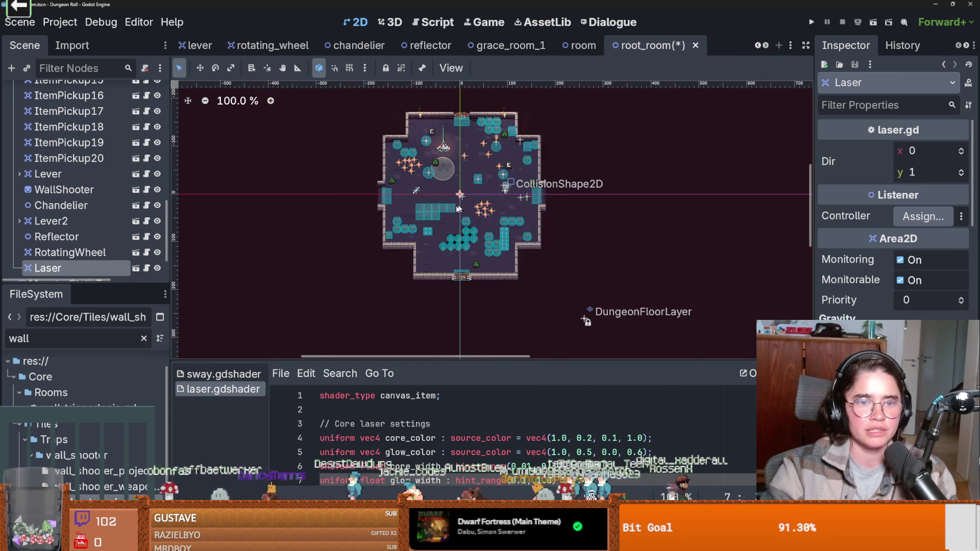
scroll(470, 225, "up", 4)
right_click(470, 225)
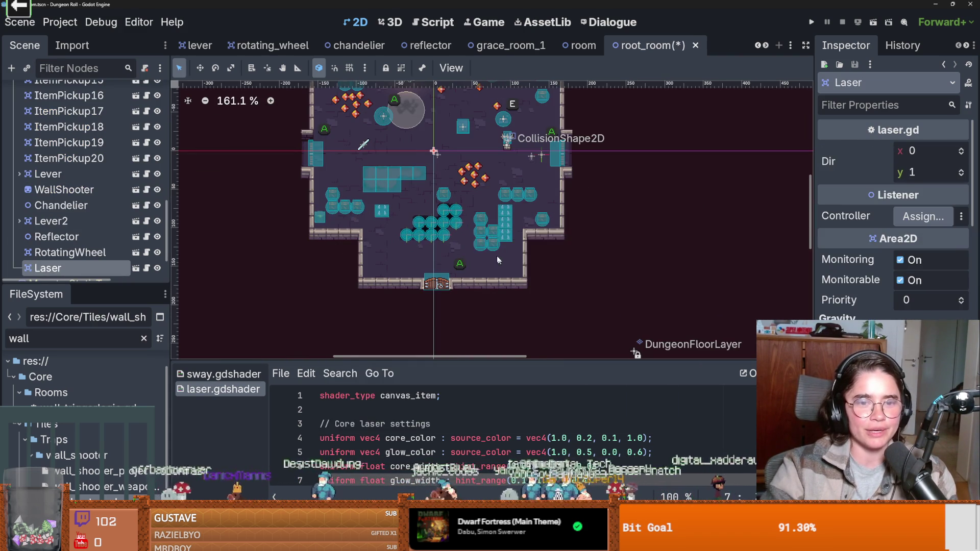
left_click(531, 265)
scroll(474, 227, "up", 5)
mouse_move(475, 227)
left_mouse_down()
mouse_move(516, 195)
mouse_move(541, 192)
left_mouse_up()
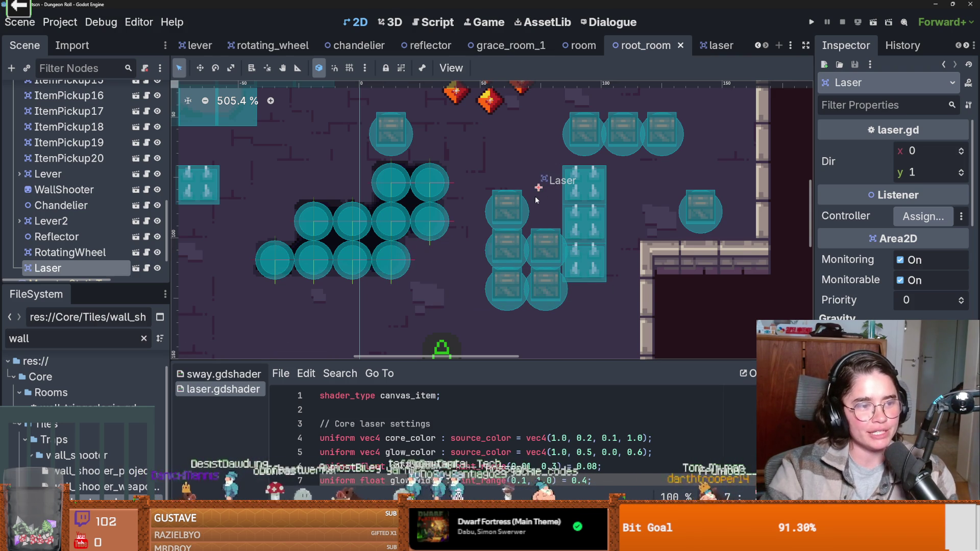
Step: Check and save the laser scene, then return to root_room
left_click(714, 45)
key("ctrl+s")
scroll(589, 213, "down", 1)
scroll(586, 203, "up", 1)
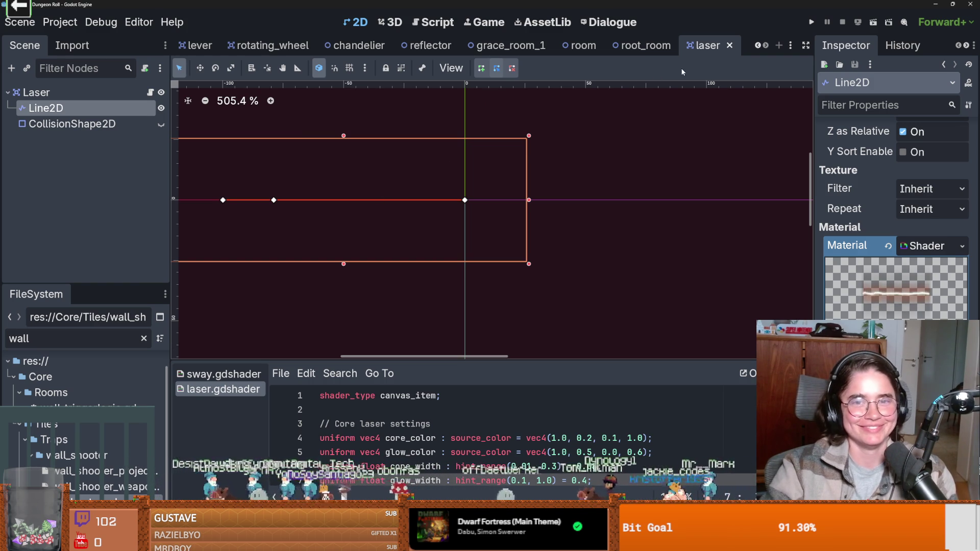
left_click(636, 46)
scroll(499, 216, "down", 4)
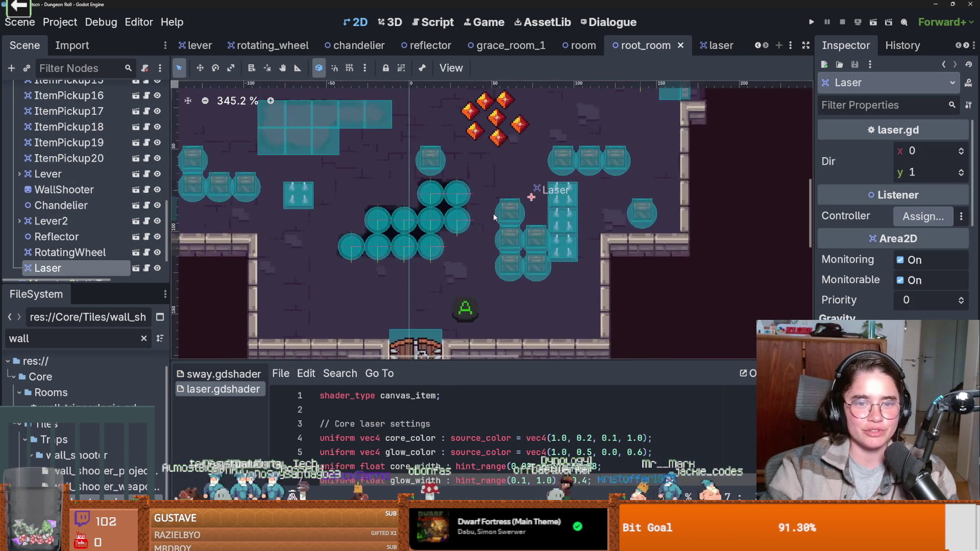
Step: Nudge the Laser up a few pixels, pan around the room, and save root_room
left_click_drag(500, 244, 503, 231)
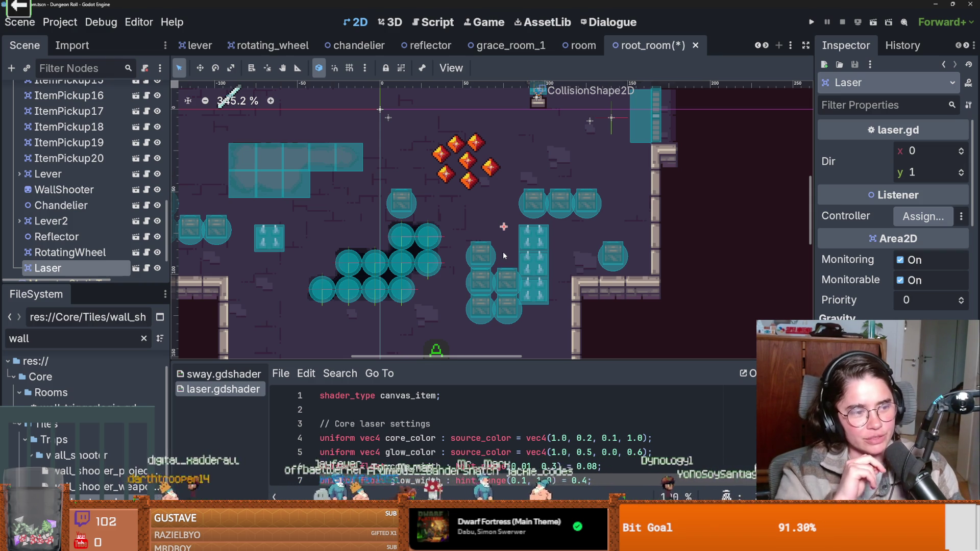
left_click_drag(488, 229, 448, 229)
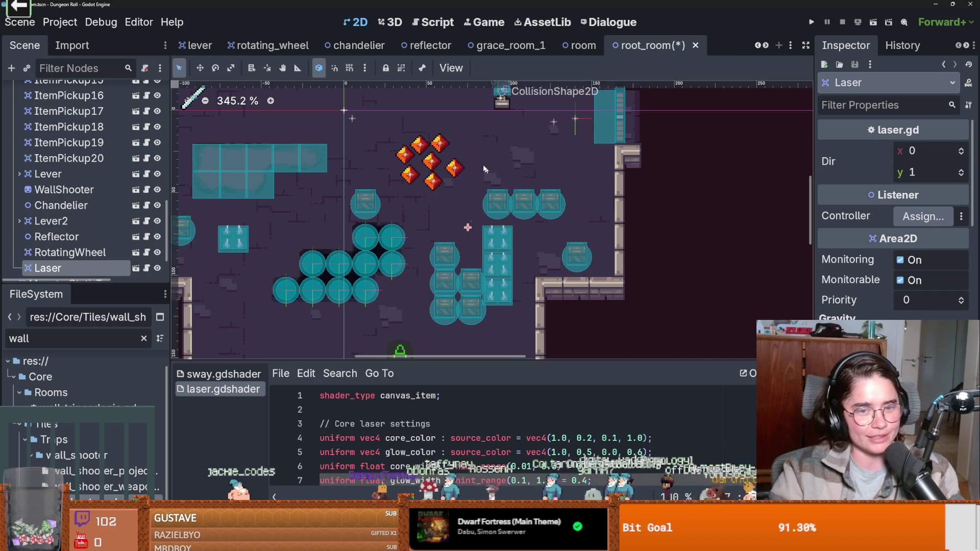
scroll(448, 210, "down", 1)
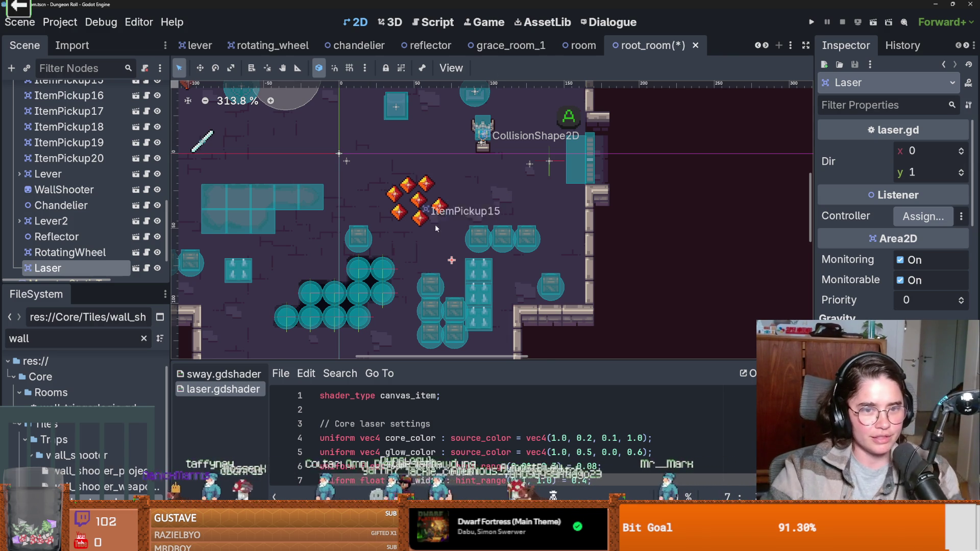
left_click_drag(435, 229, 477, 187)
key("ctrl+s")
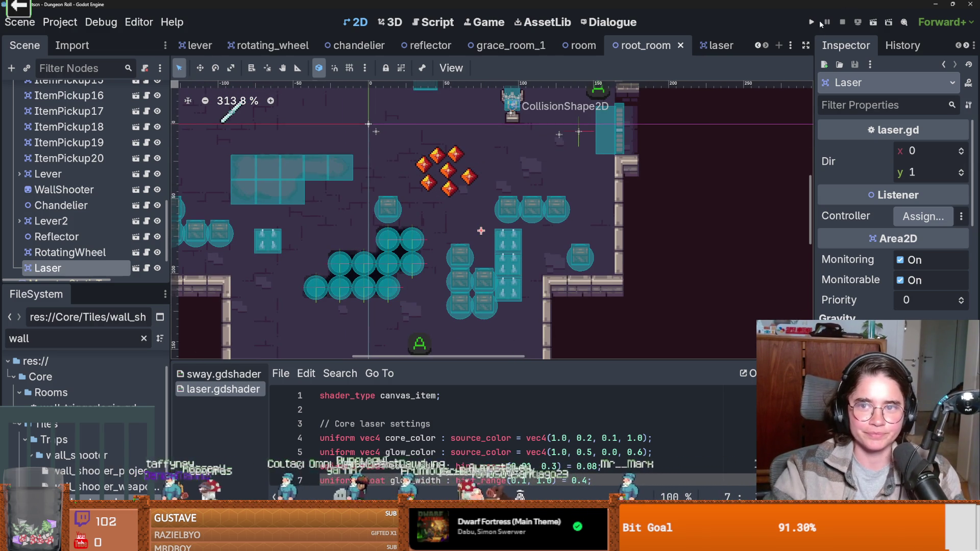
Step: Test-play the game from the main menu into the dungeon, then close it
left_click(817, 22)
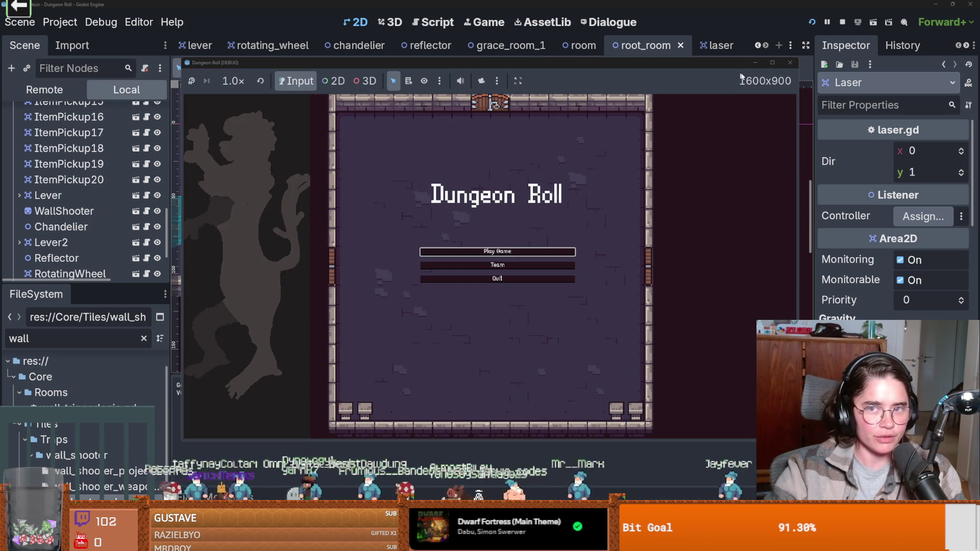
left_click(772, 62)
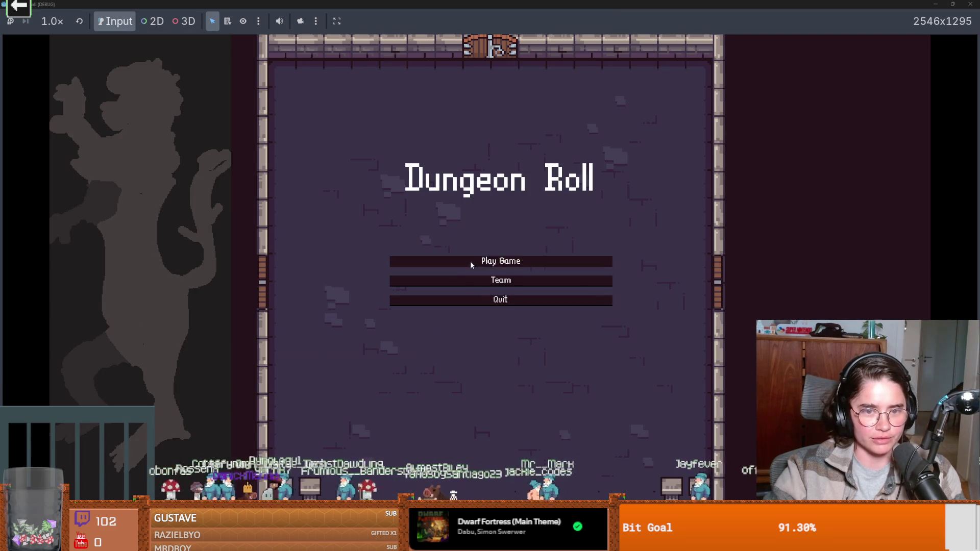
left_click(470, 262)
key("Return")
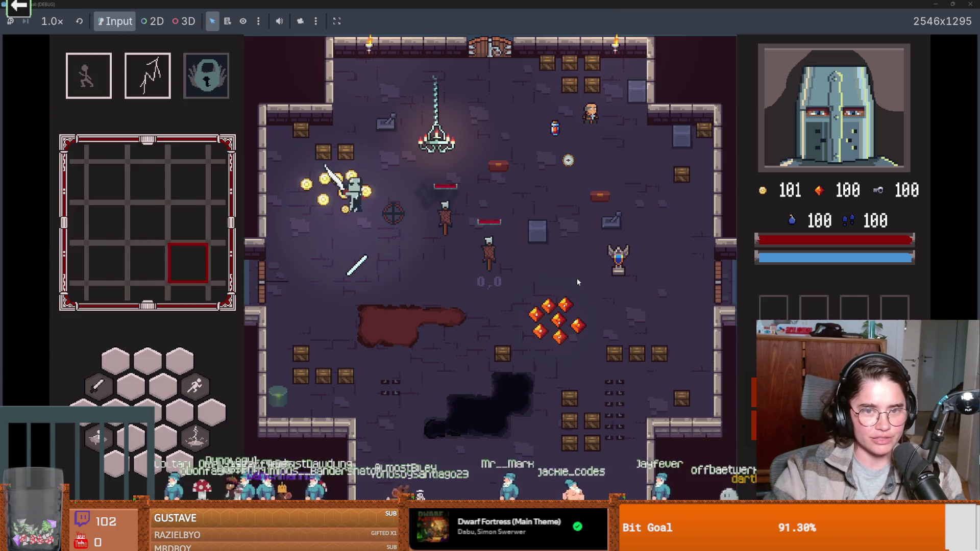
left_click(952, 4)
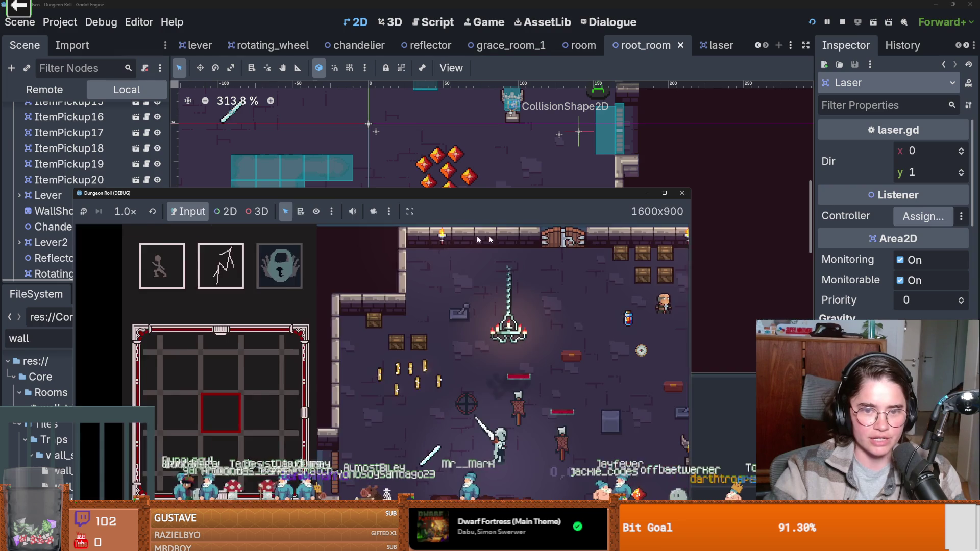
left_click(684, 200)
Step: Bring up the laser scene and zoom in on its Line2D beam
left_click(715, 50)
scroll(486, 228, "down", 3)
scroll(486, 224, "up", 4)
scroll(649, 277, "right", 2)
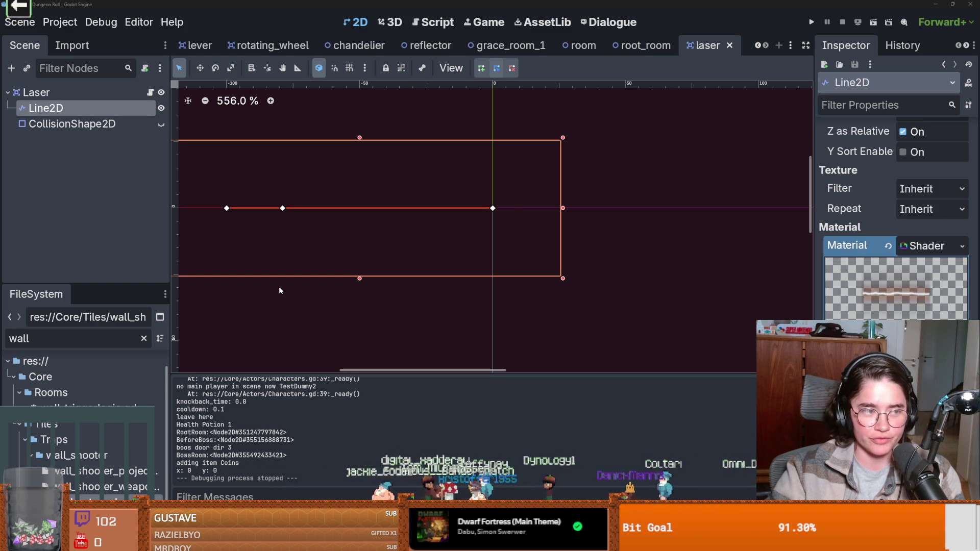
Step: Open the Laser node's laser.gd script in the Script editor
left_click(150, 93)
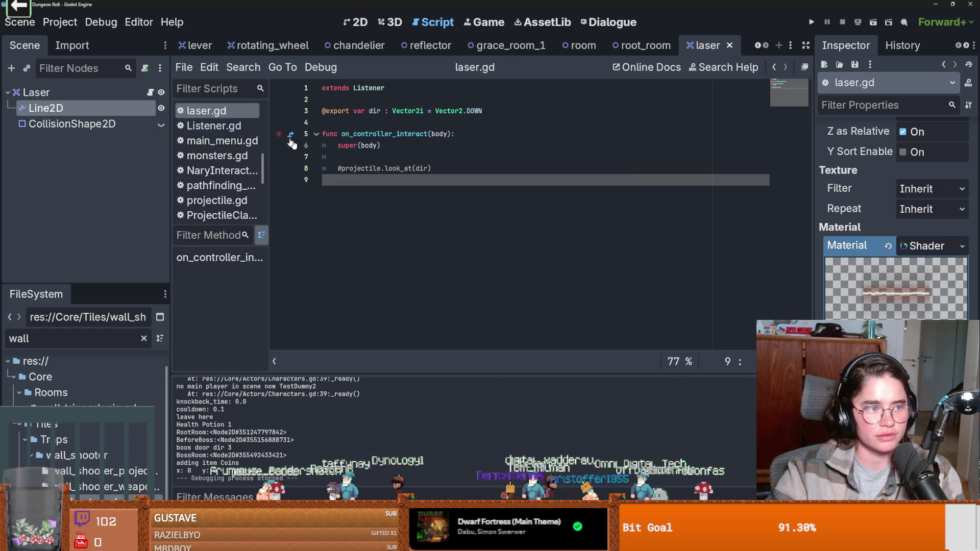
Step: Paste a _ready() block building a white image texture above on_controller_interact
left_click(361, 127)
key("Return")
key("Return")
type("func _ready():     var img = Image.create(1, 1, false, Image.FORMAT_RGBA8)     img.fill(Color.WHITE)     texture = ImageTexture.create_from_image(img)     texture_mode = Line2D.LINE_TEXTURE_STRETCH")
left_click(387, 135)
key("Return")
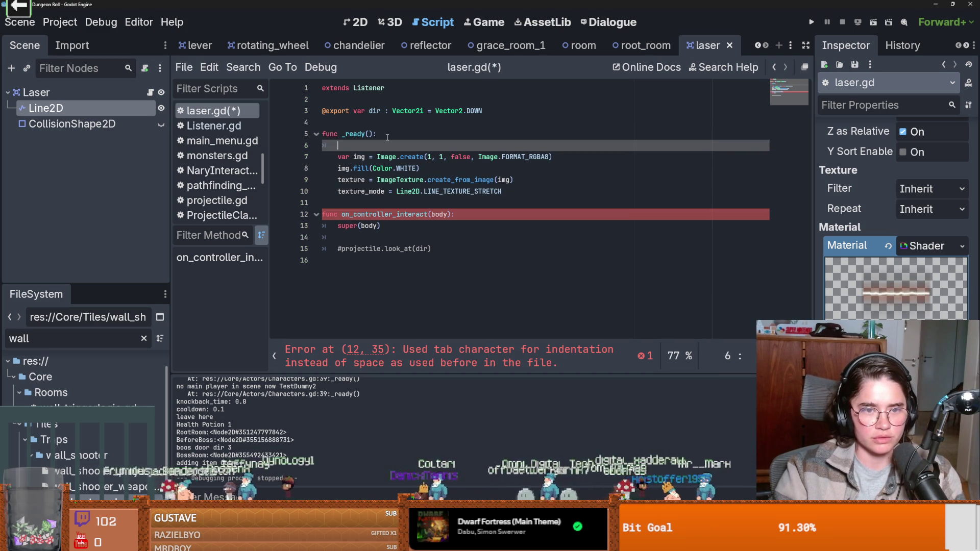
type("super")
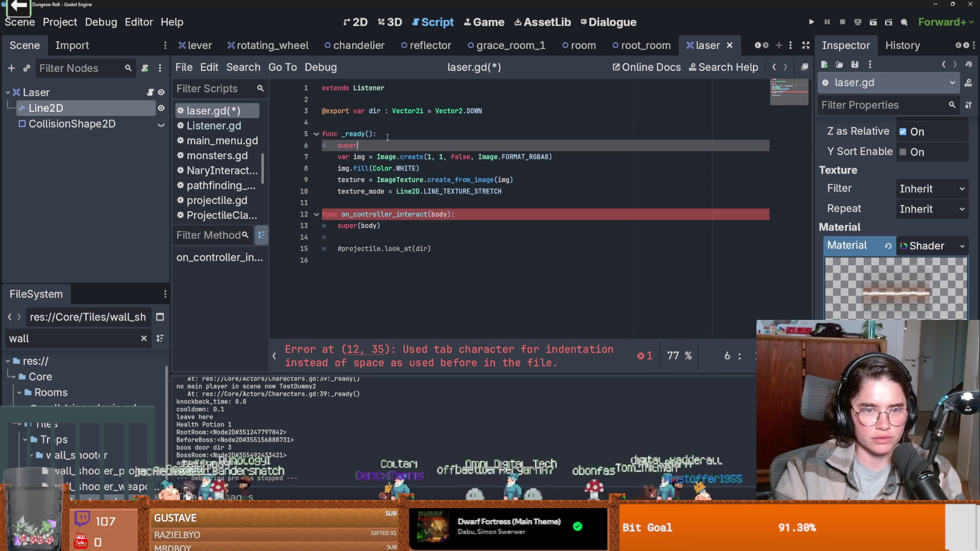
type("()")
left_click(396, 168)
left_click_drag(375, 152, 327, 148)
left_click(307, 147)
key("BackSpace")
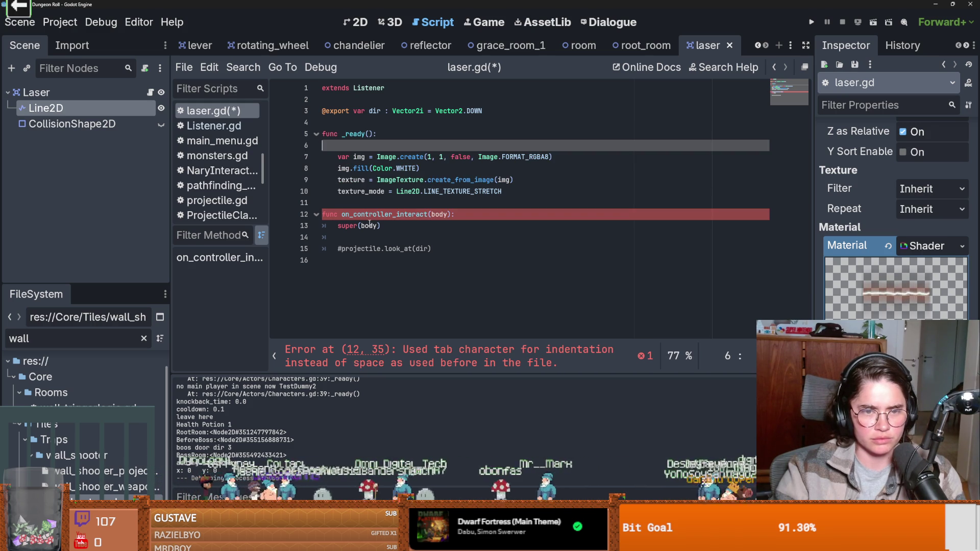
Step: Re-indent the _ready() body lines 7–9 with tabs instead of spaces
left_click(338, 193)
key("BackSpace")
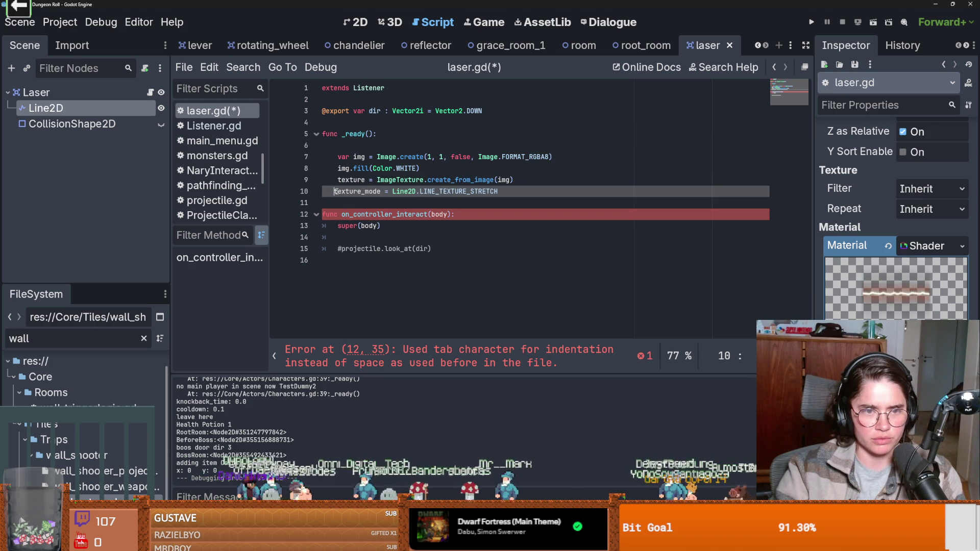
key("Tab")
left_click(337, 180)
key("BackSpace")
key("BackSpace")
key("BackSpace")
key("BackSpace")
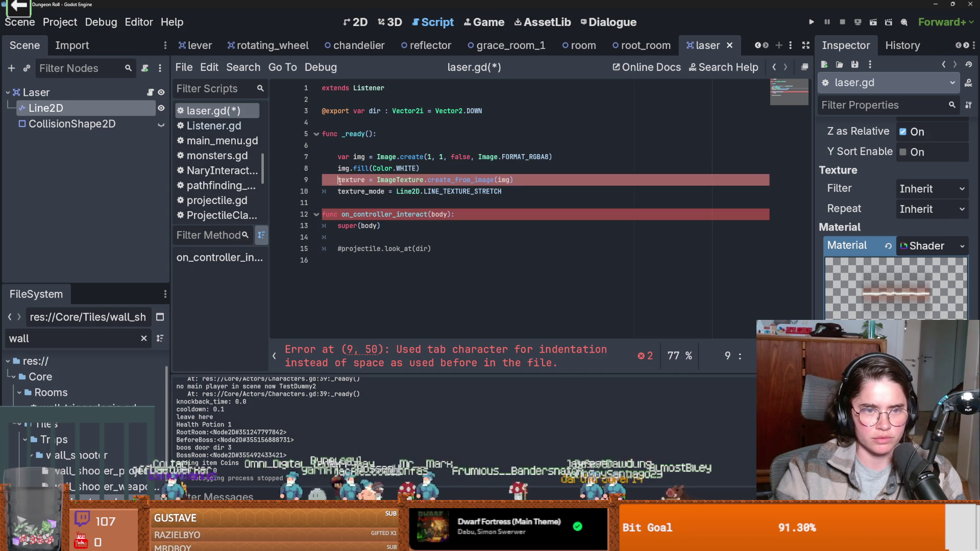
key("Tab")
left_click(339, 169)
key("BackSpace")
key("BackSpace")
key("BackSpace")
key("Tab")
left_click(340, 158)
key("BackSpace")
key("BackSpace")
key("BackSpace")
key("Tab")
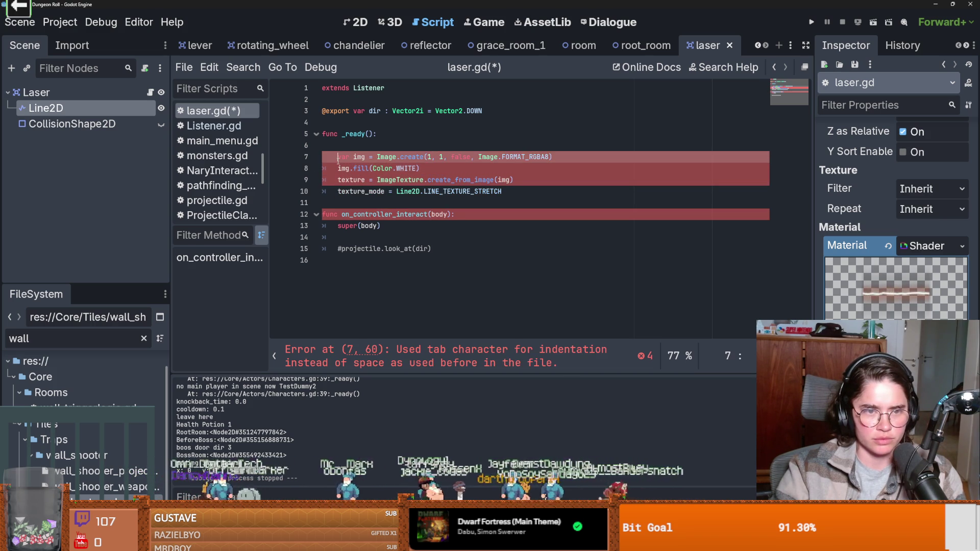
Step: Add an indented super() call on line 6 at the start of _ready()
left_click(366, 146)
type("s")
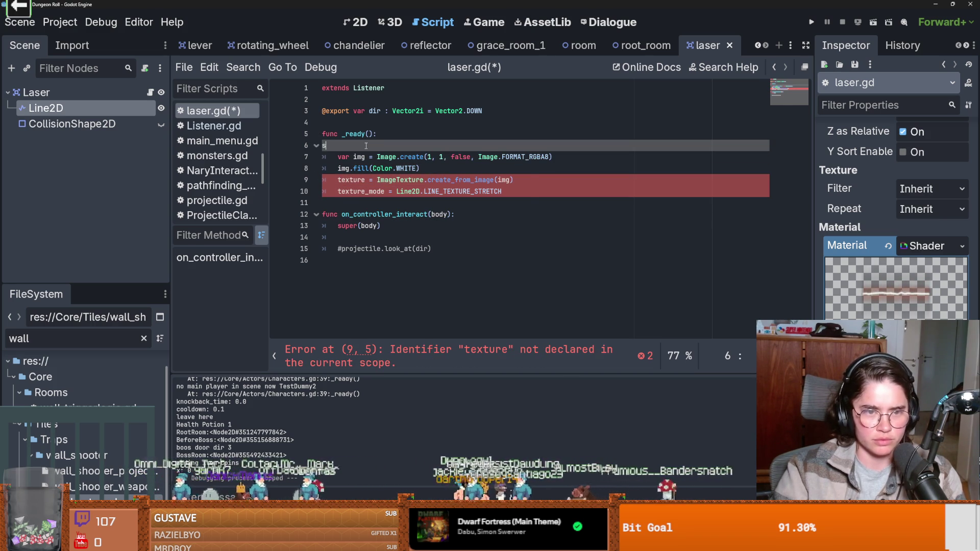
key("BackSpace")
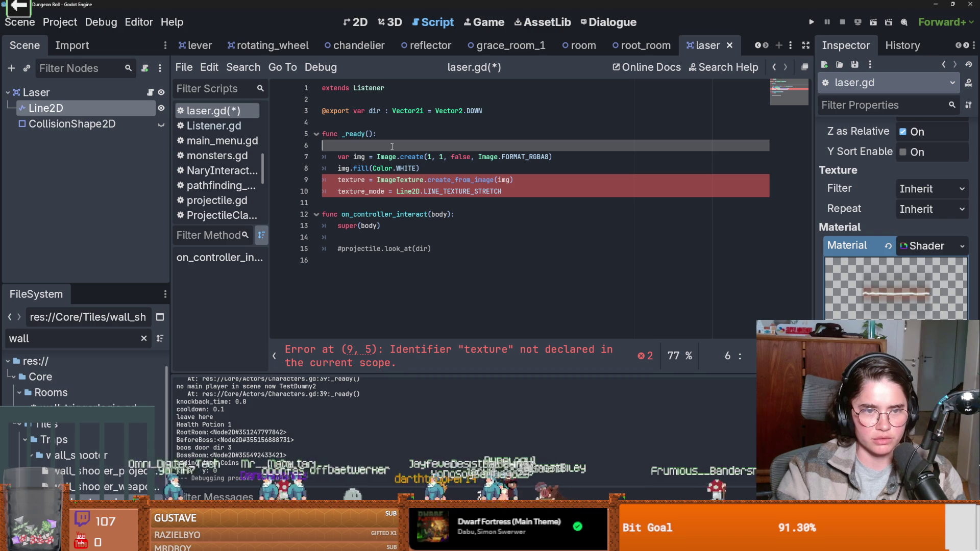
key("Tab")
type("si")
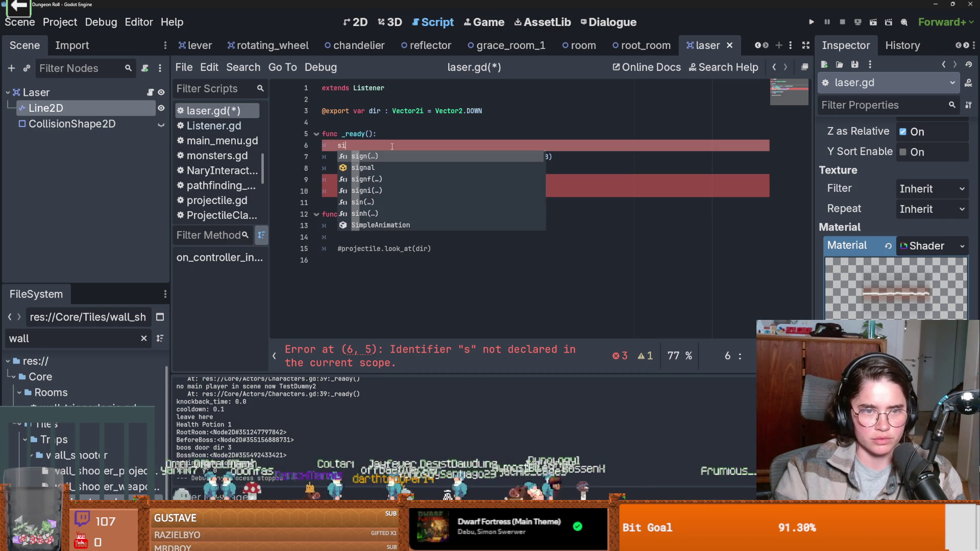
key("BackSpace")
type("u")
key("Return")
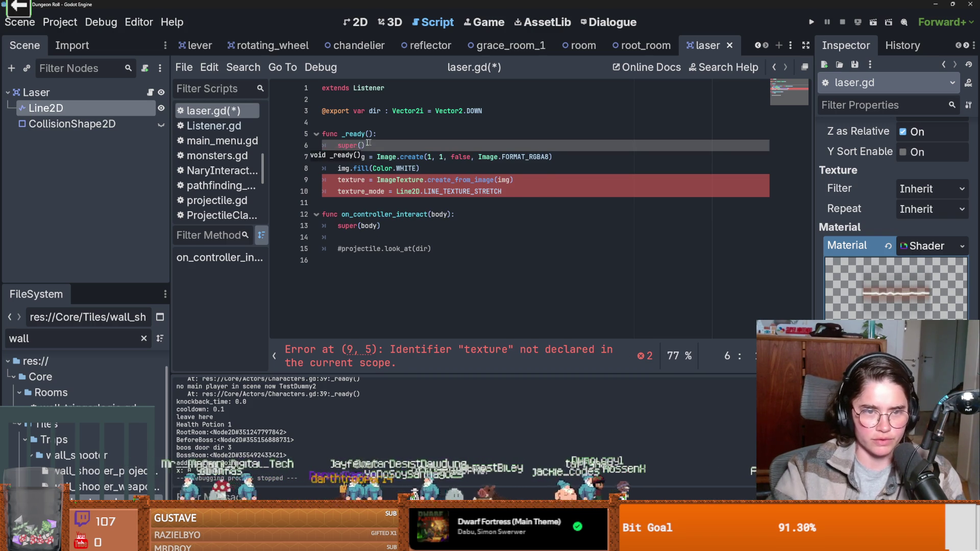
left_click_drag(46, 108, 342, 123)
double_click(389, 123)
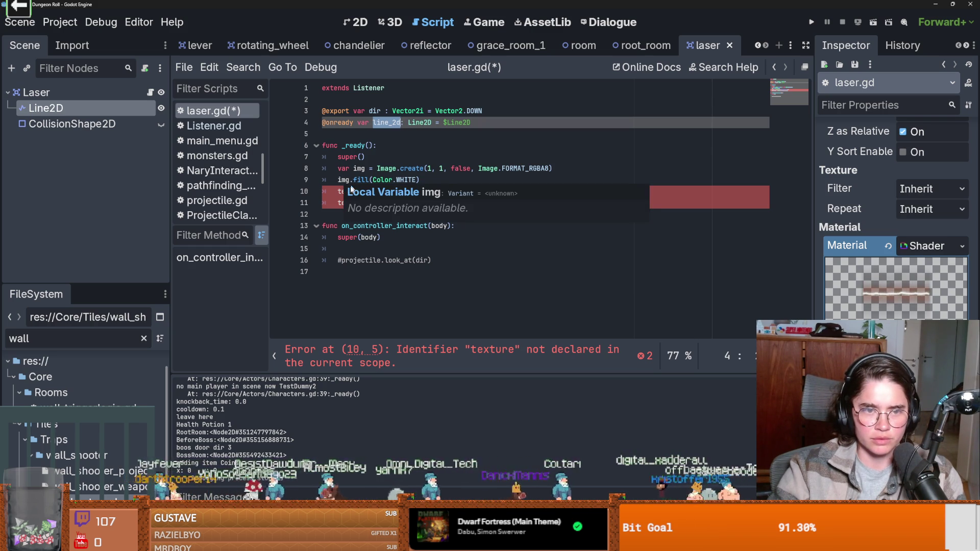
left_click(339, 178)
left_click(332, 193)
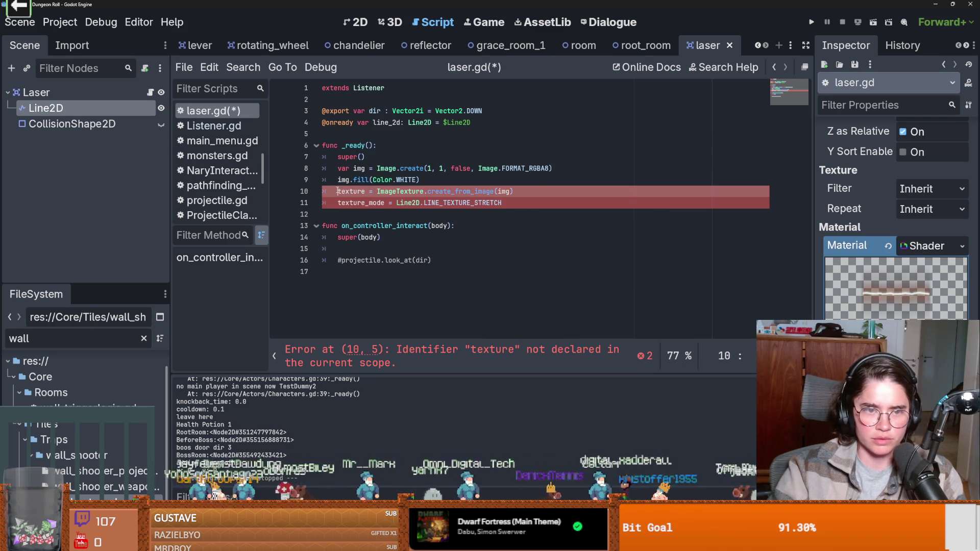
type("line_2d.")
key("Escape")
left_click(335, 202)
type("line_2d.")
Step: Save laser.gd and run the game with F5 from the 2D view
key("ctrl+s")
left_click(393, 180)
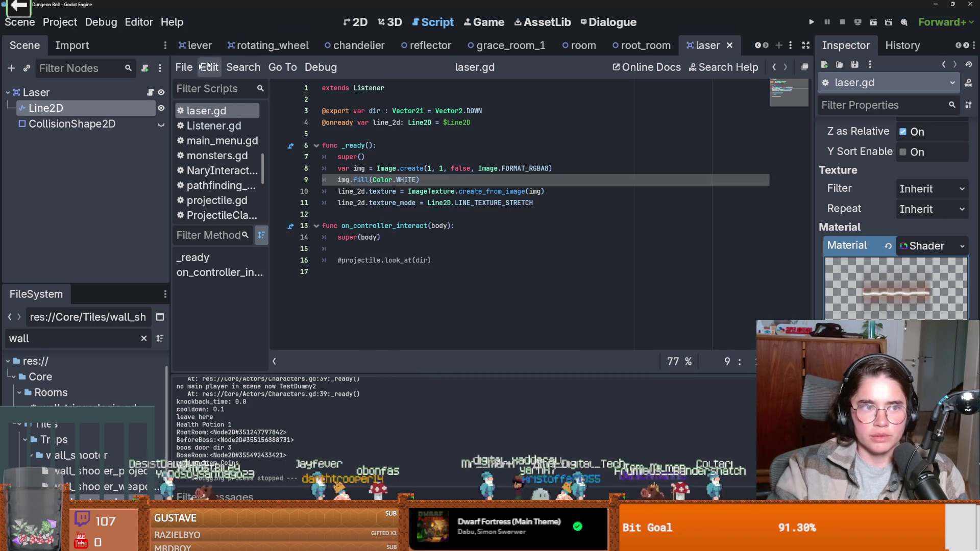
left_click(357, 23)
key("F5")
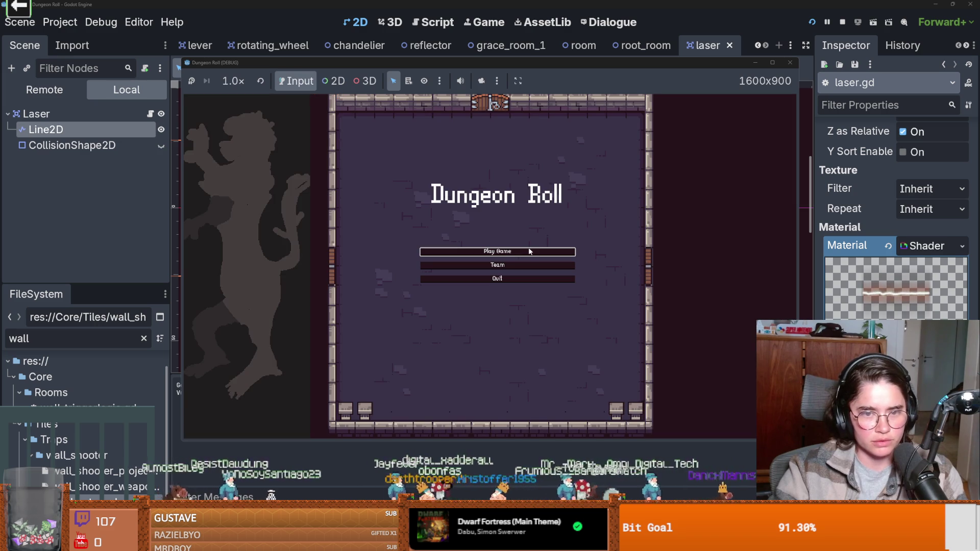
Step: Test-play as the Crusader in a maximized window to see the glowing orange laser, then stop with F8
left_click(529, 251)
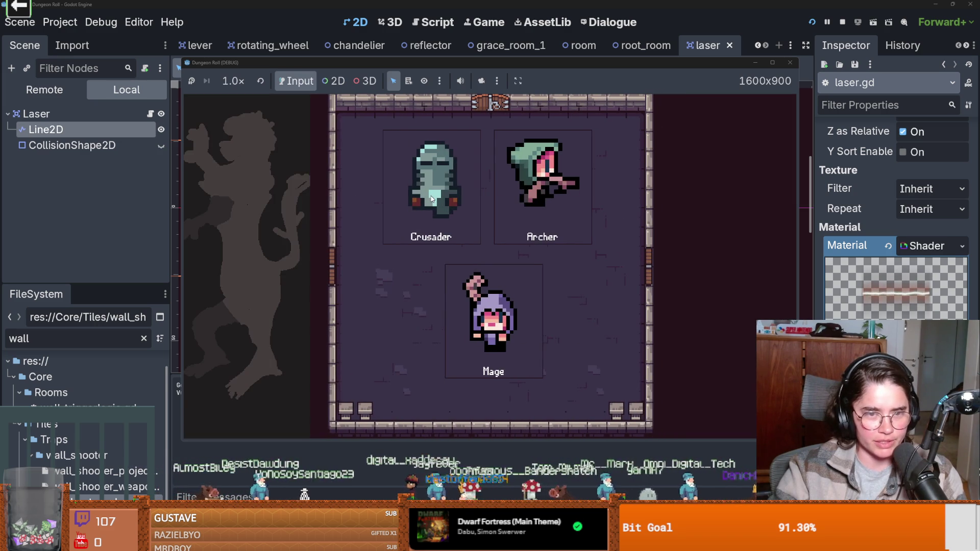
left_click(393, 222)
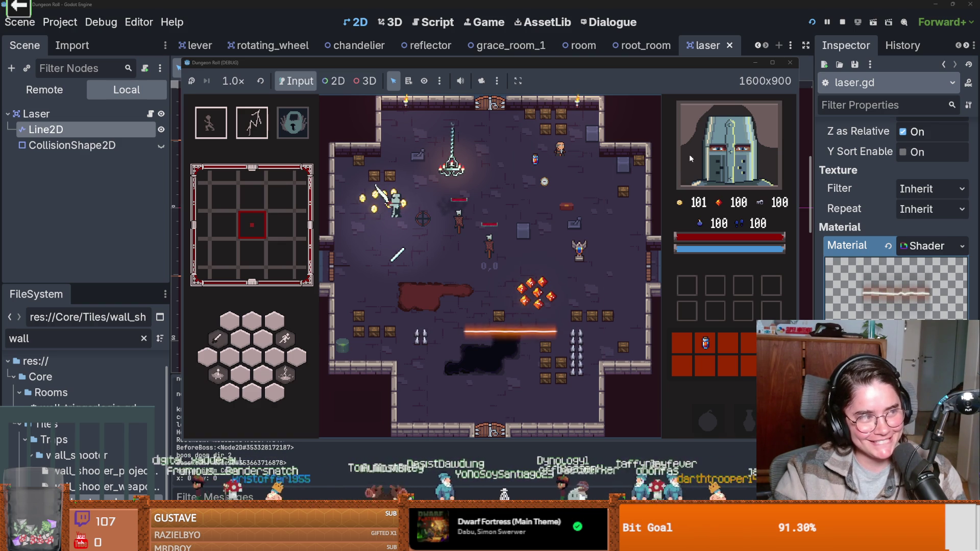
left_click(773, 62)
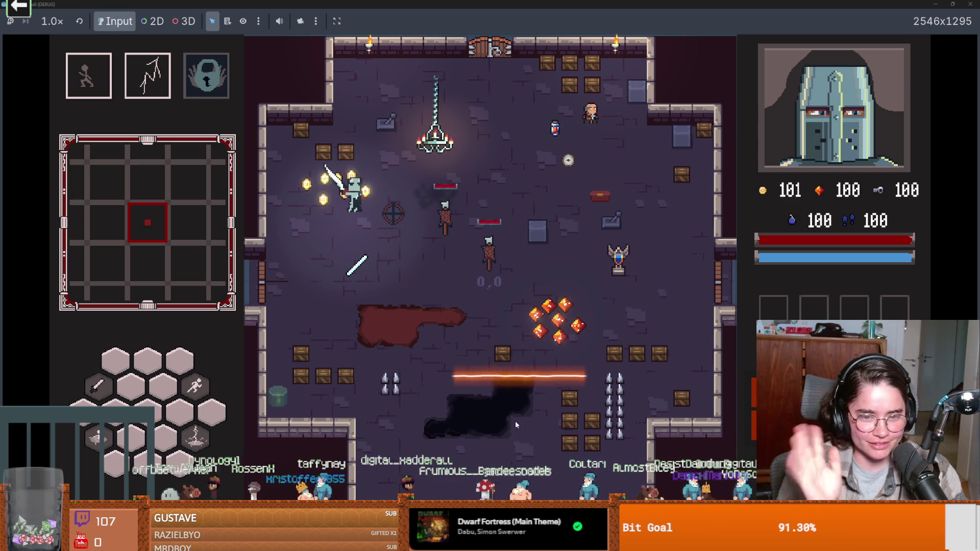
key("F8")
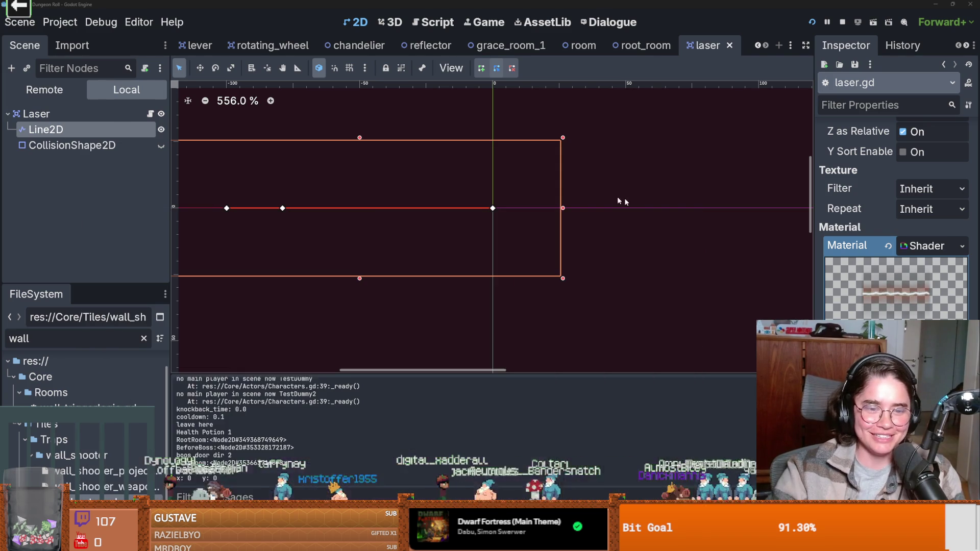
Step: Save the laser scene and review the img.fill and texture mode lines in laser.gd, saving the script
scroll(368, 214, "up", 6)
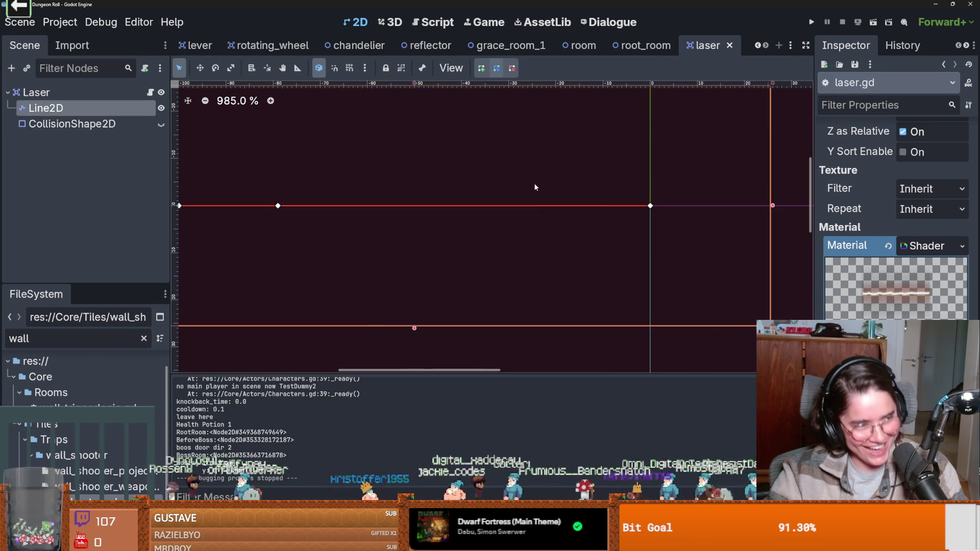
scroll(595, 219, "down", 1)
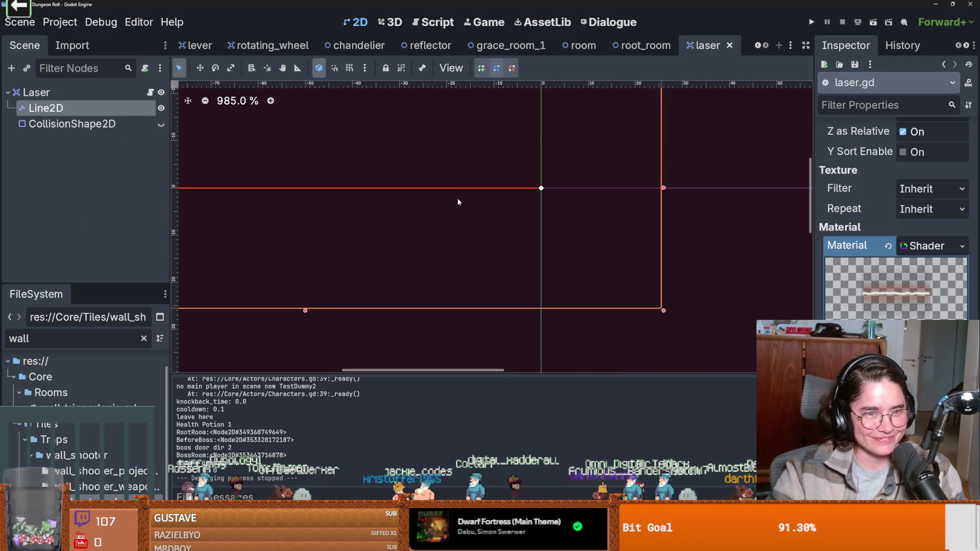
key("ctrl+s")
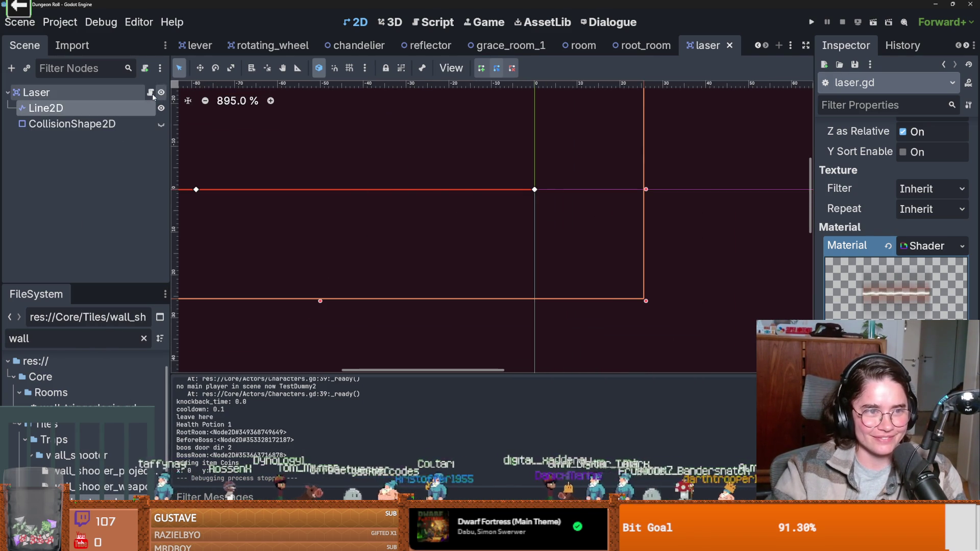
left_click(150, 92)
left_click(468, 168)
left_click(421, 183)
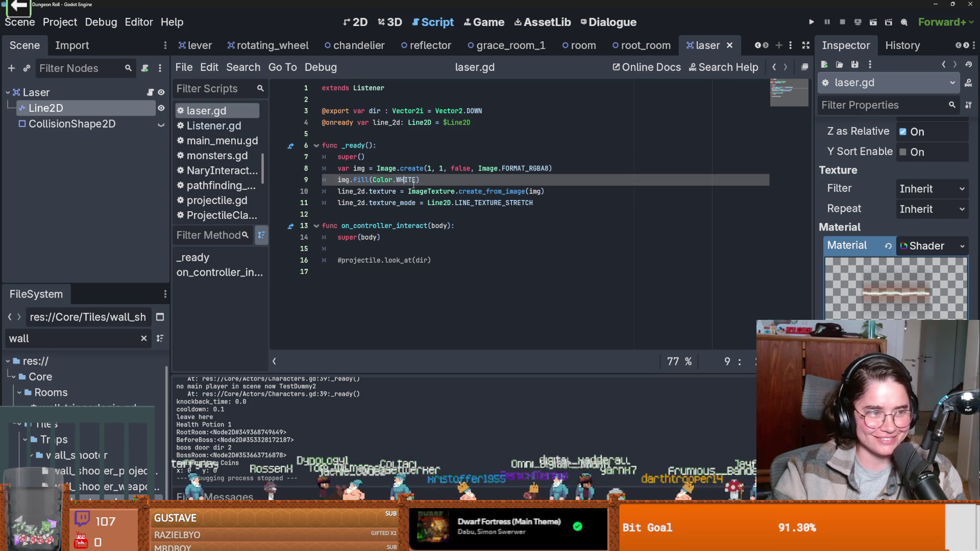
mouse_move(430, 188)
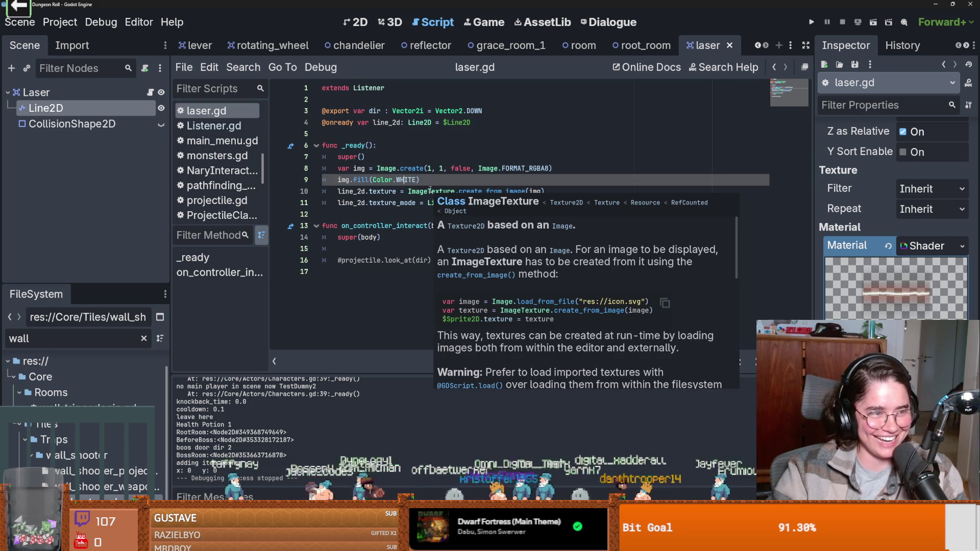
key("ctrl+s")
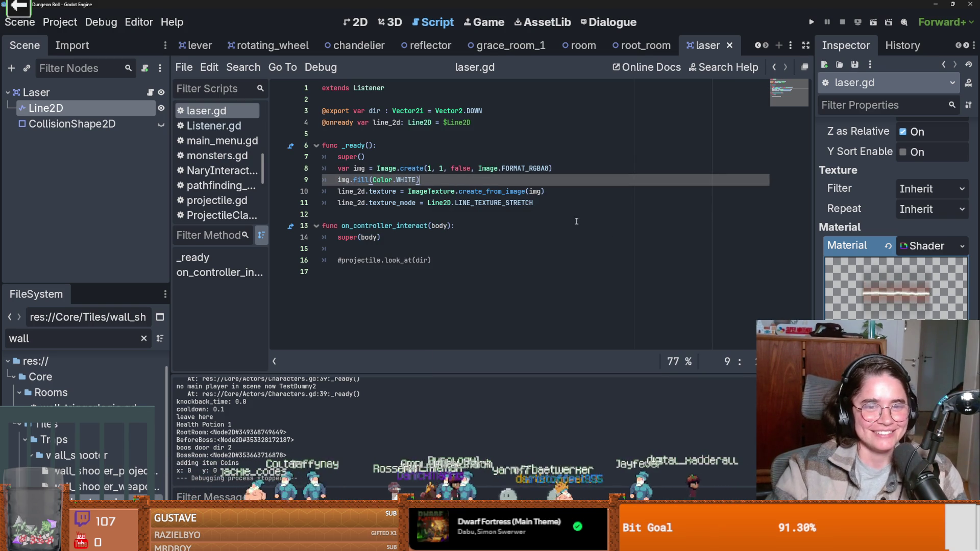
left_click(573, 206)
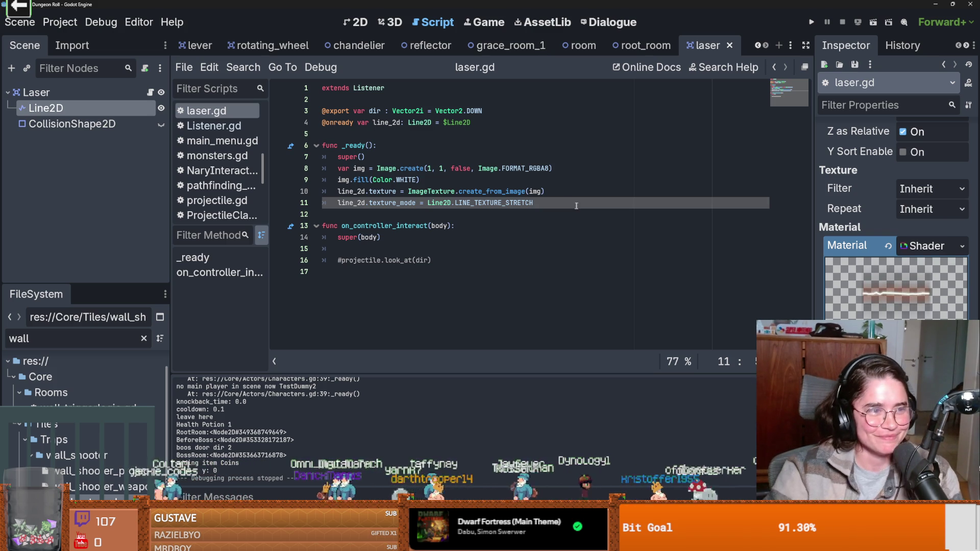
left_click(463, 168)
Step: In the 2D view, delete two Line2D points so only the origin point remains, then save the scene
left_click(355, 22)
scroll(504, 223, "up", 2)
scroll(503, 223, "down", 3)
scroll(504, 223, "up", 3)
scroll(509, 223, "down", 5)
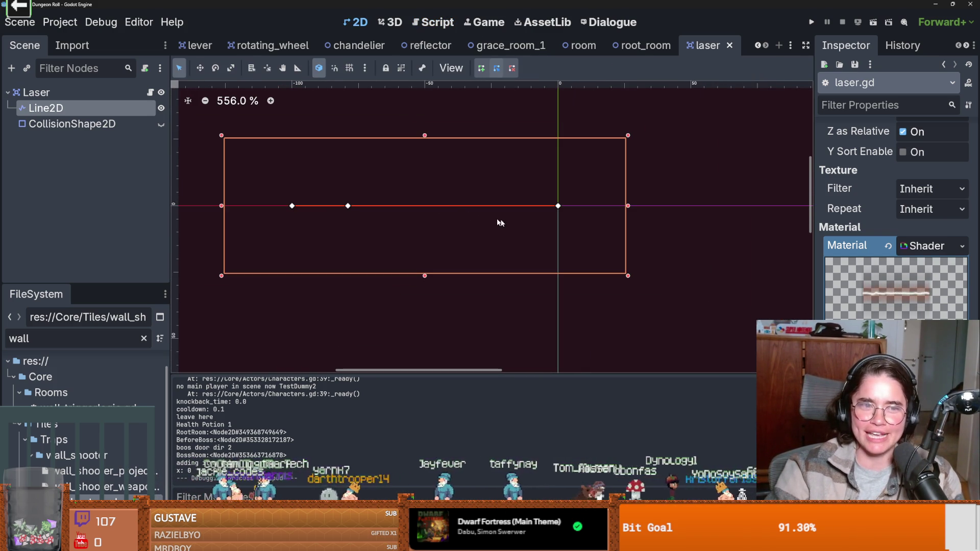
right_click(299, 208)
right_click(346, 207)
scroll(411, 207, "up", 4)
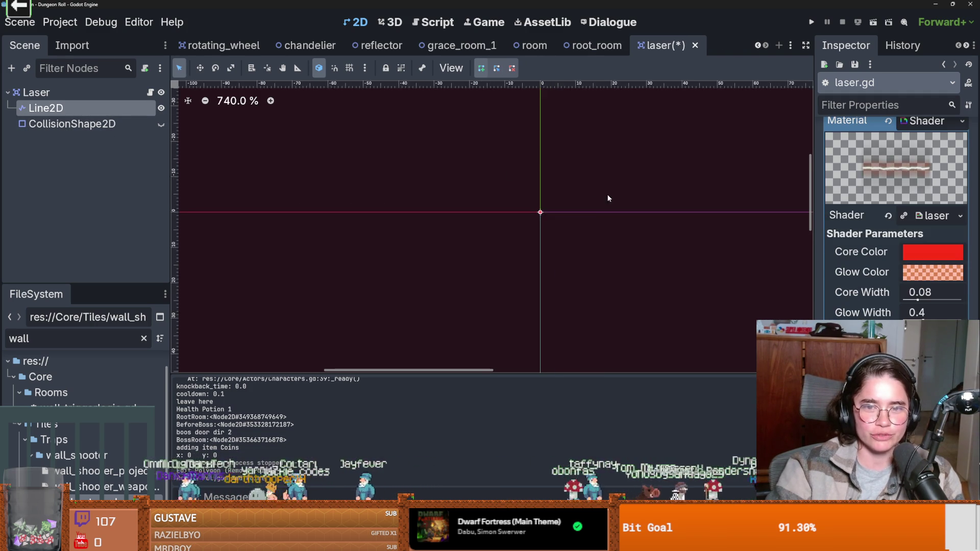
key("ctrl+s")
left_click(150, 93)
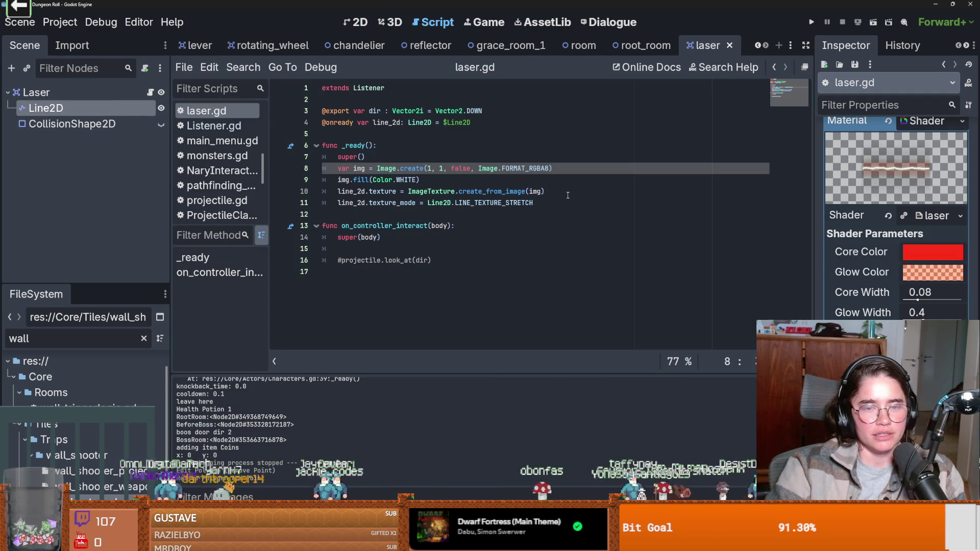
Step: Remove the blank line in the interact function and add an empty _process function at the script's end
left_click(363, 250)
key("BackSpace")
key("BackSpace")
left_click(363, 261)
key("Return")
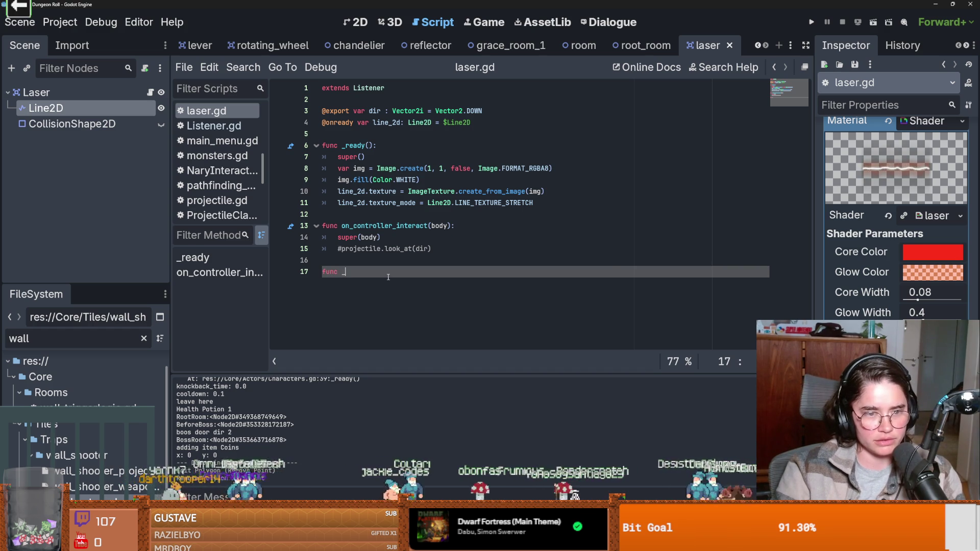
type("_pro")
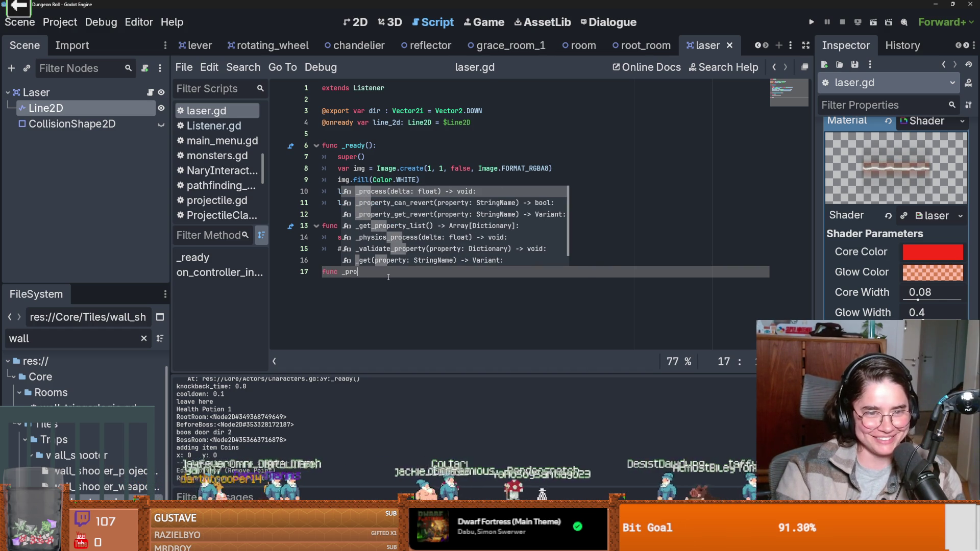
key("Return")
key("Return")
key("ctrl+s")
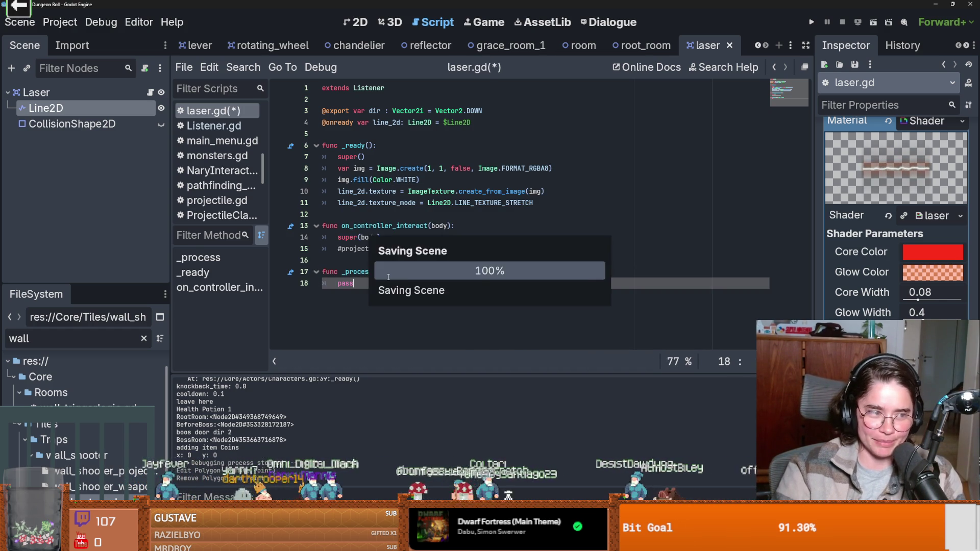
Step: Declare var on = false below the line_2d declaration and save laser.gd
left_click(354, 134)
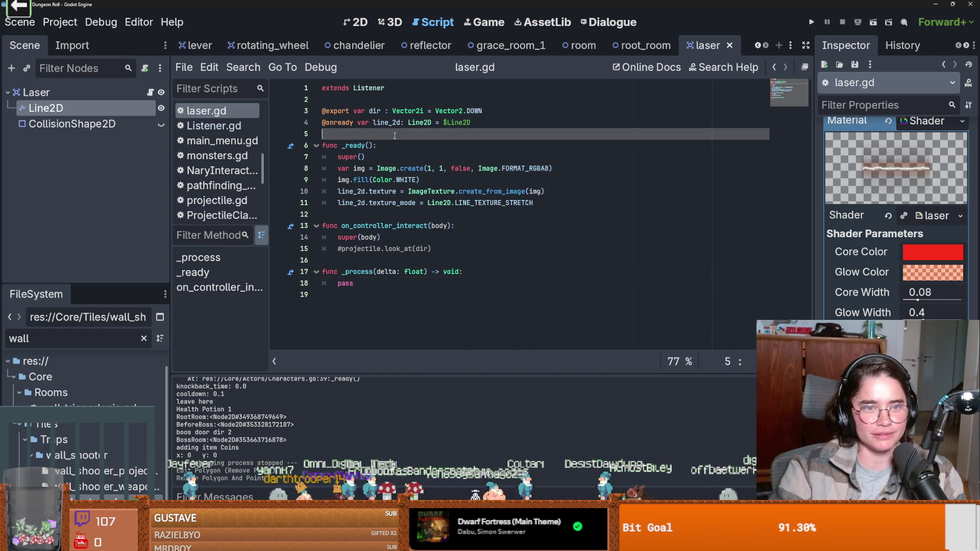
key("Return")
key("Return")
key("Up")
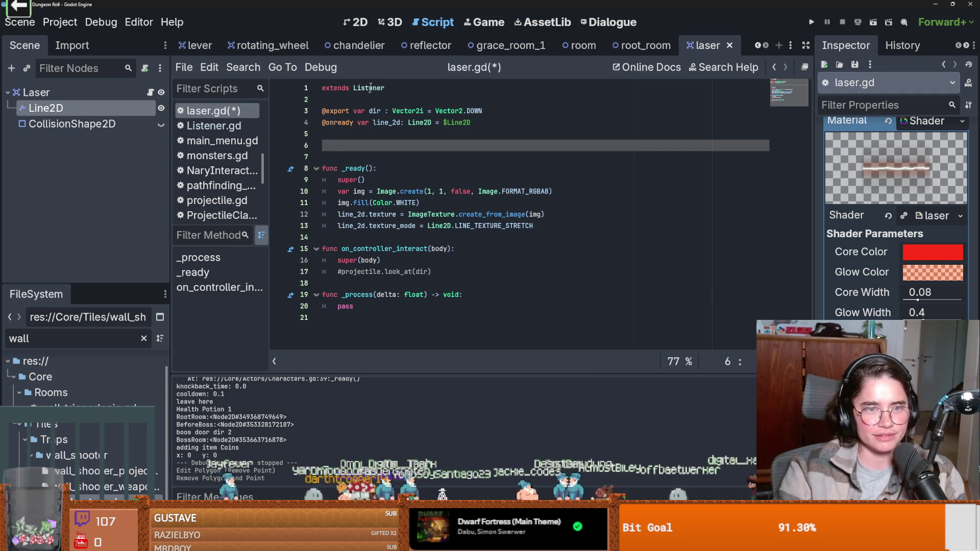
left_click(371, 90, "ctrl")
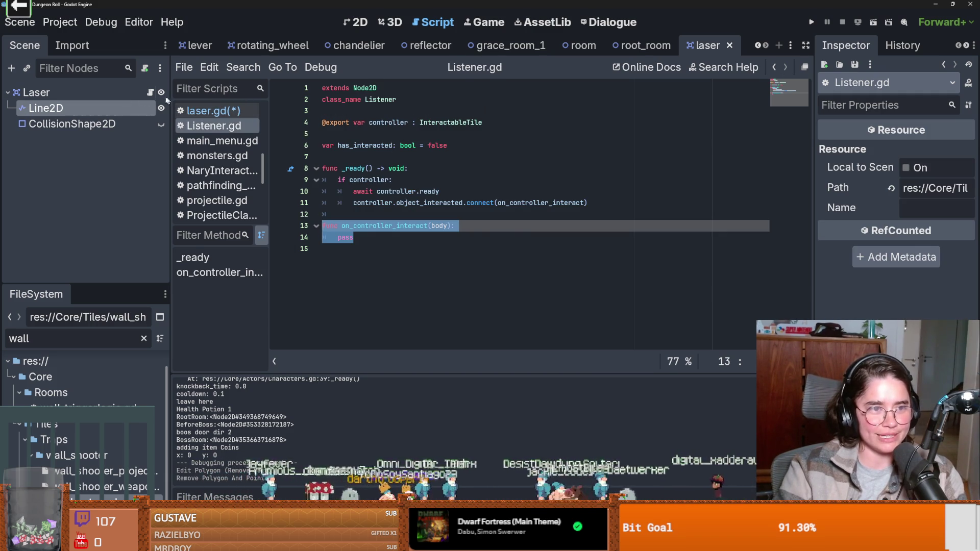
left_click(150, 93)
type("var on")
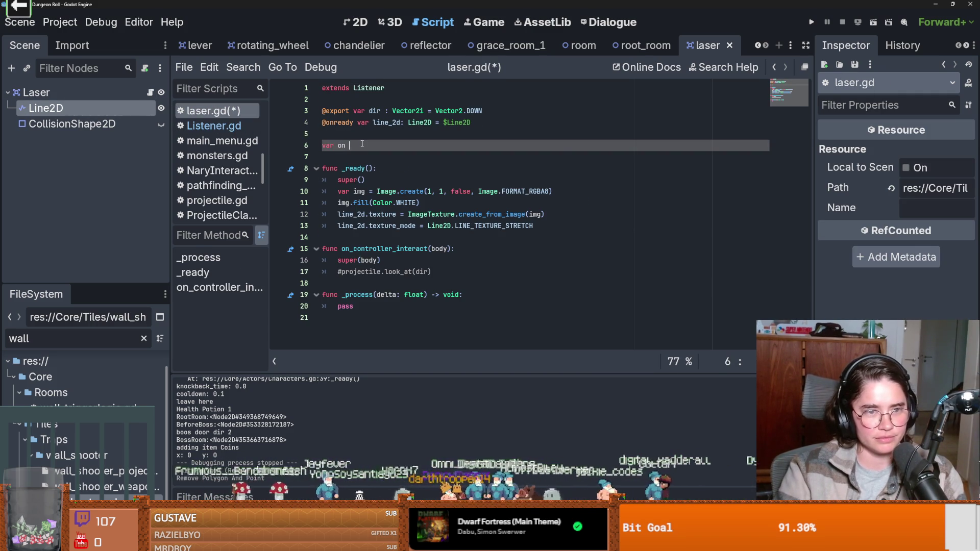
type("= false")
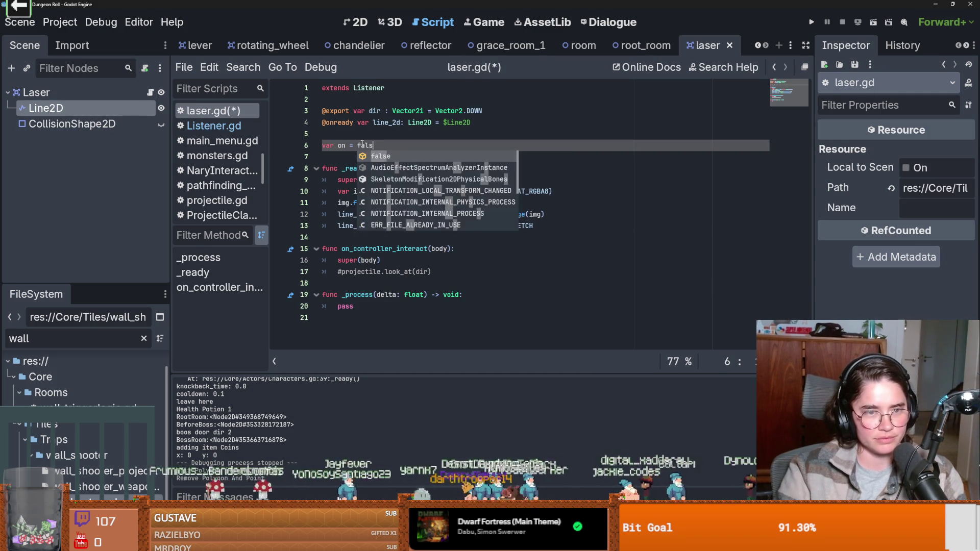
key("ctrl+s")
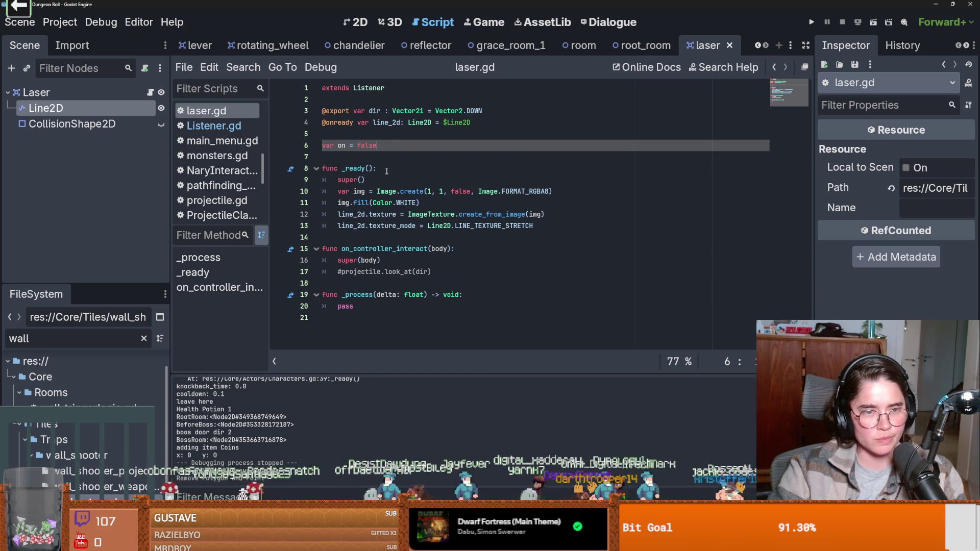
right_click(85, 100)
Step: Add a Node2D child under Laser, undo it, and save the laser scene
left_click(123, 131)
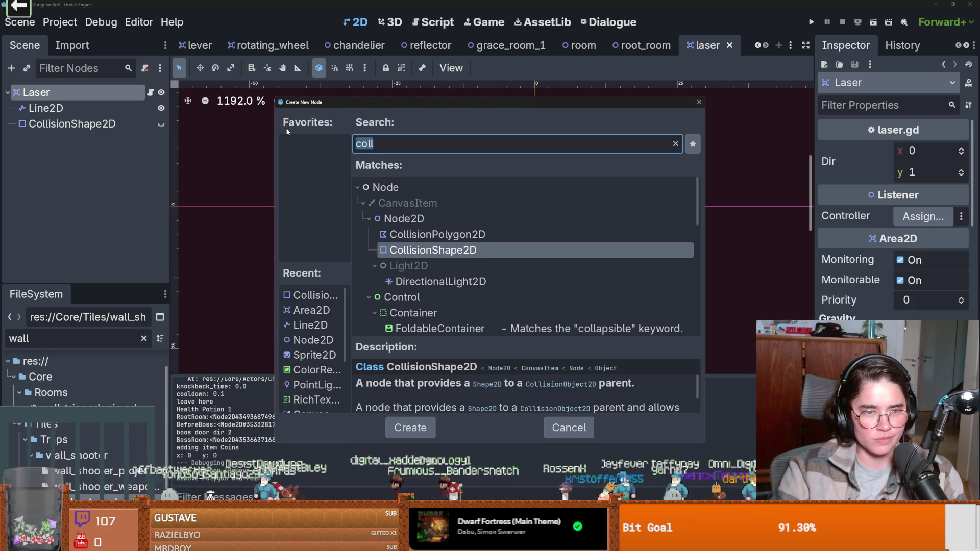
type("node")
key("Down")
key("Return")
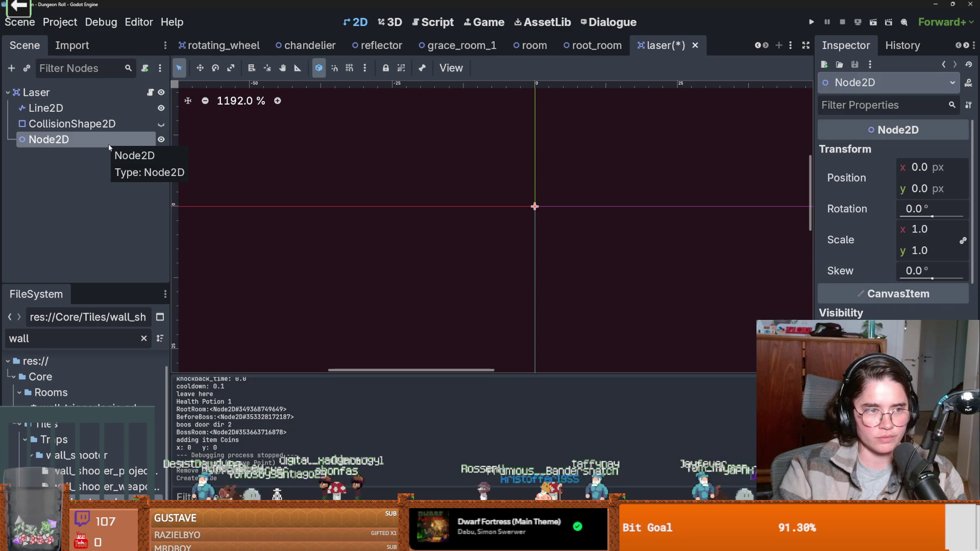
key("ctrl+z")
left_click(112, 125)
key("ctrl+s")
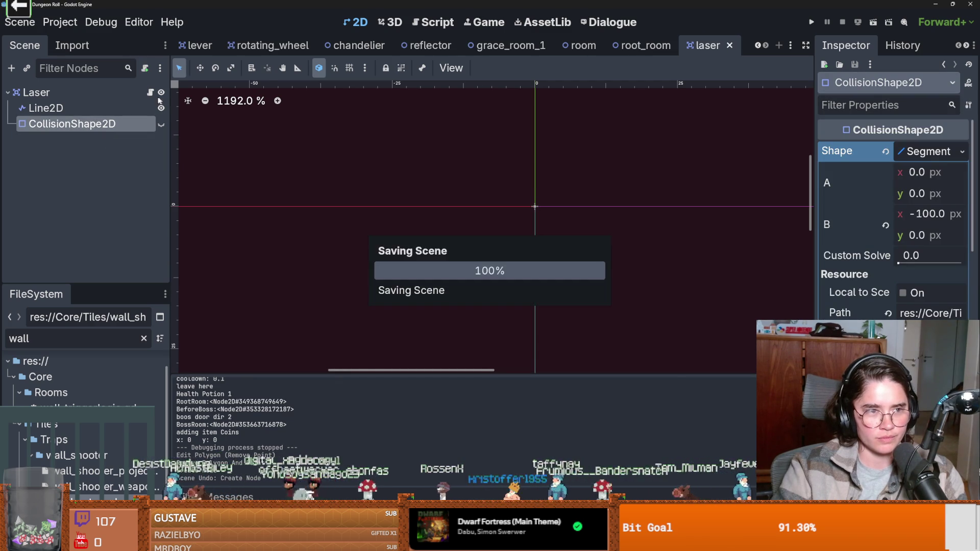
left_click(150, 93)
Step: Add a Node2D child under the Laser root, rename it Lasers, and save the scene
left_click(75, 94)
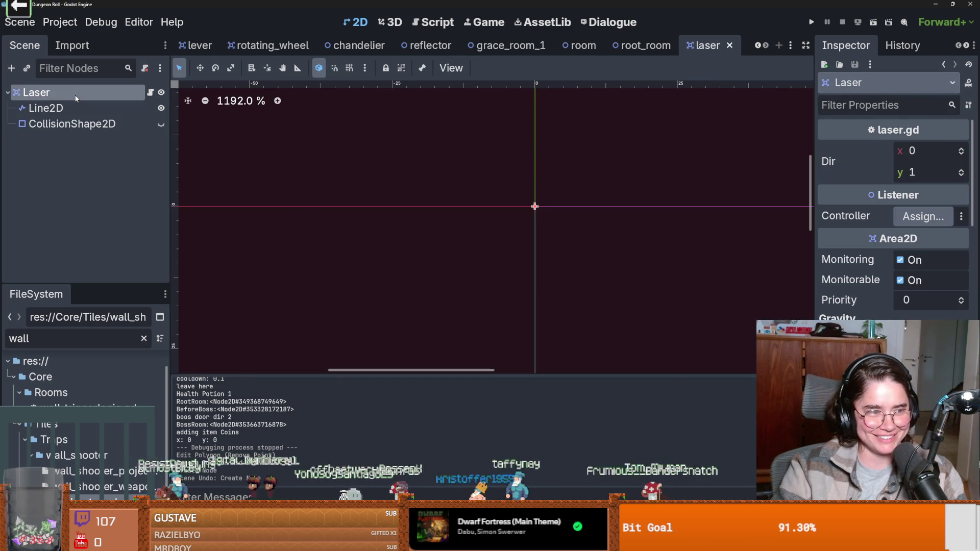
right_click(76, 98)
left_click(114, 127)
type("node")
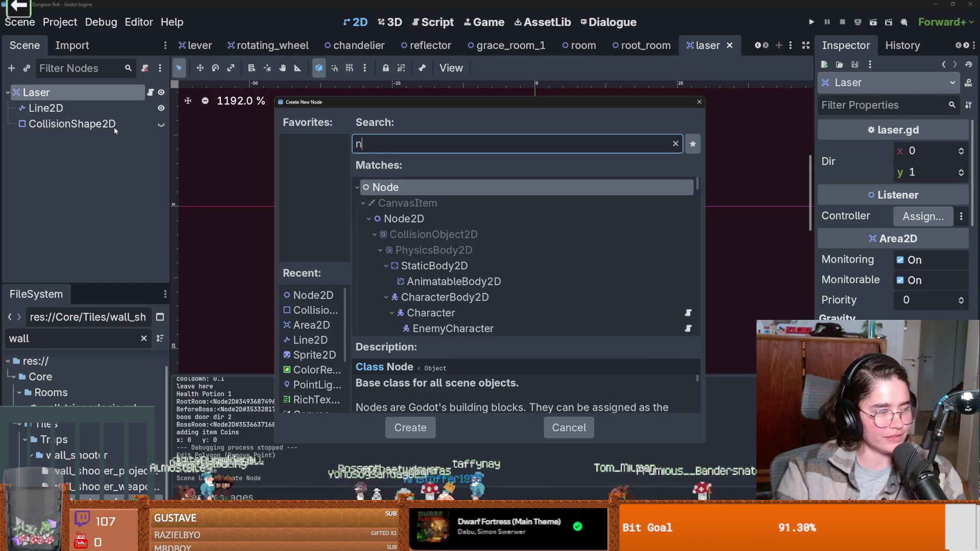
key("Down")
key("Down")
key("Return")
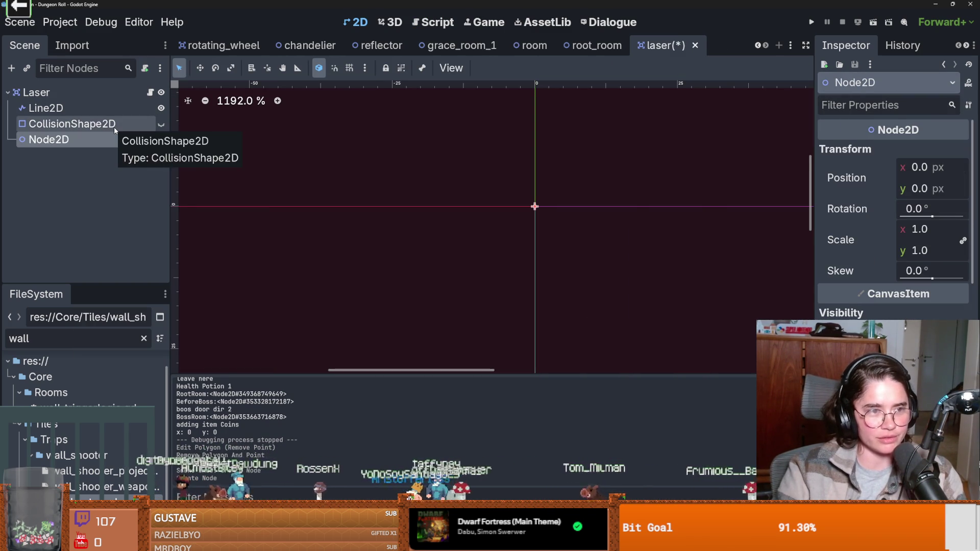
double_click(100, 143)
type("Lasers")
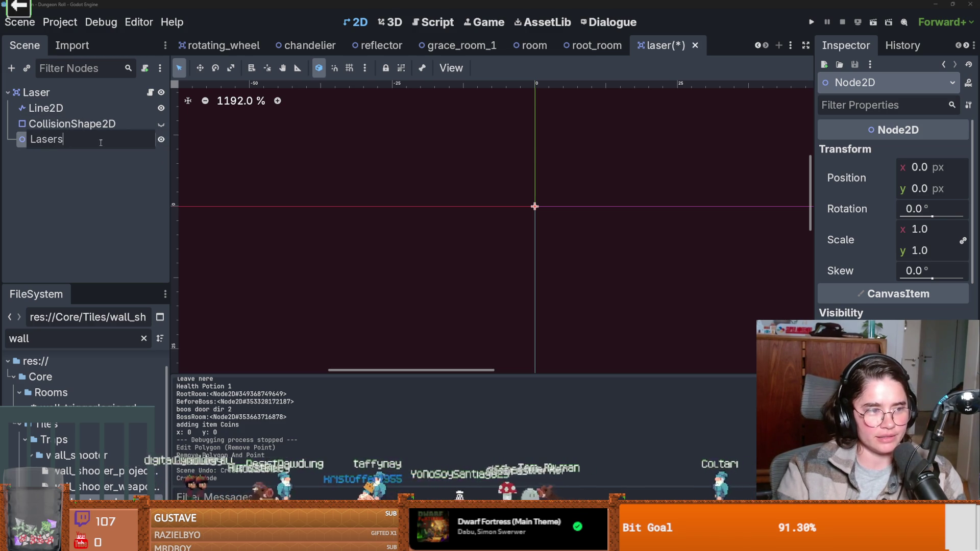
key("Return")
key("ctrl+s")
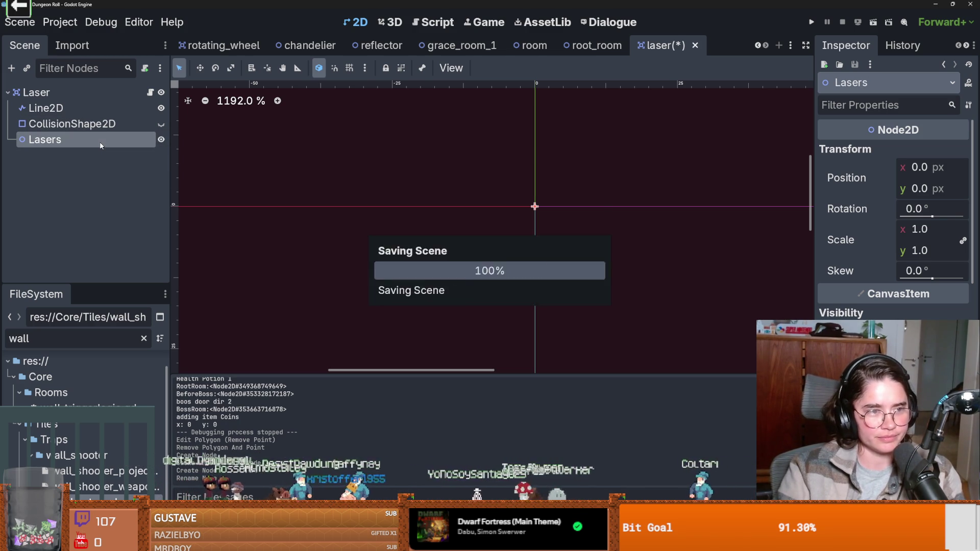
left_click(105, 200)
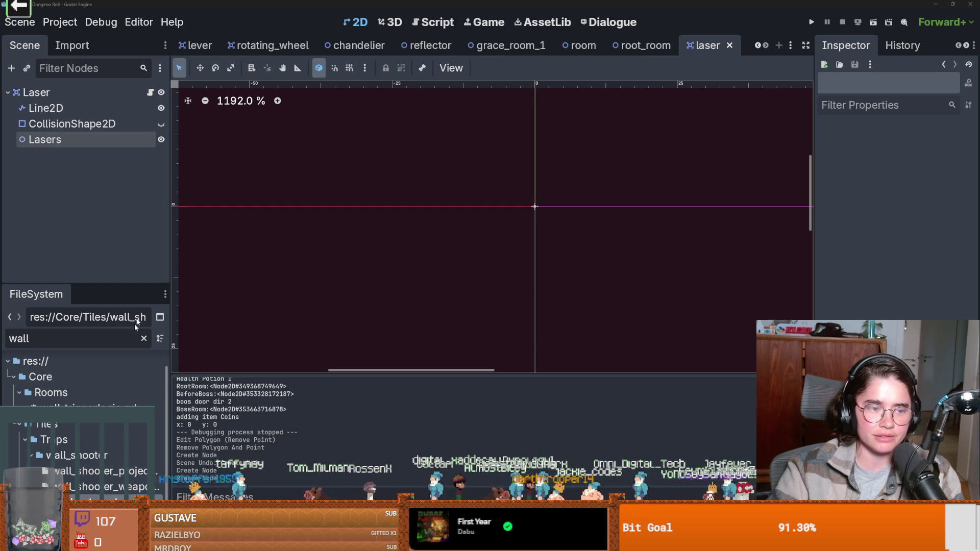
left_click(143, 339)
Step: Add an on = !on toggle line to the interact function in laser.gd
key("ctrl+s")
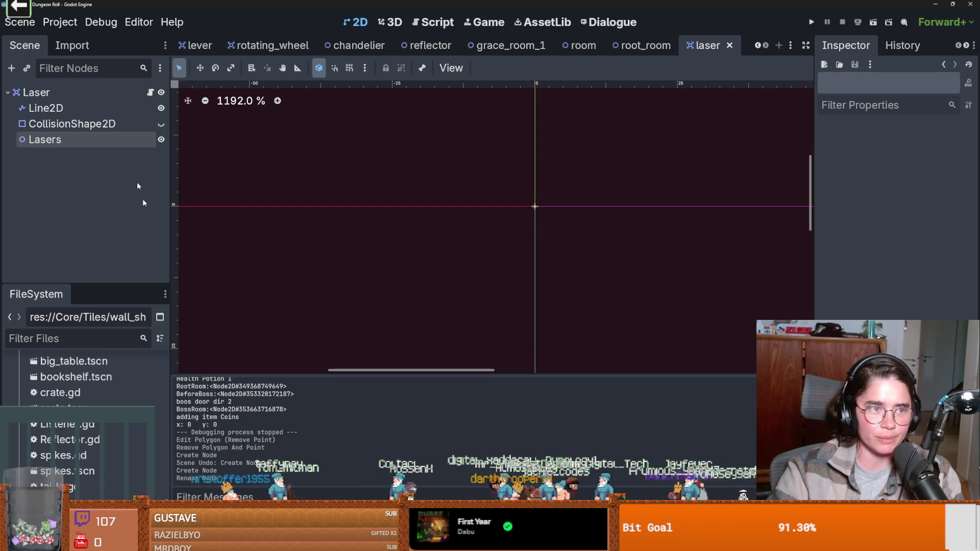
left_click(150, 92)
left_click(392, 263)
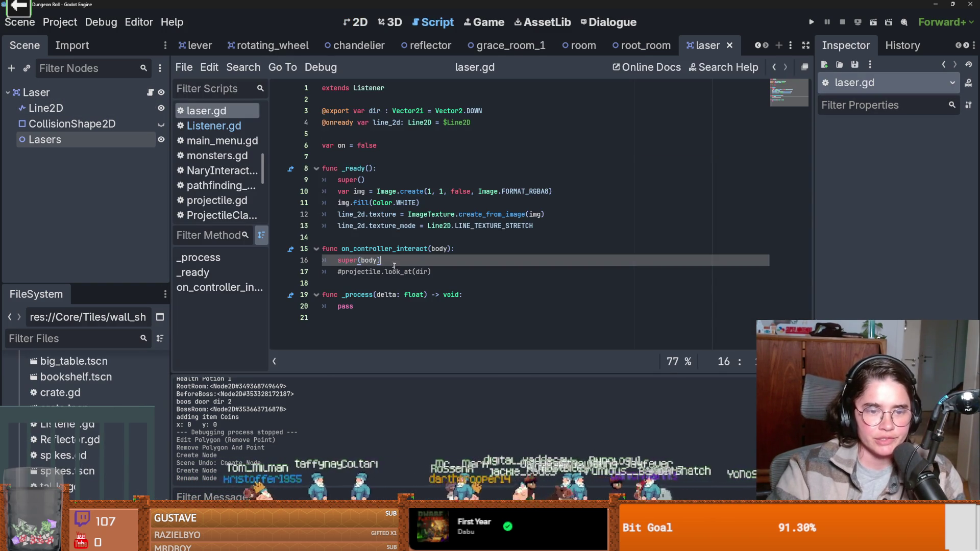
double_click(350, 308)
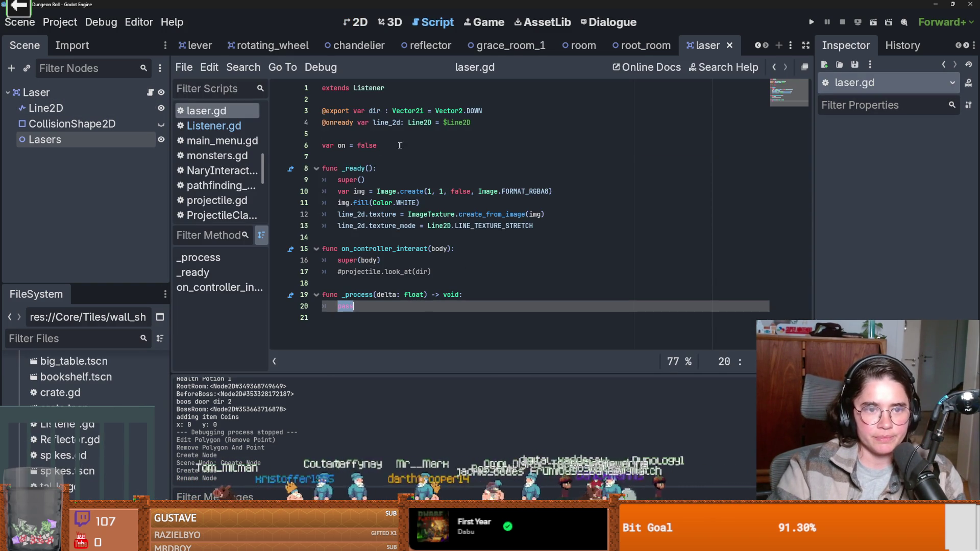
double_click(340, 146)
key("ctrl+c")
left_click(449, 266)
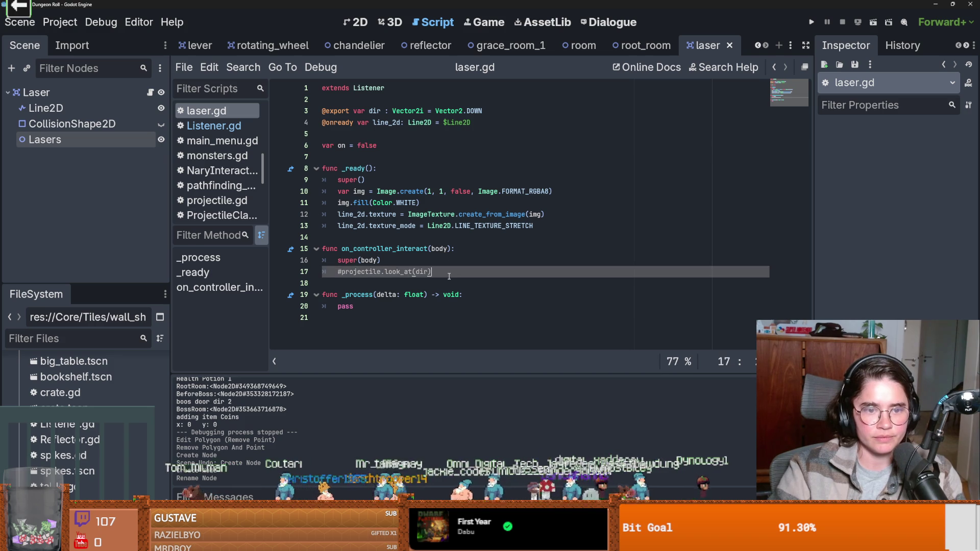
key("Return")
key("ctrl+v")
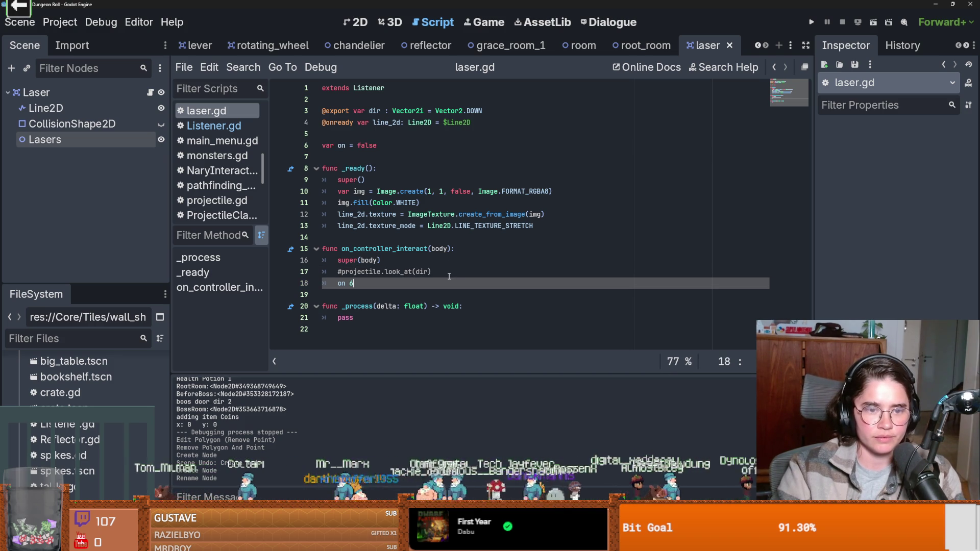
type(" !on")
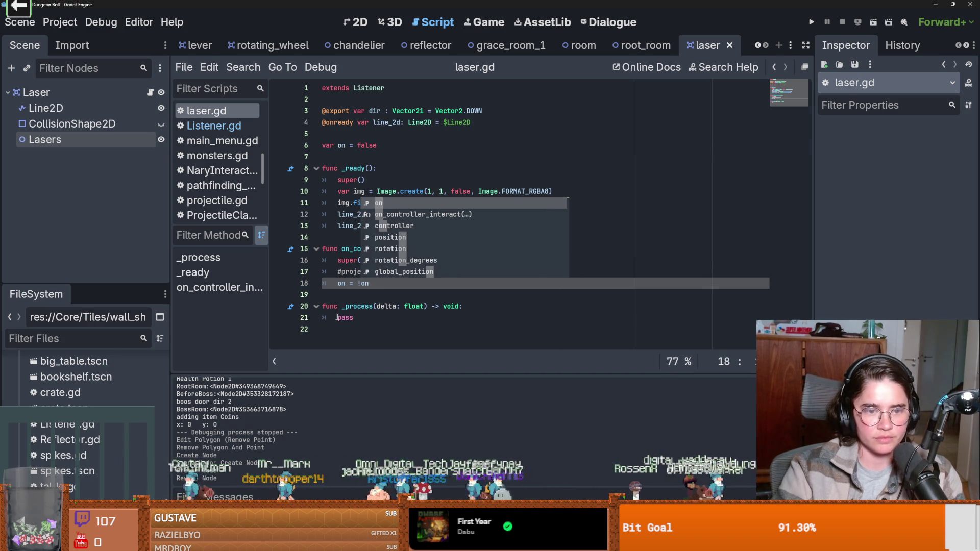
Step: Make _process read 'if on:' with a pass body and save the script
left_click(344, 320)
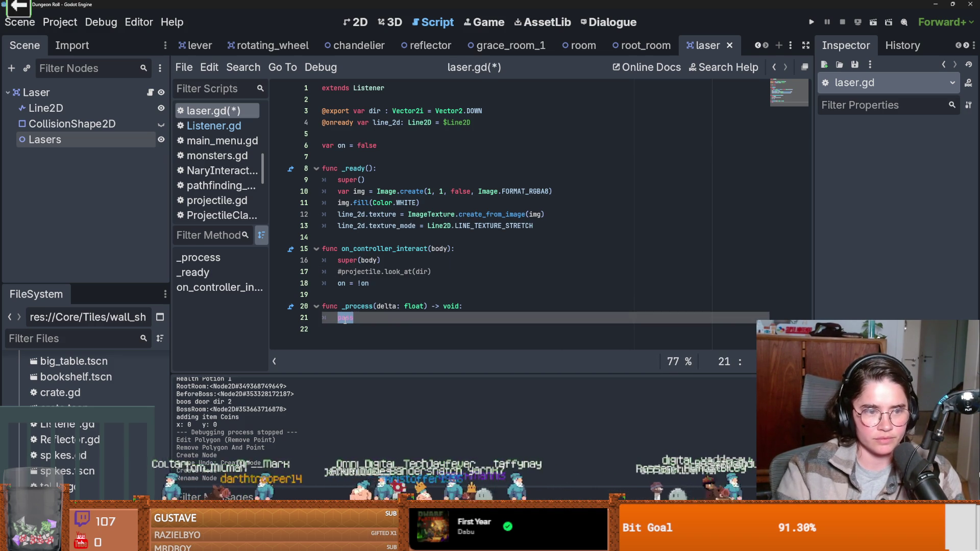
type("if on:")
key("Return")
type("pass")
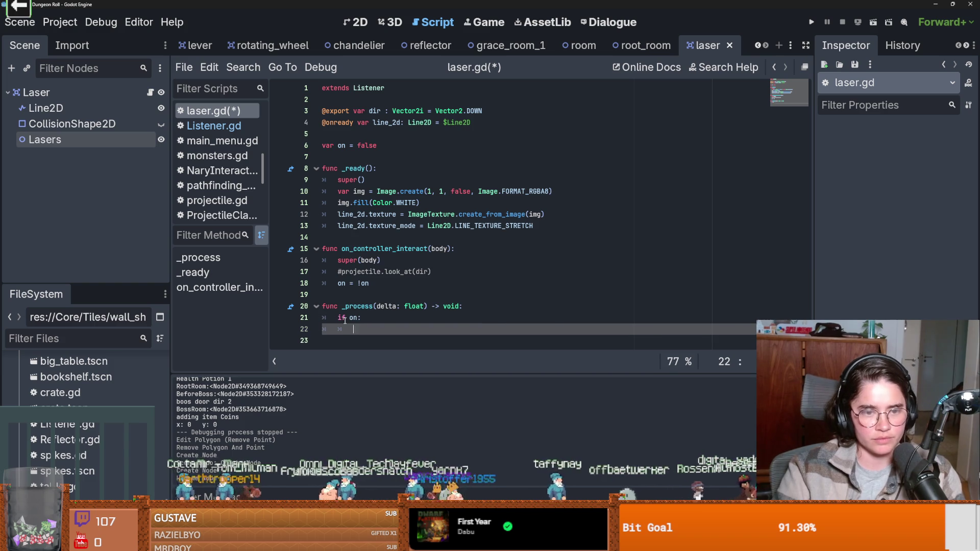
key("ctrl+s")
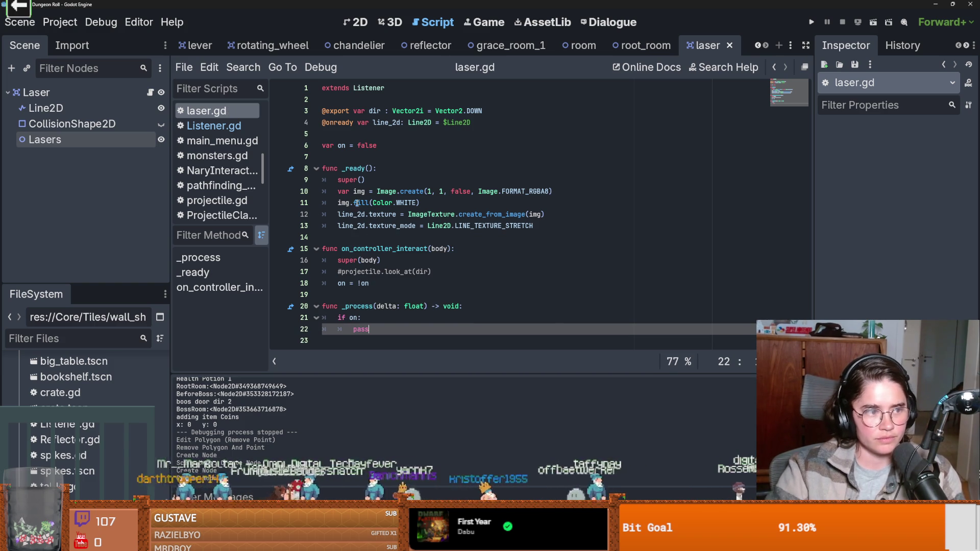
Step: Start an 'if off:' condition on the empty line 19 below on = !on
mouse_move(379, 206)
left_click(458, 167)
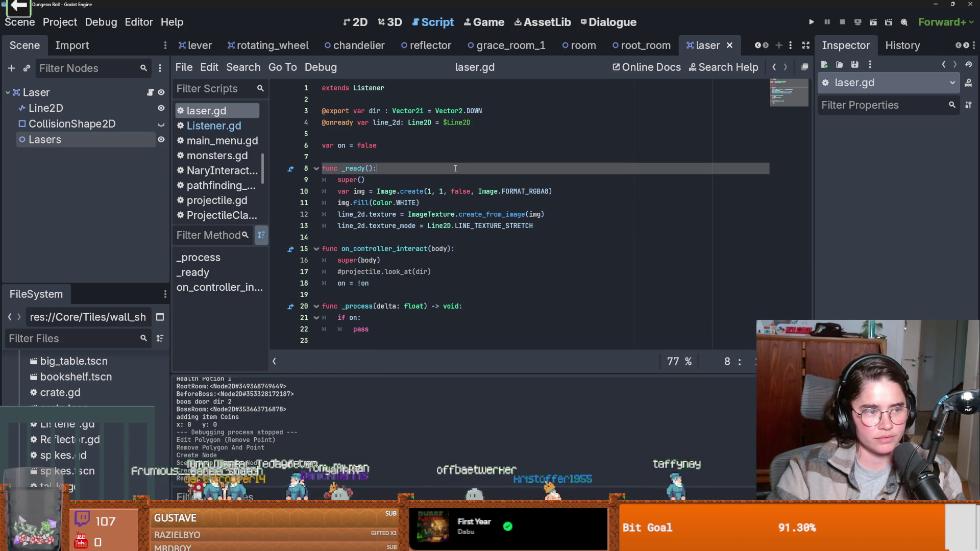
left_click(365, 329)
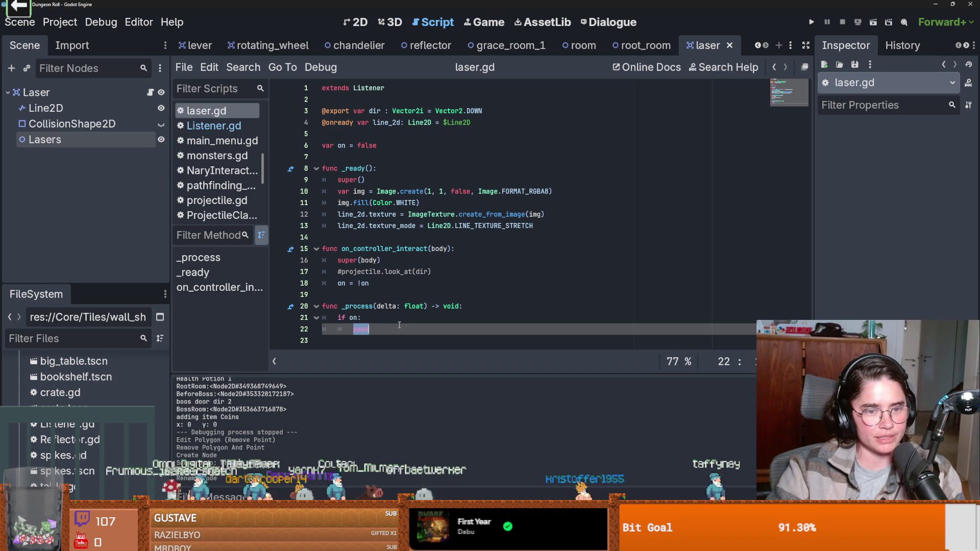
key("ctrl+s")
left_click(380, 293)
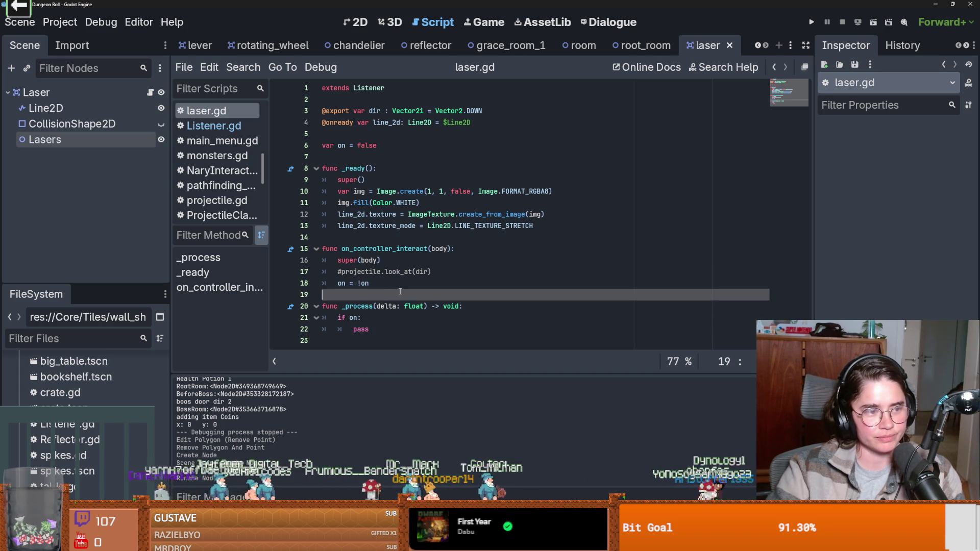
type("if off:")
key("Return")
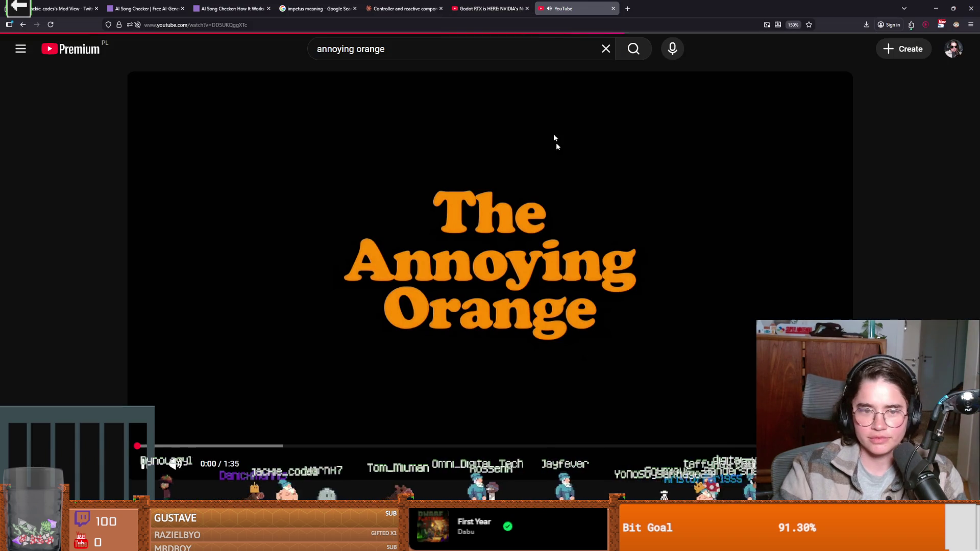
Step: Watch The Annoying Orange (Original) in full screen to its end screen, then exit full screen
key("f")
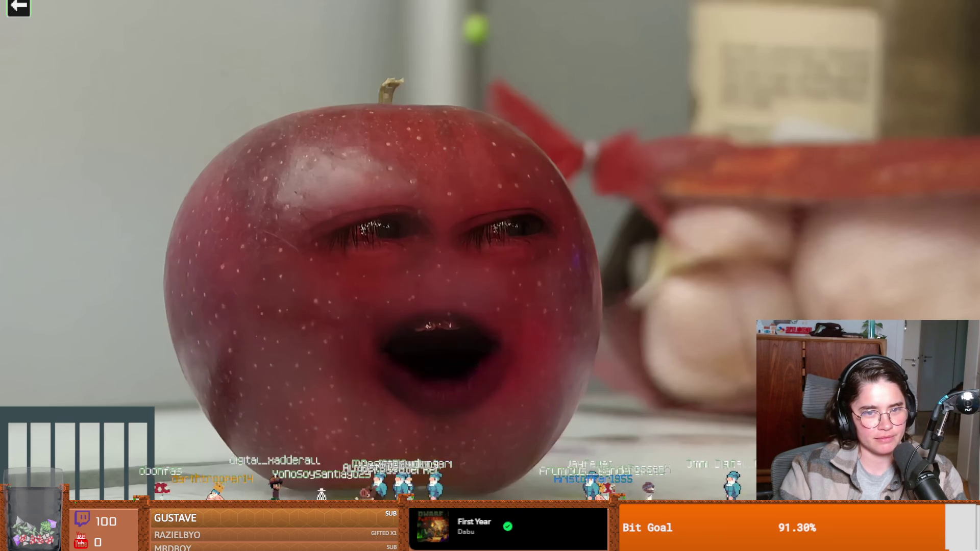
key("Escape")
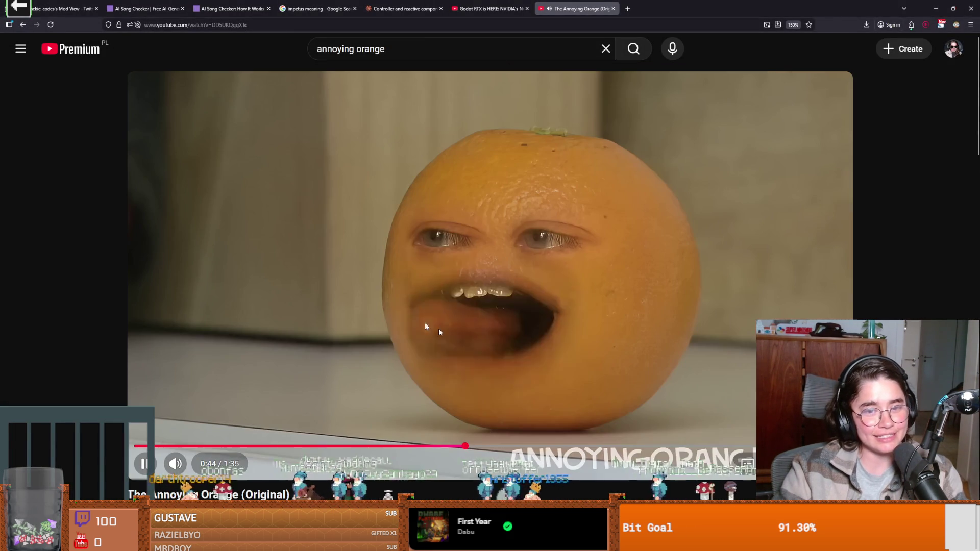
key("f")
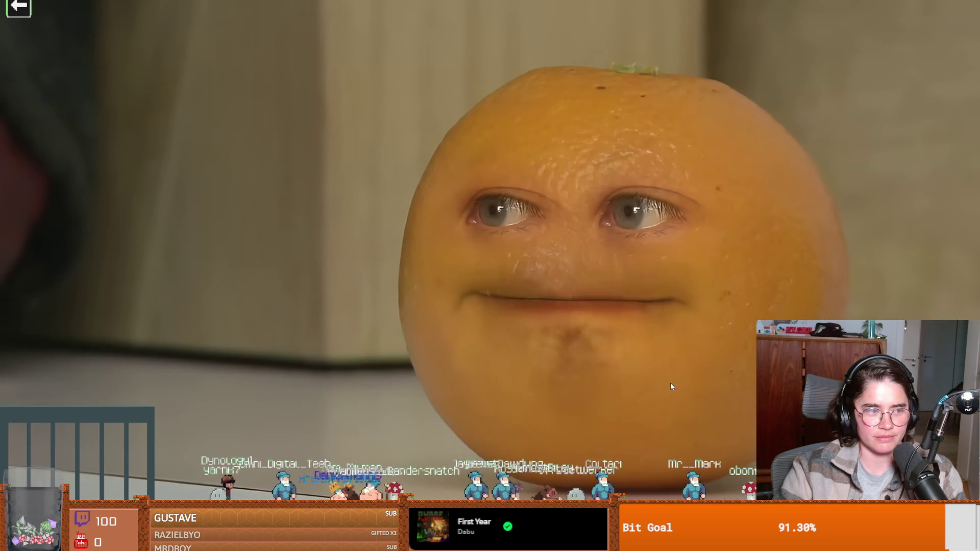
left_click(584, 362)
left_click(583, 362)
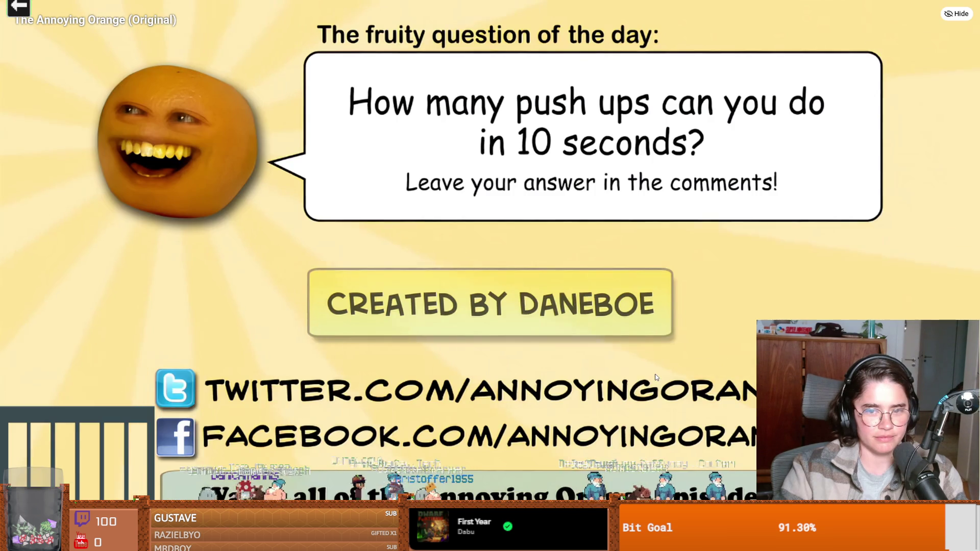
left_click(655, 377)
key("Escape")
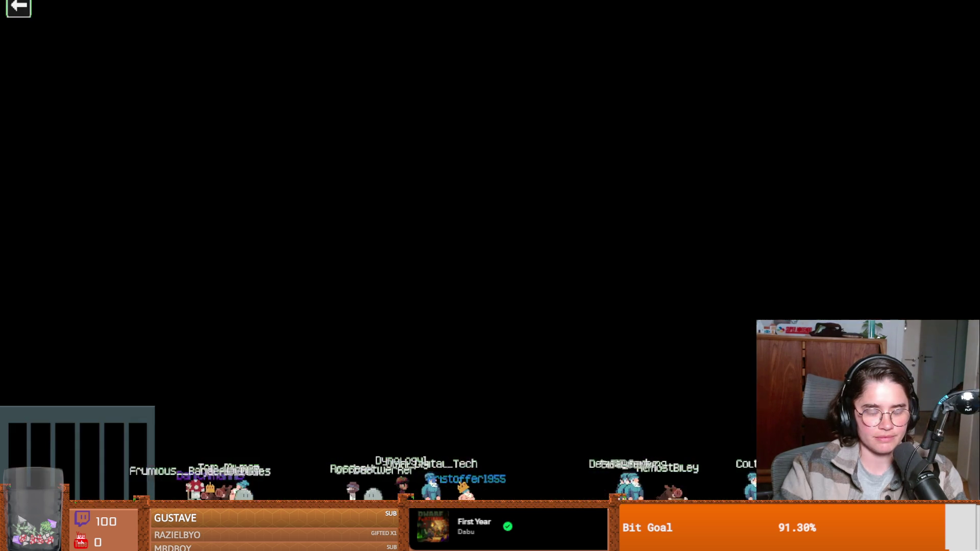
scroll(345, 412, "down", 5)
left_click_drag(193, 336, 264, 359)
left_click_drag(180, 370, 238, 371)
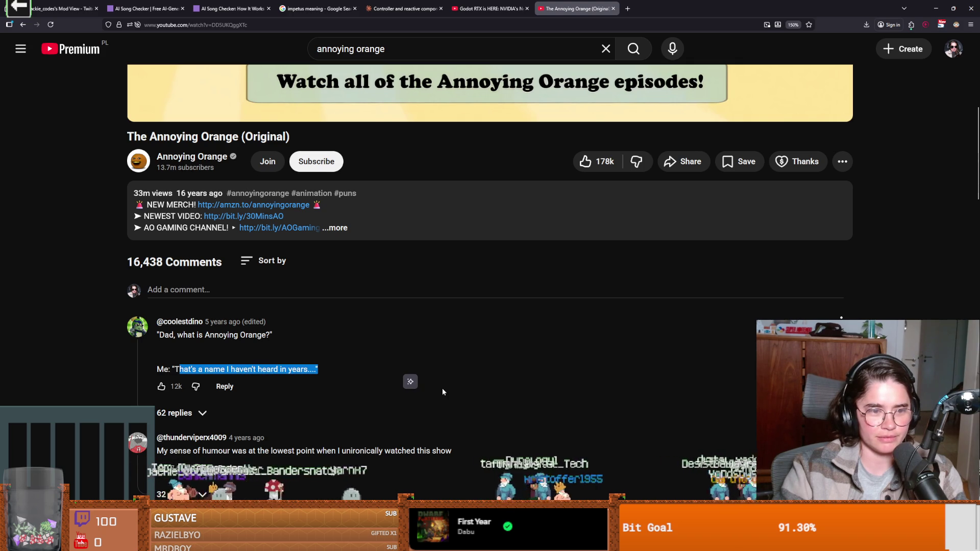
scroll(443, 391, "down", 2)
mouse_move(156, 315)
left_mouse_down()
mouse_move(265, 321)
mouse_move(280, 346)
left_mouse_up()
left_click_drag(262, 335, 437, 333)
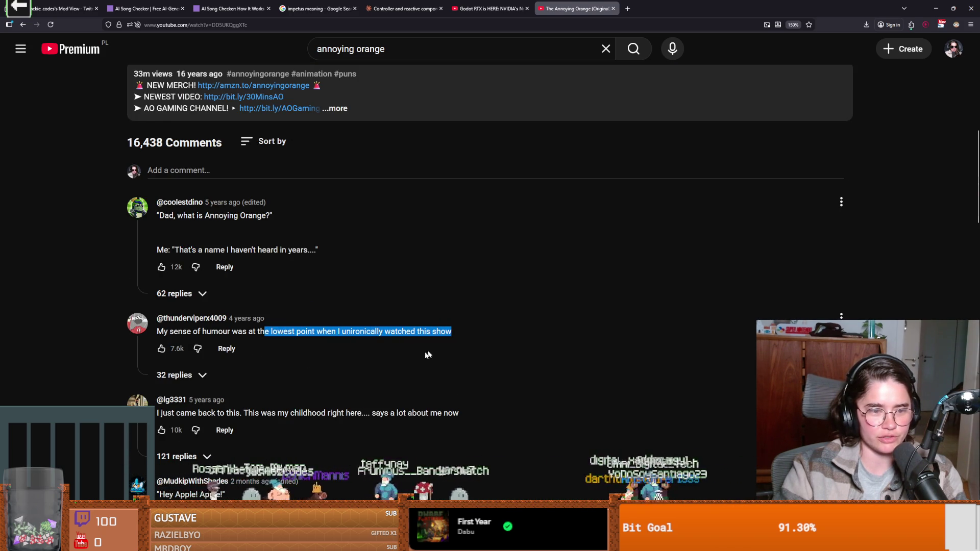
scroll(453, 343, "down", 2)
left_click_drag(160, 353, 479, 357)
scroll(365, 371, "down", 2)
mouse_move(158, 315)
left_mouse_down()
mouse_move(226, 315)
mouse_move(187, 327)
mouse_move(215, 338)
mouse_move(299, 339)
left_mouse_up()
mouse_move(165, 349)
left_mouse_down()
mouse_move(238, 349)
mouse_move(281, 362)
left_mouse_up()
scroll(280, 363, "down", 1)
left_click_drag(161, 372, 338, 369)
scroll(338, 369, "down", 3)
left_click(164, 276)
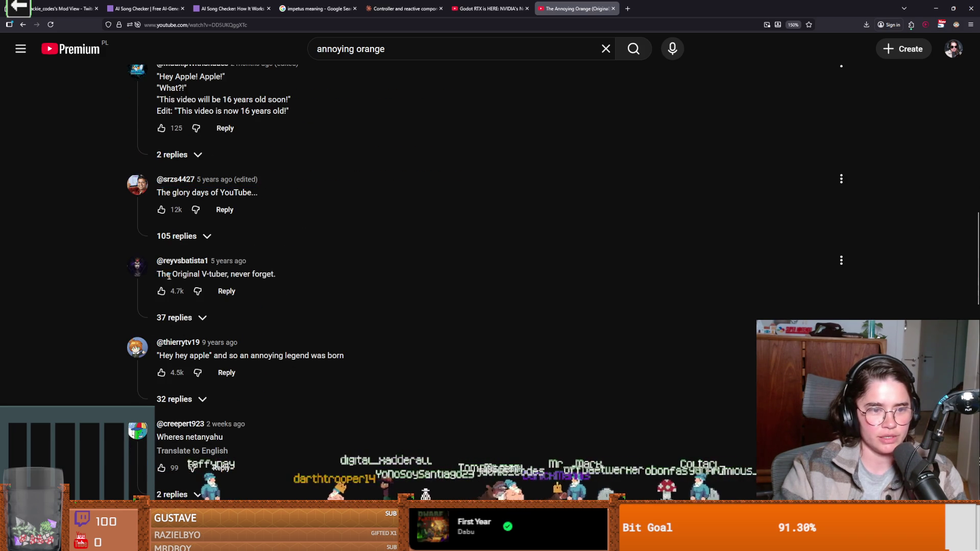
left_click_drag(163, 276, 319, 293)
left_click_drag(160, 357, 334, 365)
left_click(287, 356)
scroll(287, 372, "up", 15)
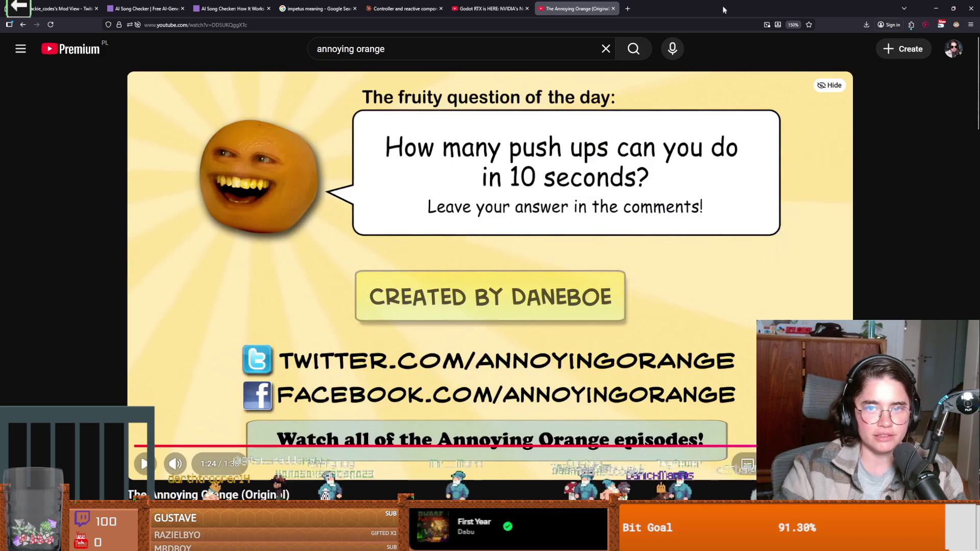
key("alt+Tab")
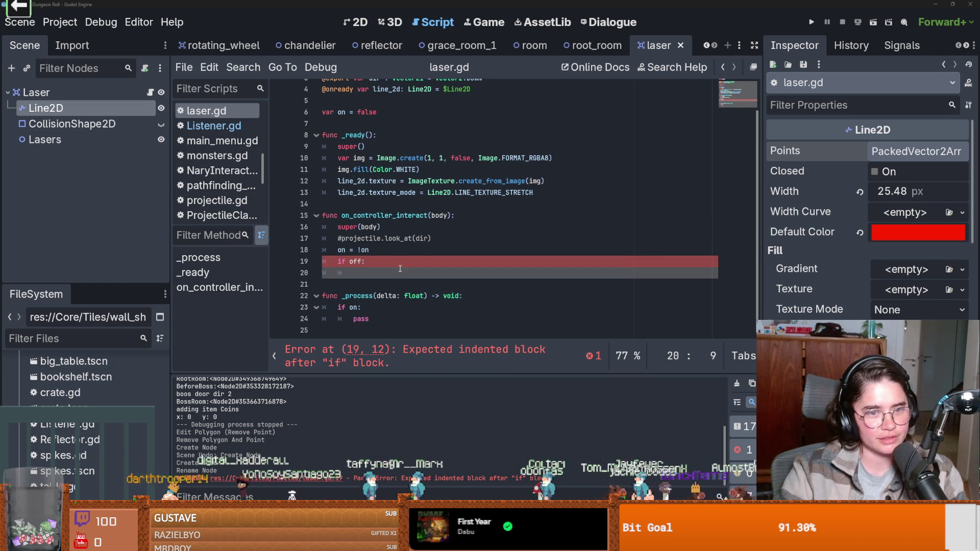
Step: Give the new condition a pass body, save, and change 'if off:' to 'if !on:'
type("pass")
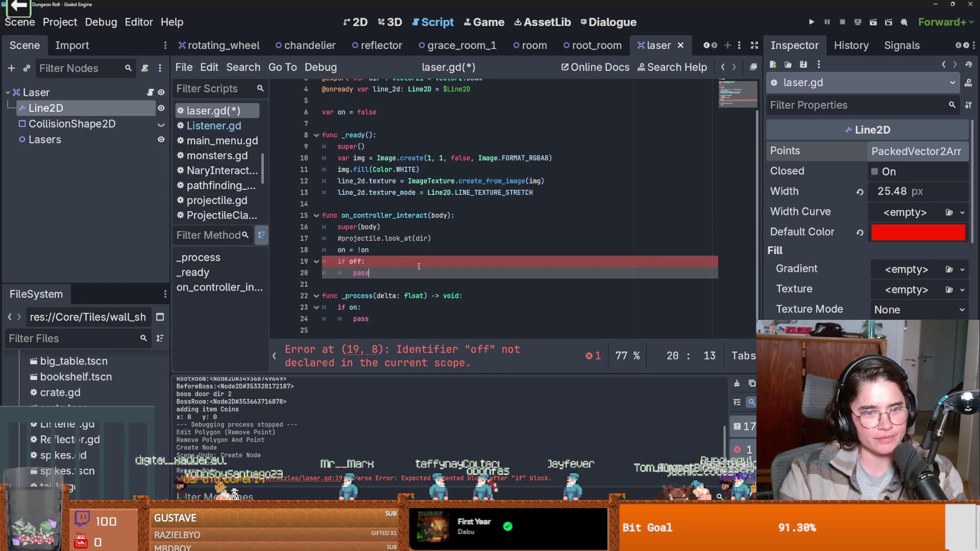
key("ctrl+s")
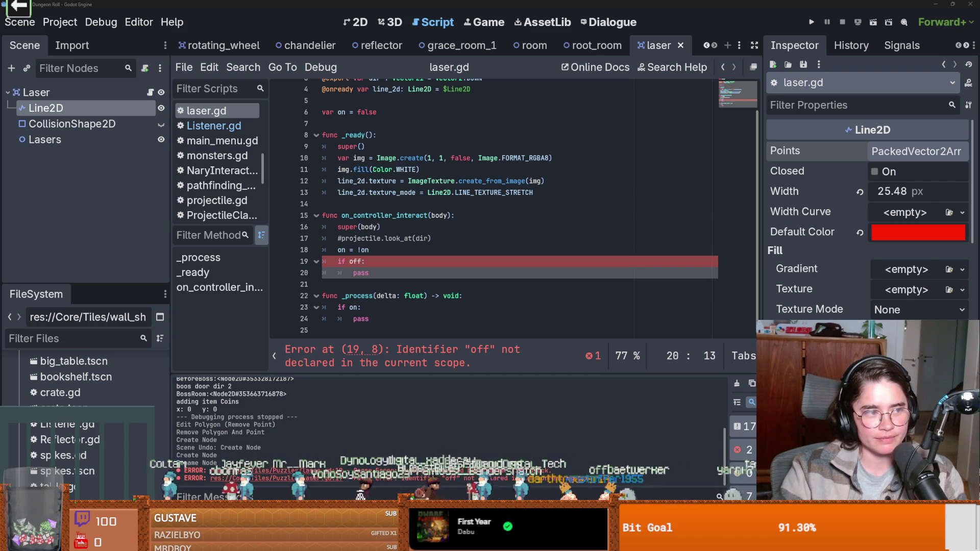
double_click(361, 272)
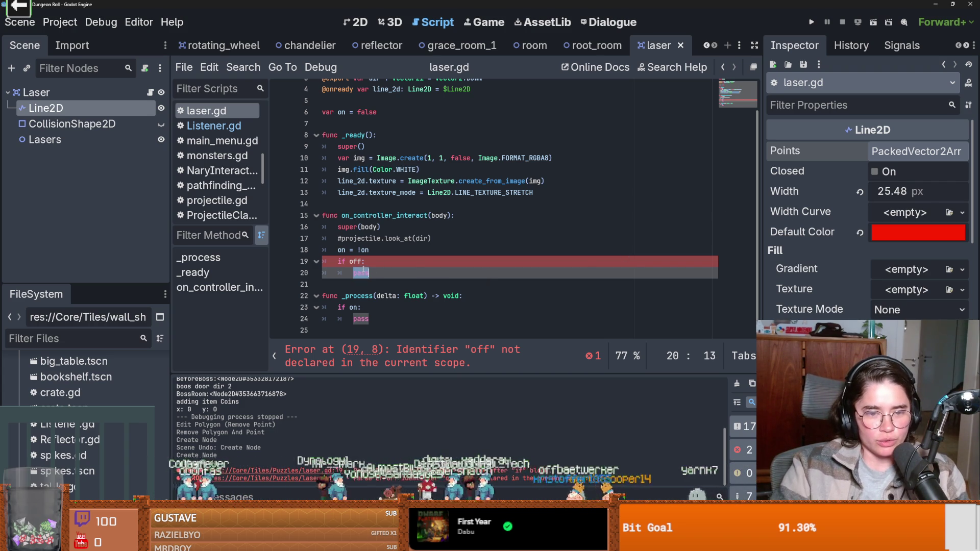
double_click(359, 261)
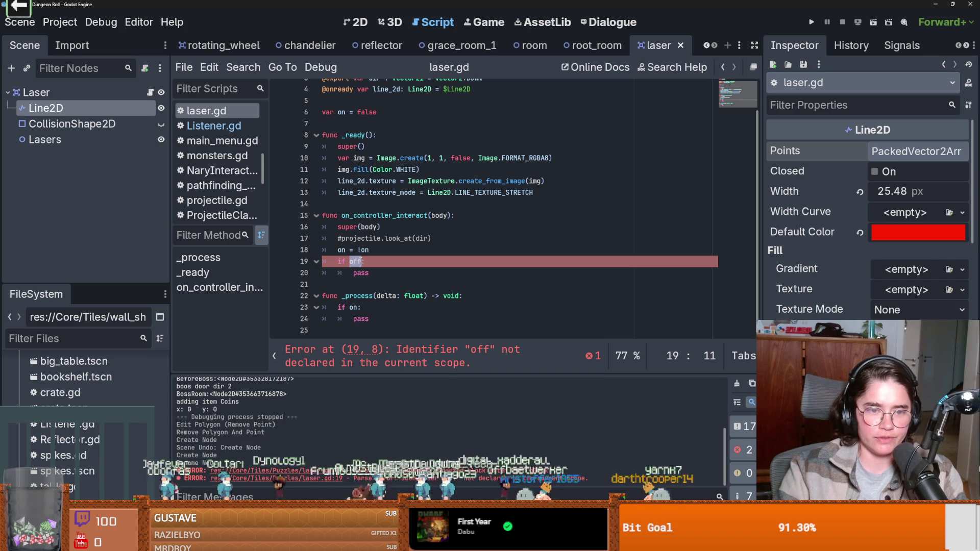
type("!on")
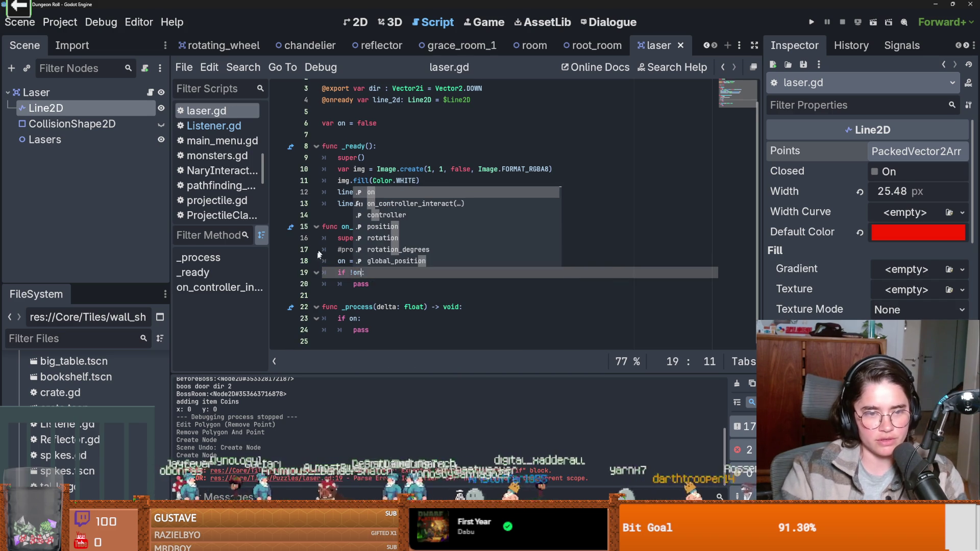
double_click(368, 284)
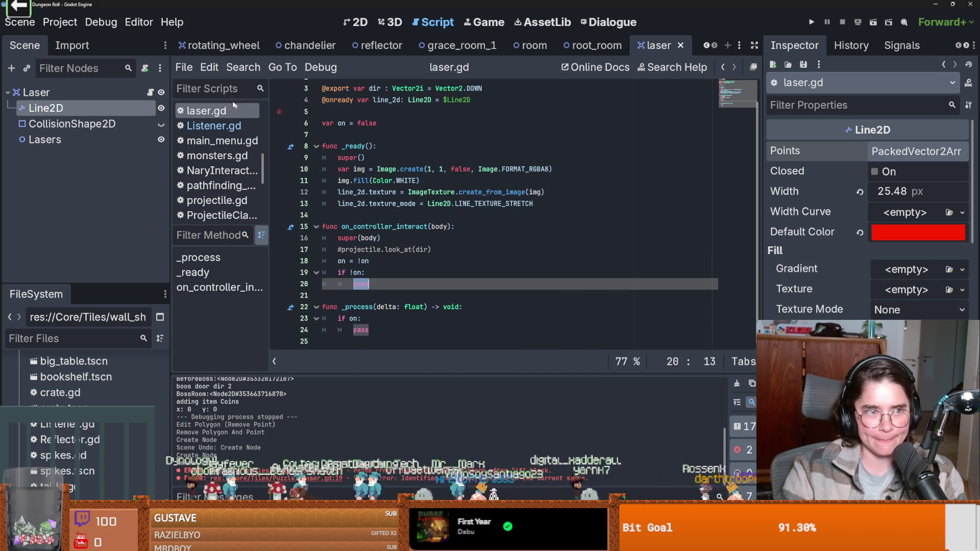
left_click(917, 151)
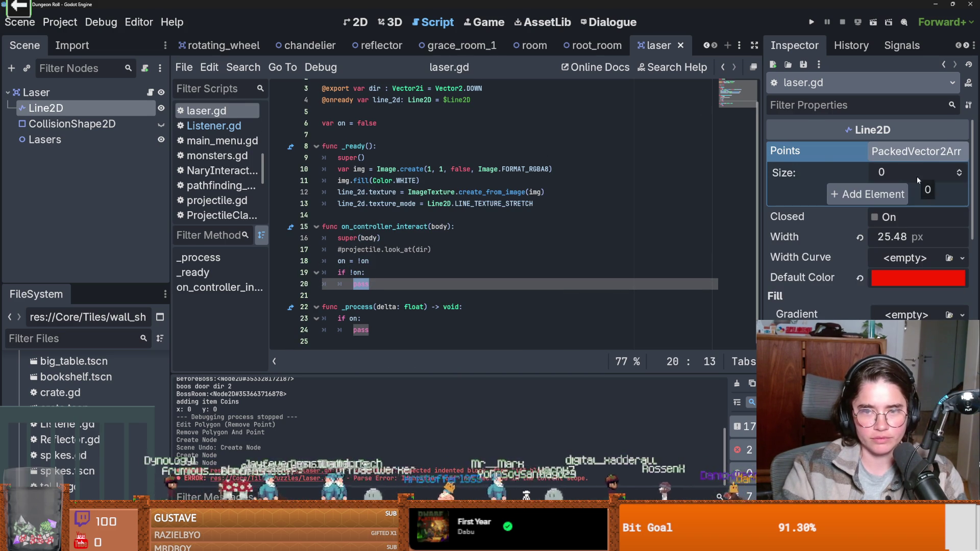
Step: Add a single (0, 0) point to the Line2D and find 'points' in the Line2D class reference
left_click(882, 190)
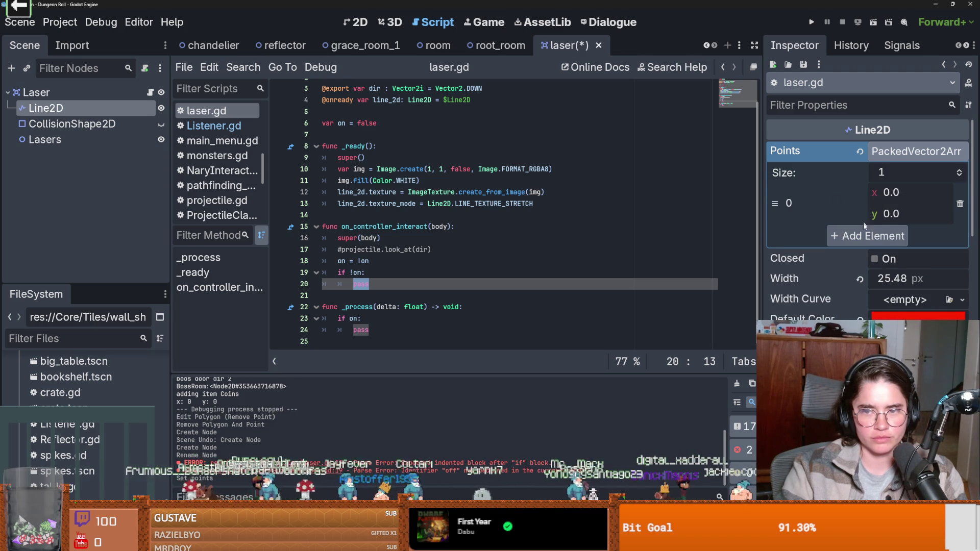
left_click(397, 100, "ctrl")
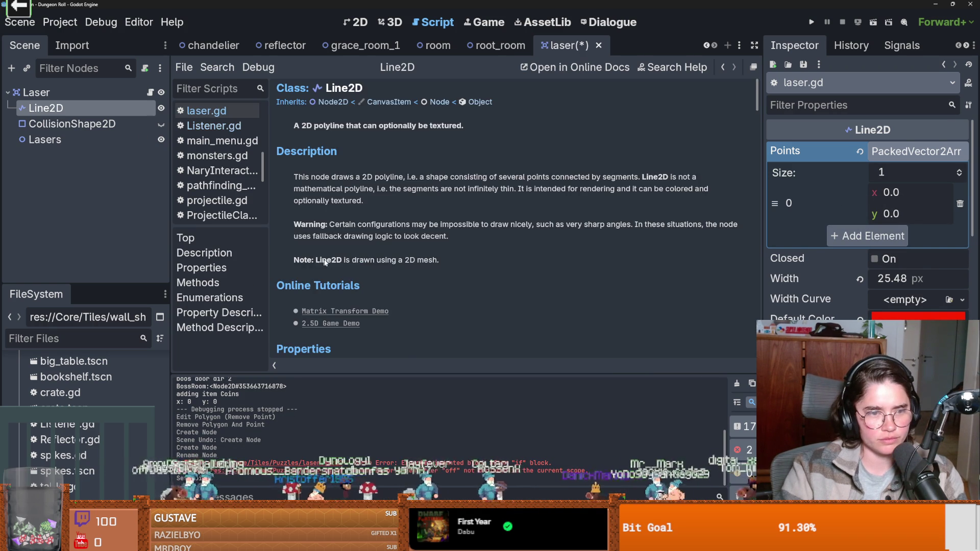
scroll(373, 284, "down", 3)
scroll(373, 283, "down", 2)
double_click(391, 250)
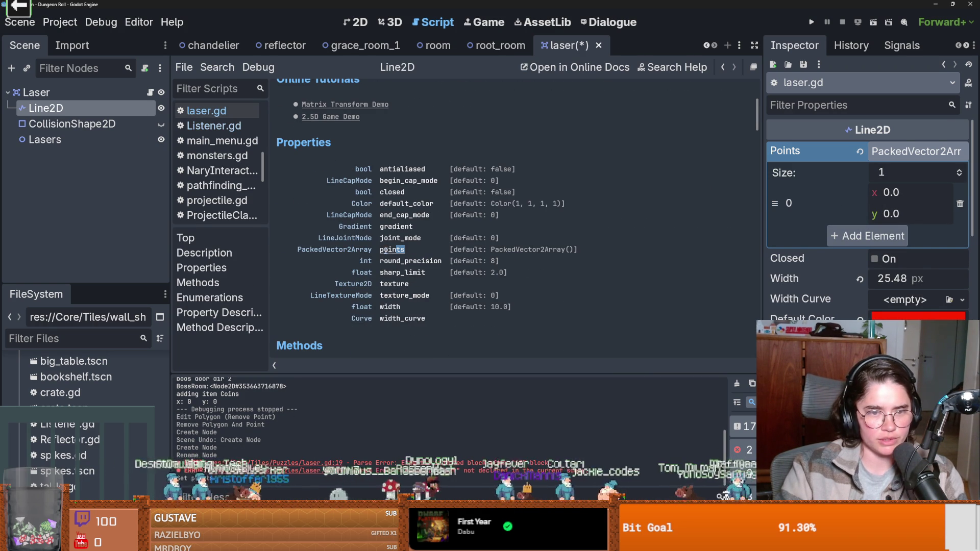
Step: Type a line_2d.points line under 'if !on:' in laser.gd
left_click(206, 111)
type("line")
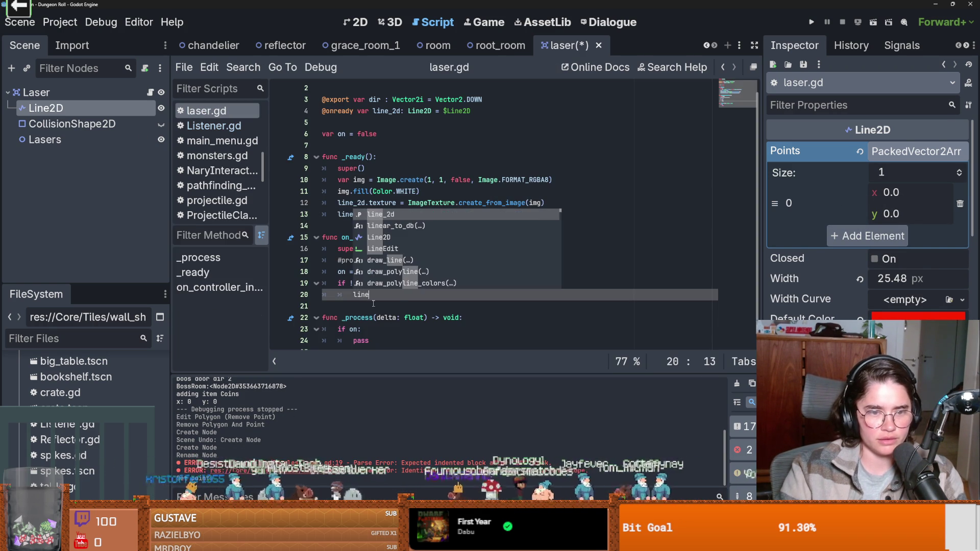
key("Return")
type("v")
type(".points")
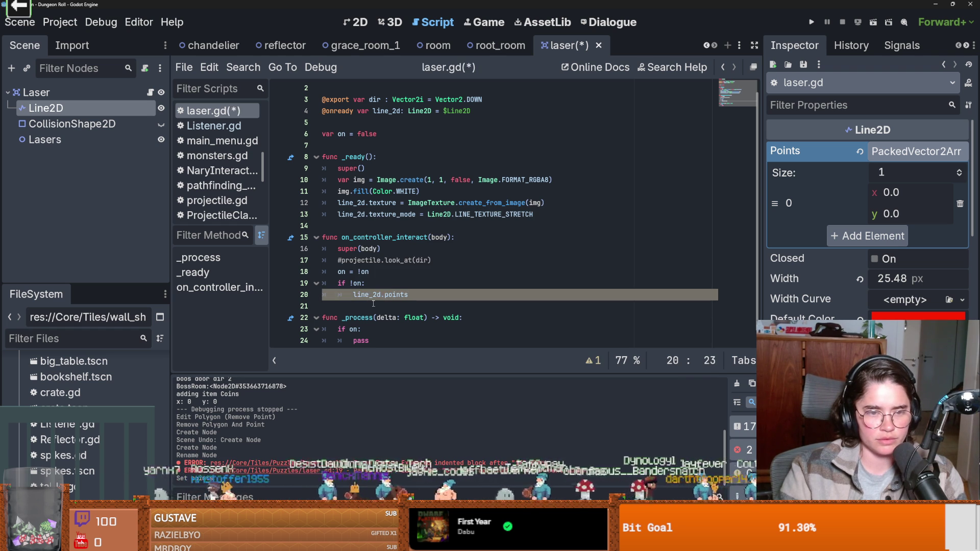
Step: Insert the check 'if line_2d.points.size() > 1:' above it, with an unfinished line_2d. line below
key("Home")
key("Return")
key("Up")
type("if li")
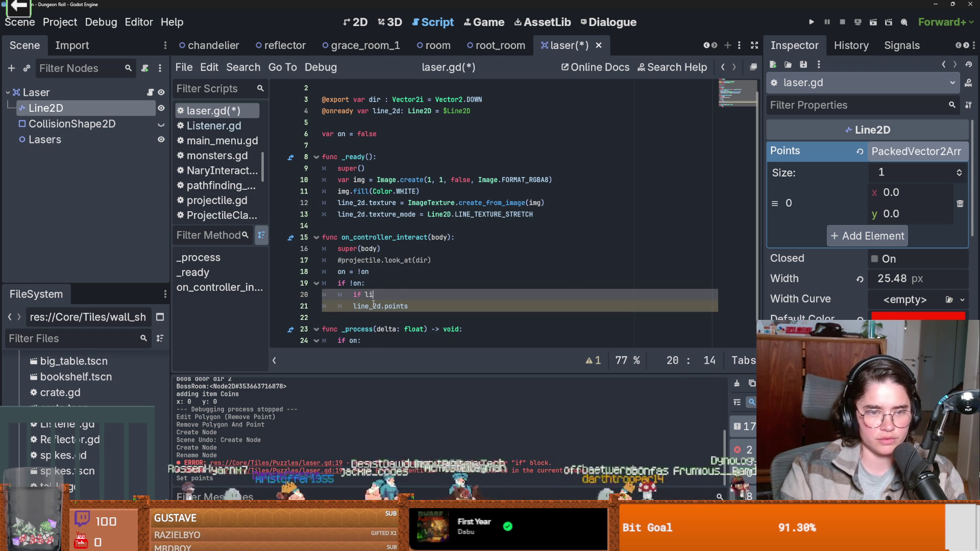
type("ne_2d.points.si")
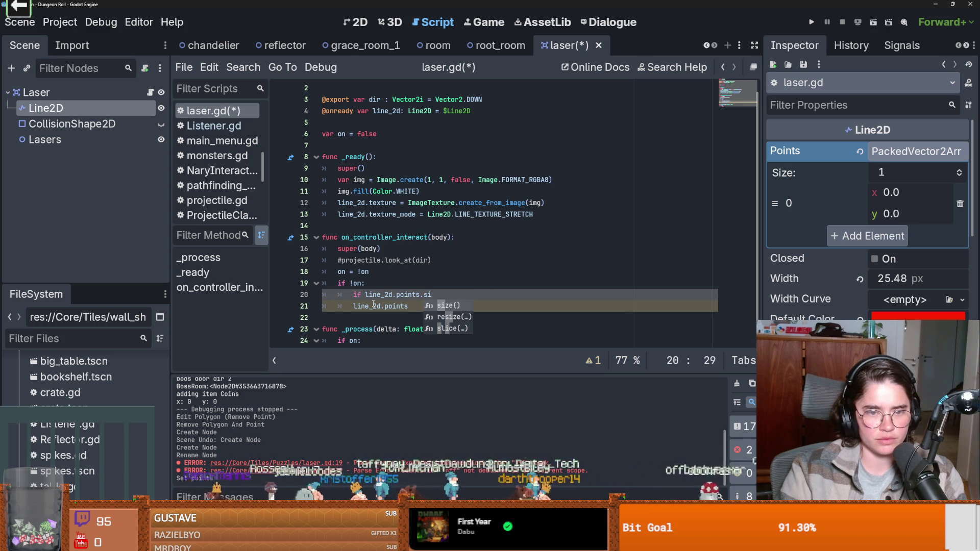
key("Return")
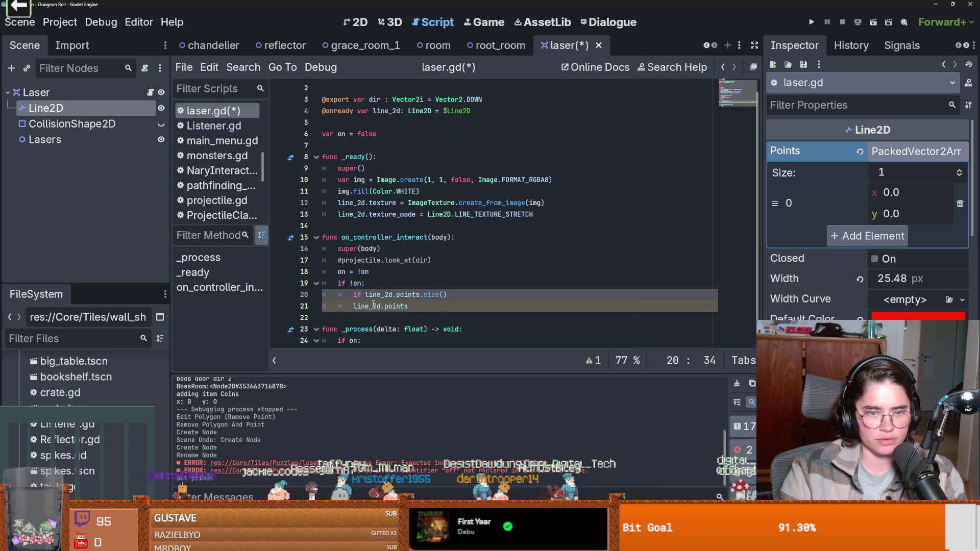
type("> 1:")
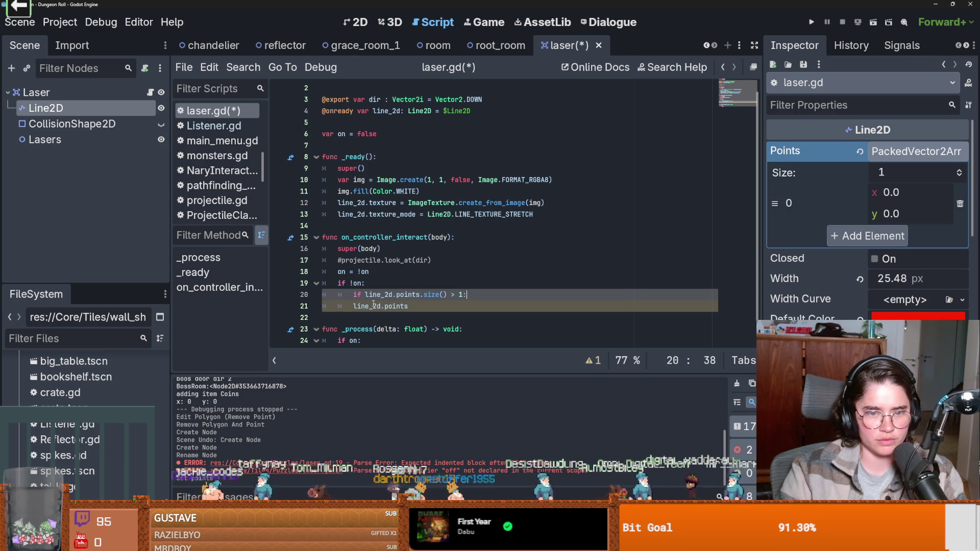
key("Return")
type("li")
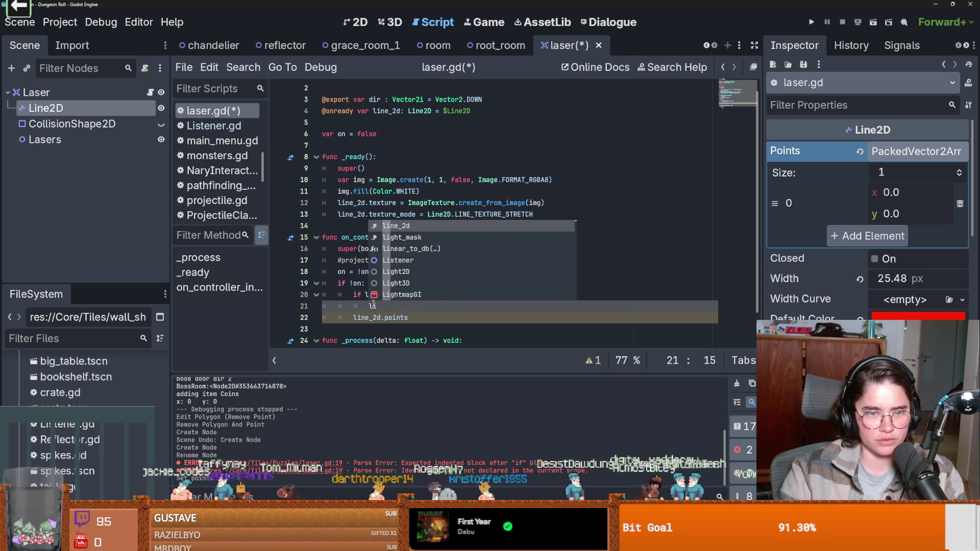
type("ne_2d.po")
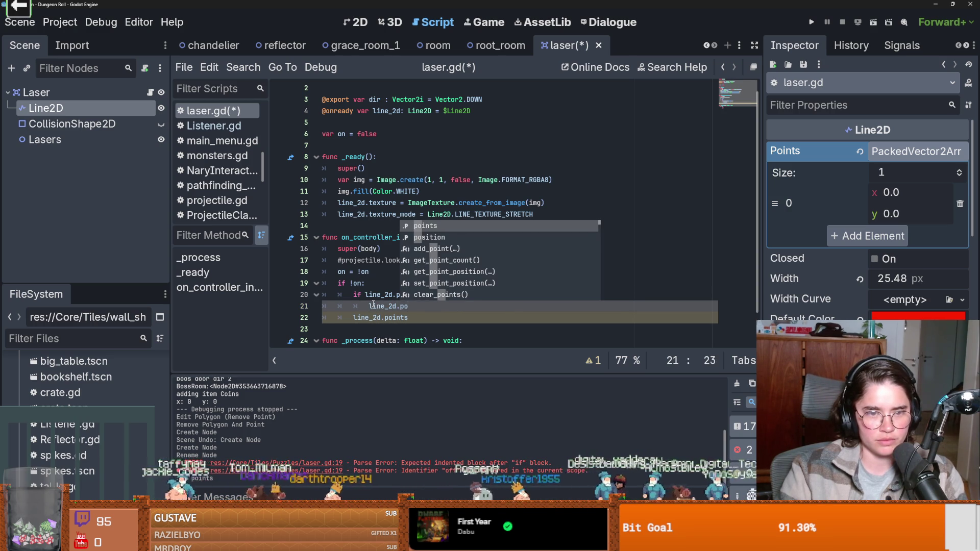
key("BackSpace")
key("BackSpace")
right_click(110, 108)
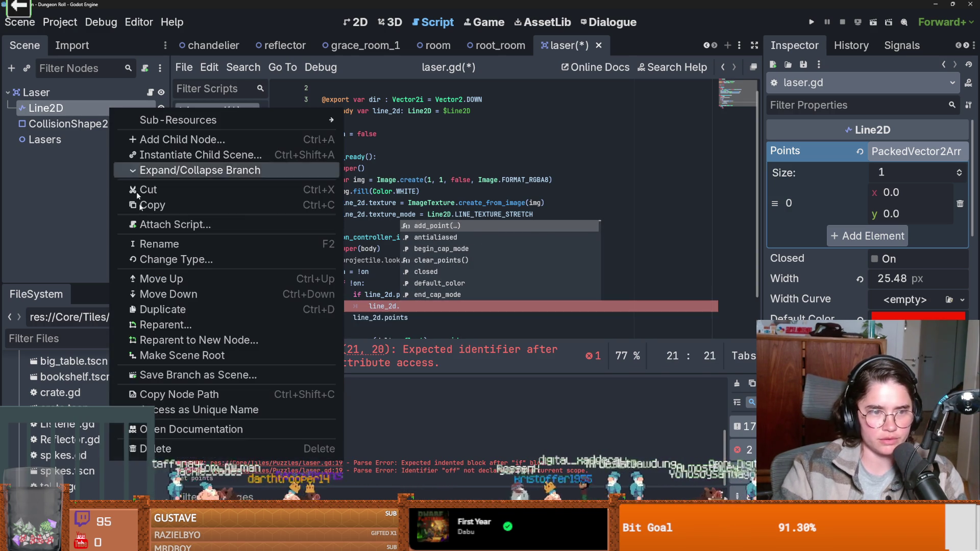
Step: Find clear_points() in the Line2D methods reference, then undo the unfinished points check in laser.gd
left_click(191, 432)
scroll(415, 288, "down", 5)
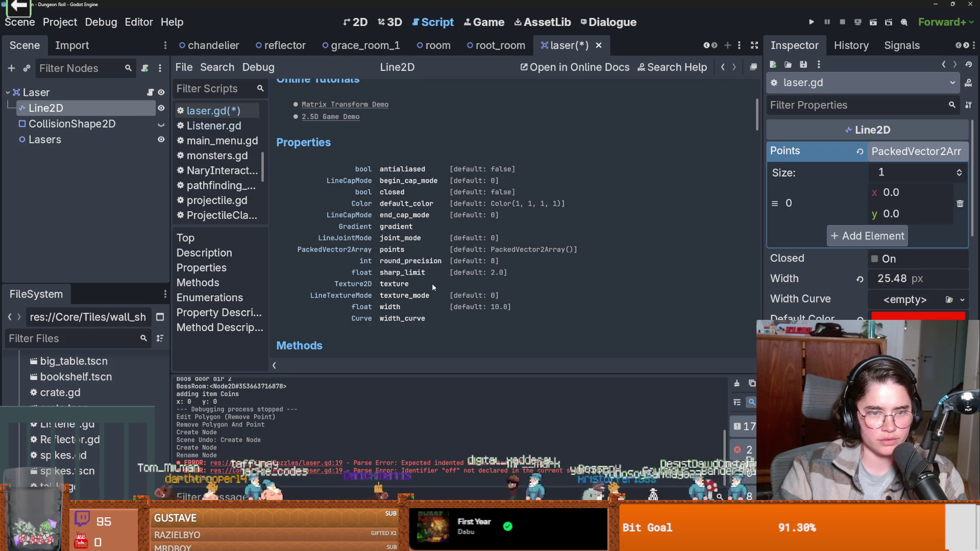
scroll(430, 284, "down", 3)
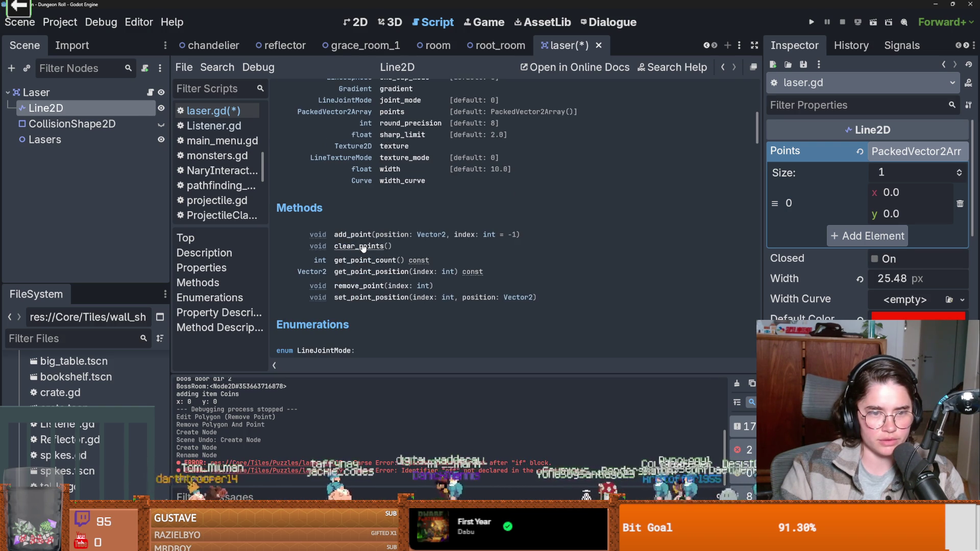
left_click_drag(392, 247, 327, 245)
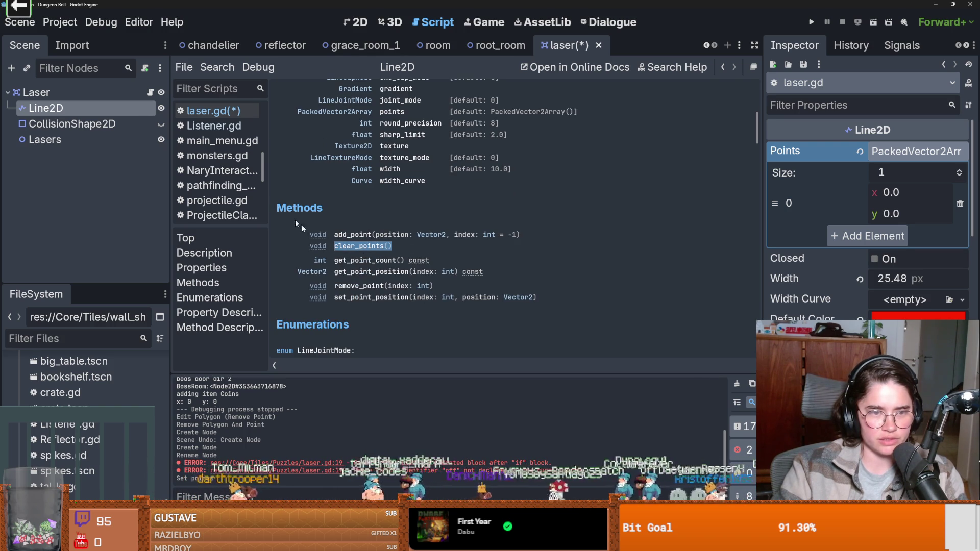
left_click(150, 91)
left_click(409, 305)
key("ctrl+z")
key("ctrl+z")
key("ctrl+z")
key("ctrl+z")
key("ctrl+z")
key("ctrl+z")
Step: Redo the reverted edits and move below the 'if !on:' branch in the interact handler
key("ctrl+shift+z")
key("ctrl+shift+z")
key("ctrl+shift+z")
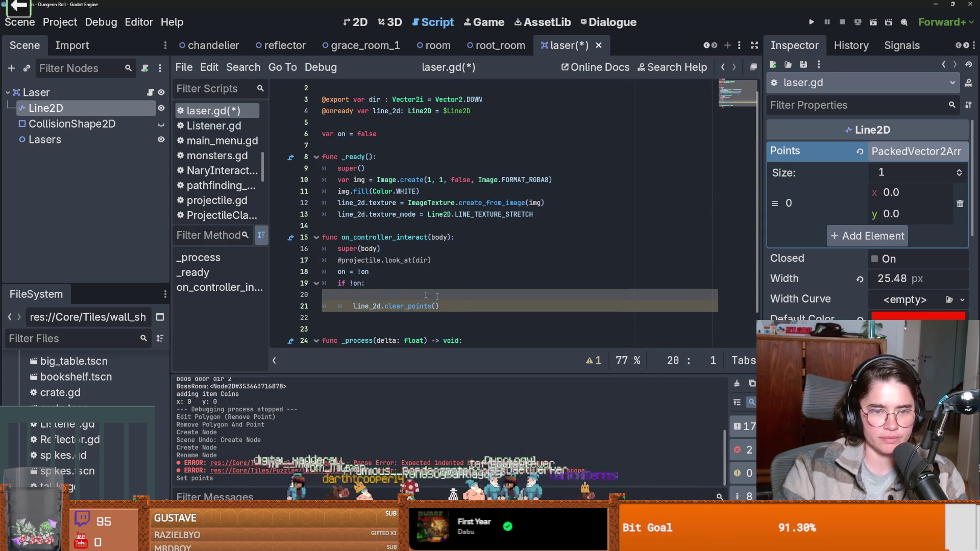
type("lin")
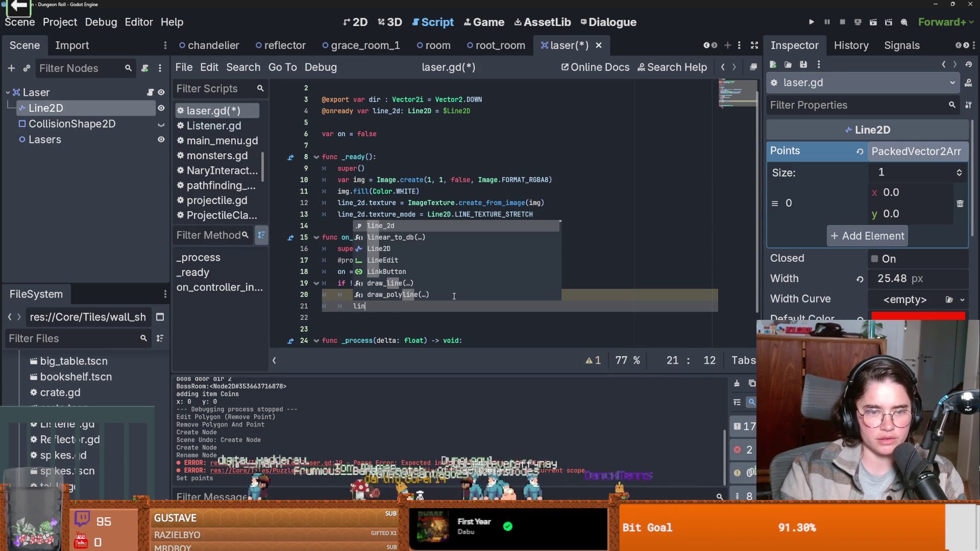
key("Return")
type(".")
key("ctrl+z")
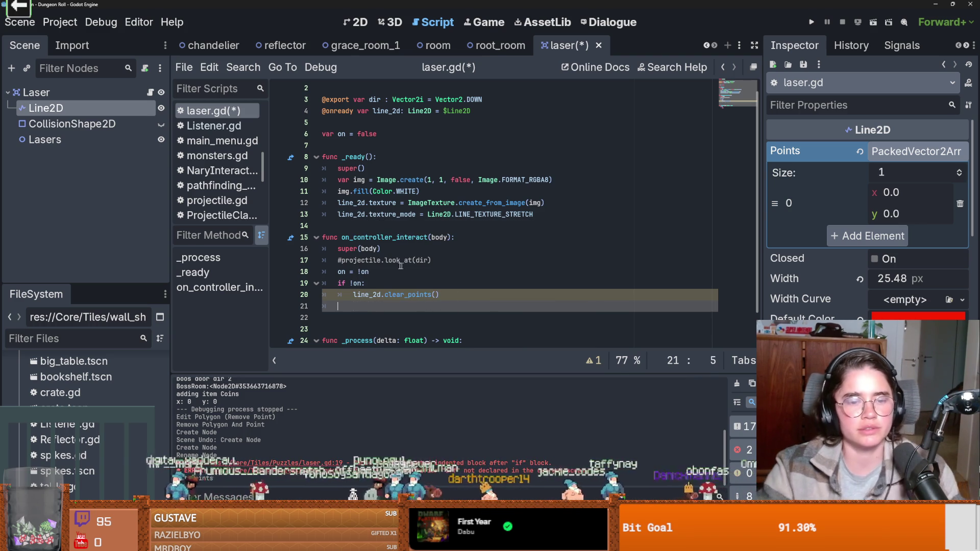
left_click(349, 283)
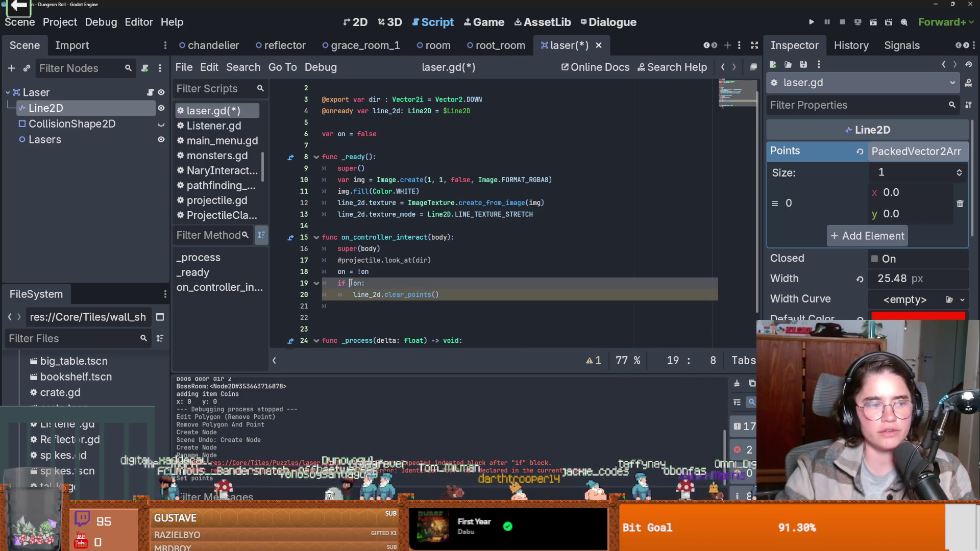
left_click(377, 285)
key("Down")
key("Down")
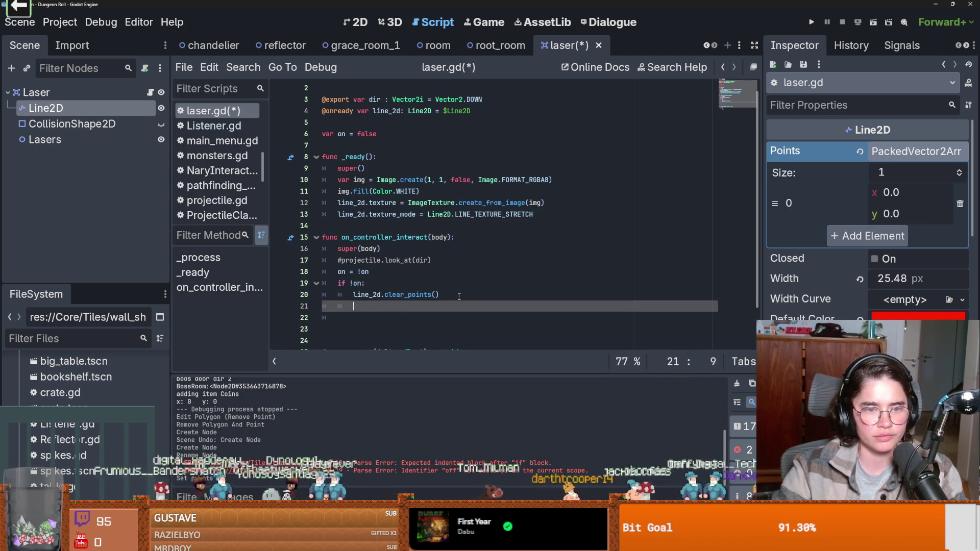
Step: Try replacing the pass in _process with clear_points(), then undo it
type("el")
key("BackSpace")
key("BackSpace")
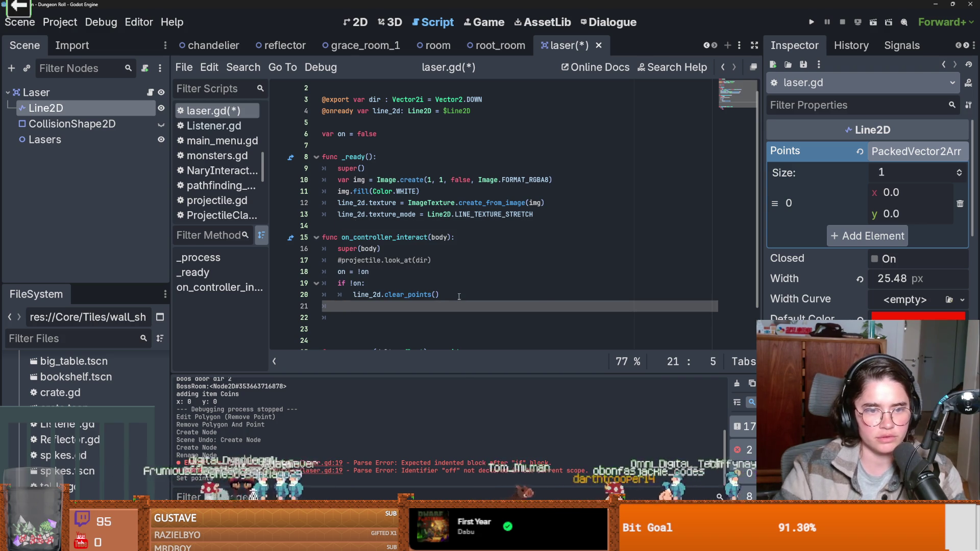
scroll(427, 295, "down", 2)
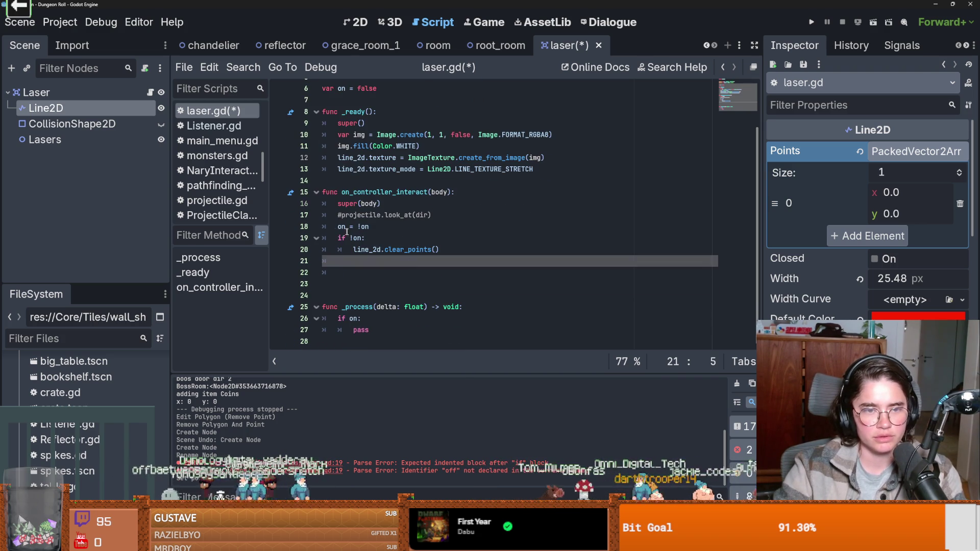
left_click(341, 226)
double_click(363, 329)
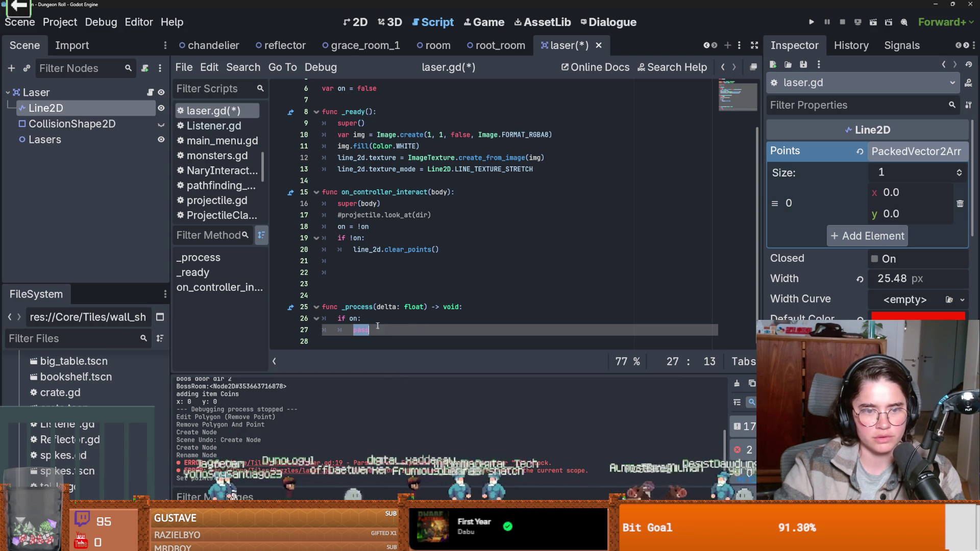
type("clear_points()")
key("Down")
key("ctrl+z")
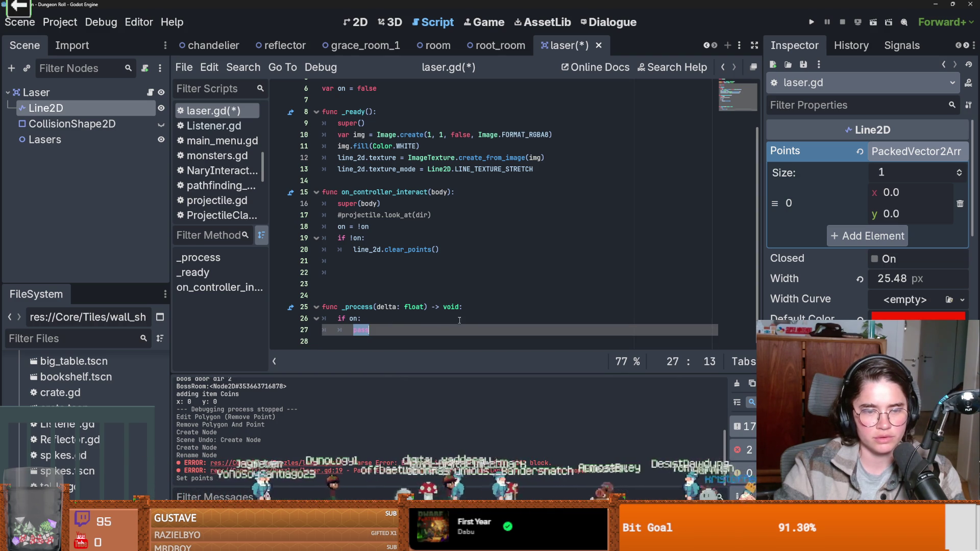
Step: Add an else: branch after line_2d.clear_points() and start its body with line_2d
left_click(446, 245)
key("Return")
key("BackSpace")
type("else")
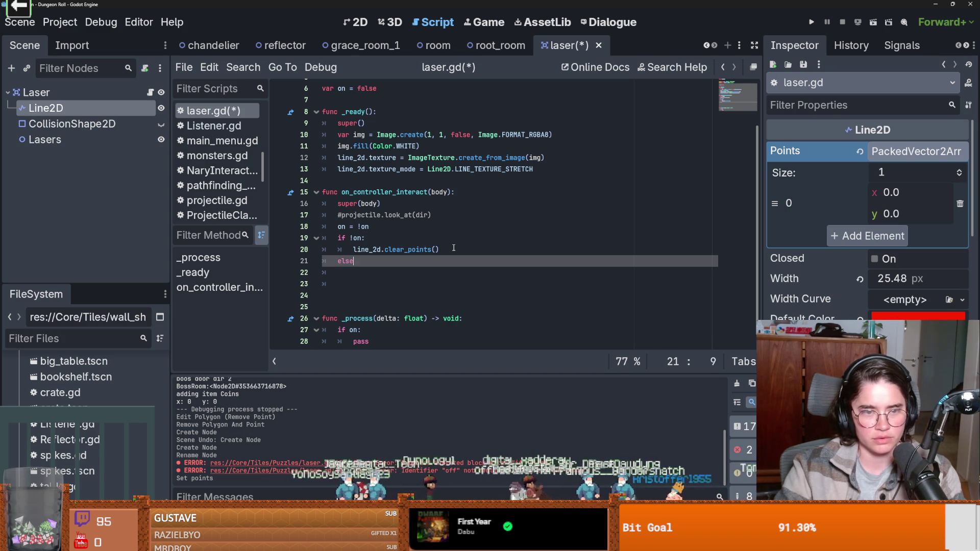
type(":")
key("Return")
type("in")
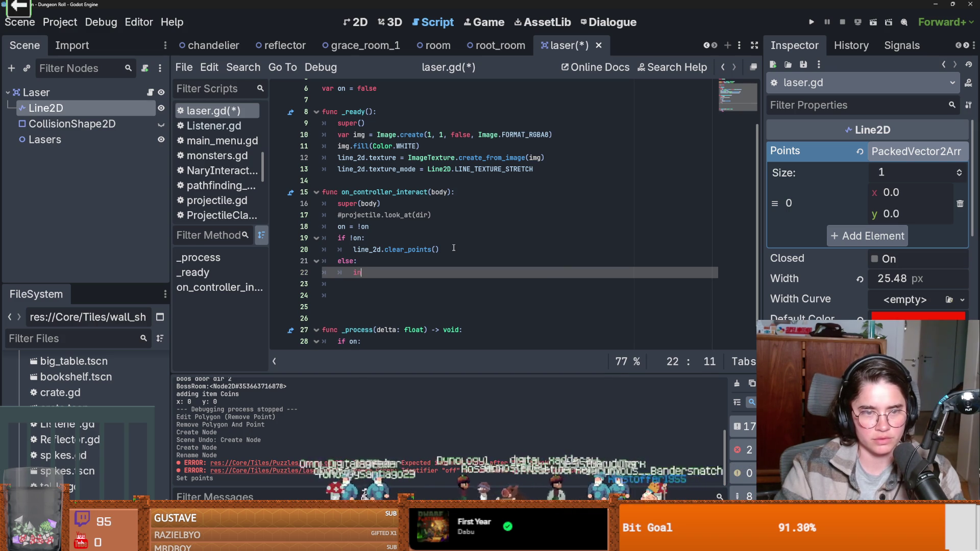
key("BackSpace")
key("BackSpace")
type("l")
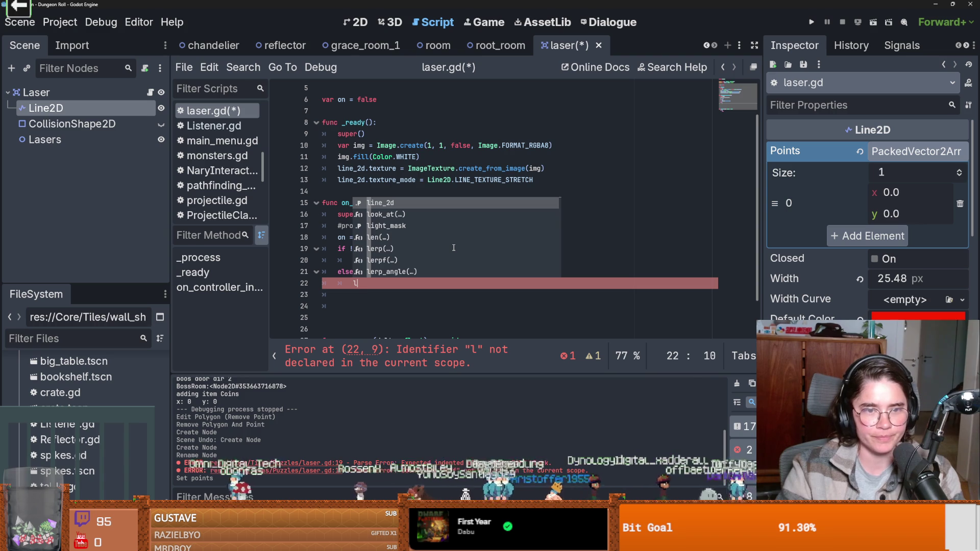
key("Return")
Step: Complete the else body as line_2d.add_point(Vector2(0,0))
type("add_point(")
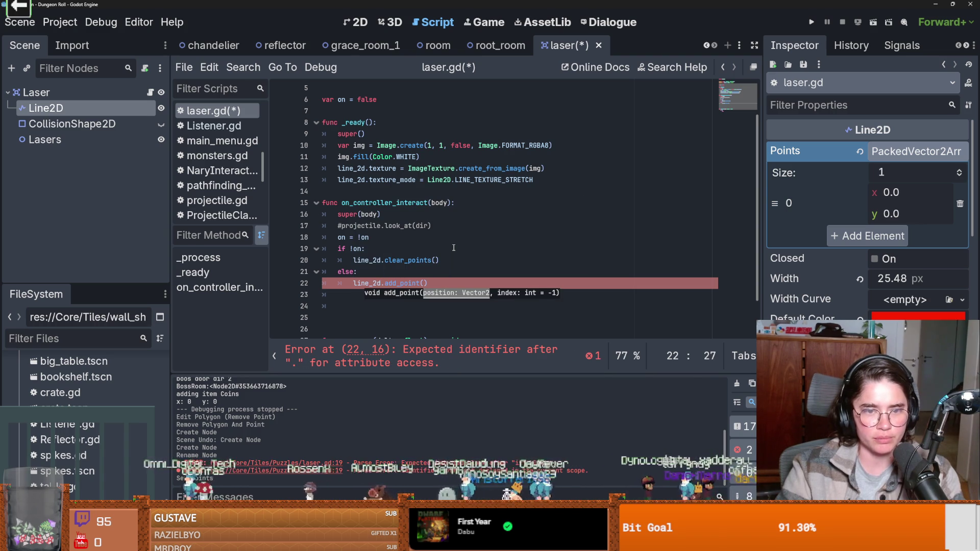
key("Return")
type("0")
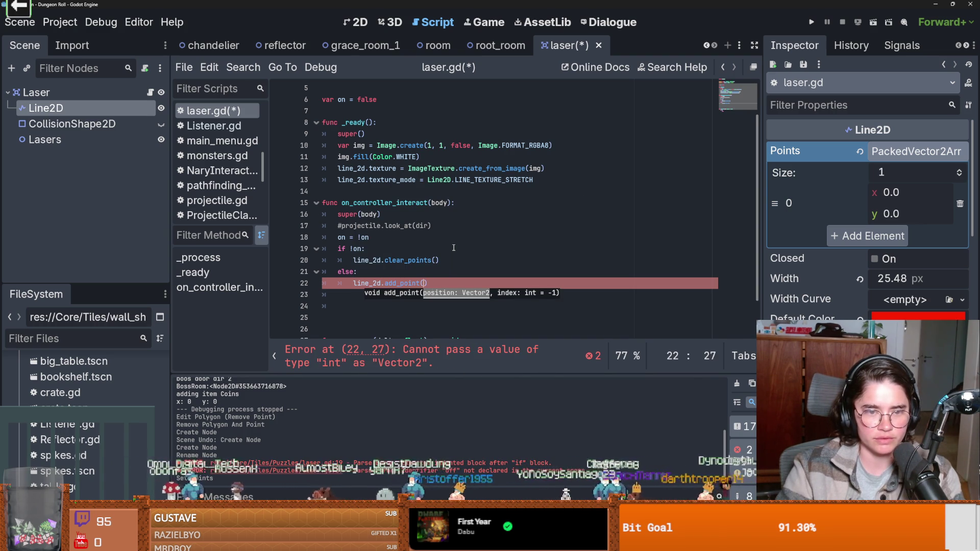
type("Vector")
key("Return")
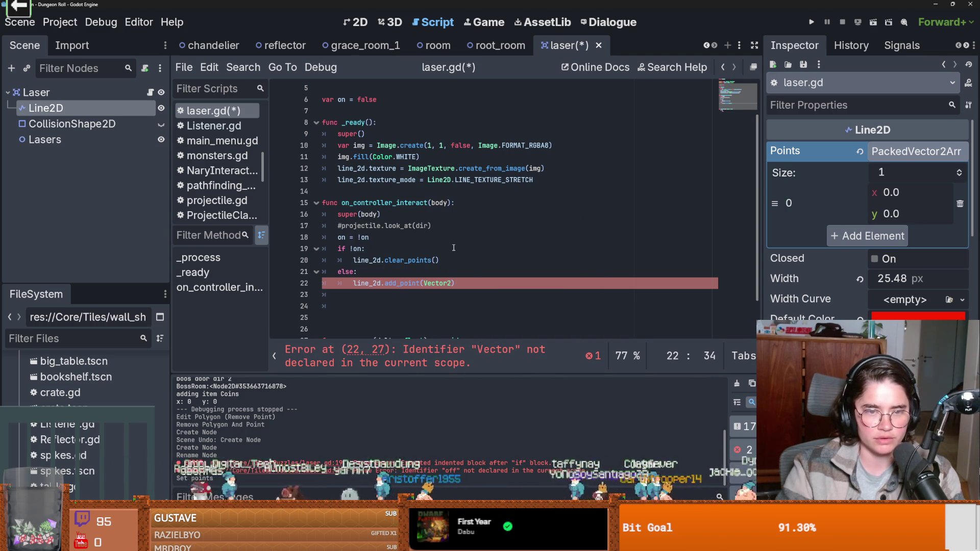
type("(0")
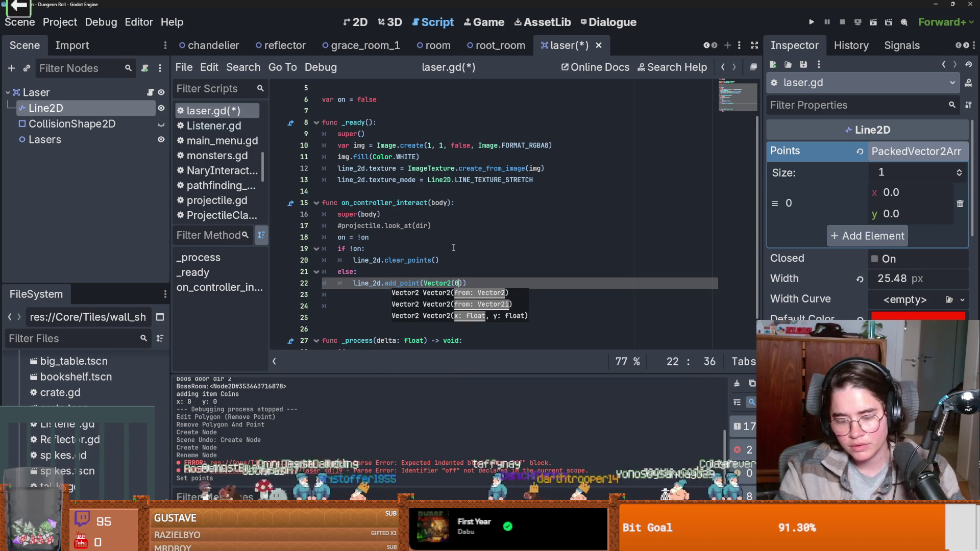
type(".")
key("BackSpace")
type(",0")
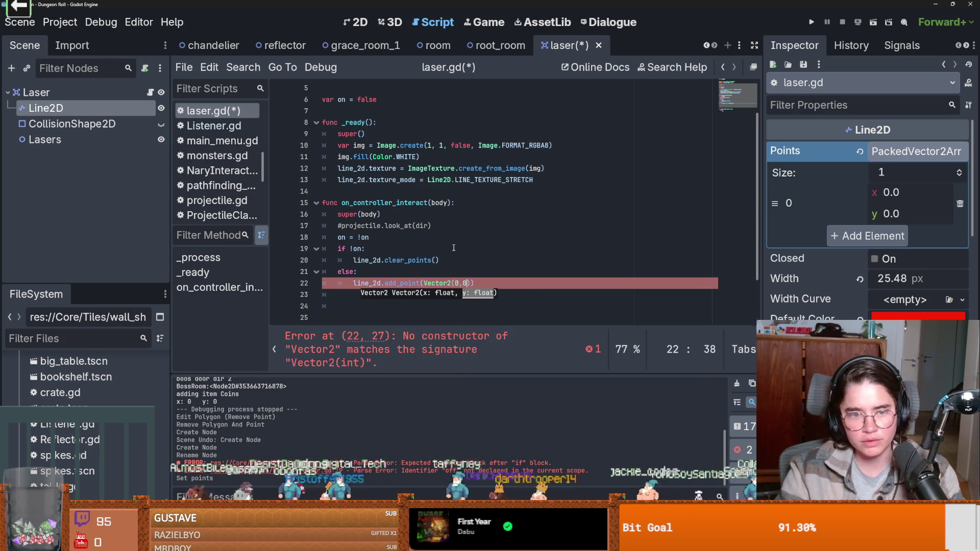
key("Up")
scroll(438, 295, "down", 1)
left_click(490, 327)
Step: Under 'if on:' in _process, write a line_2d.points line and begin an if check above it
type("line_2d.po")
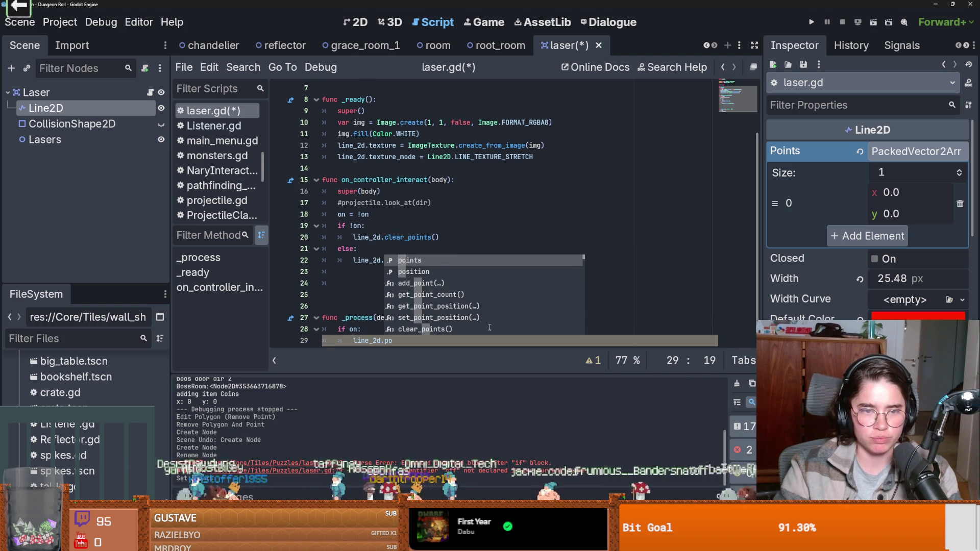
key("Return")
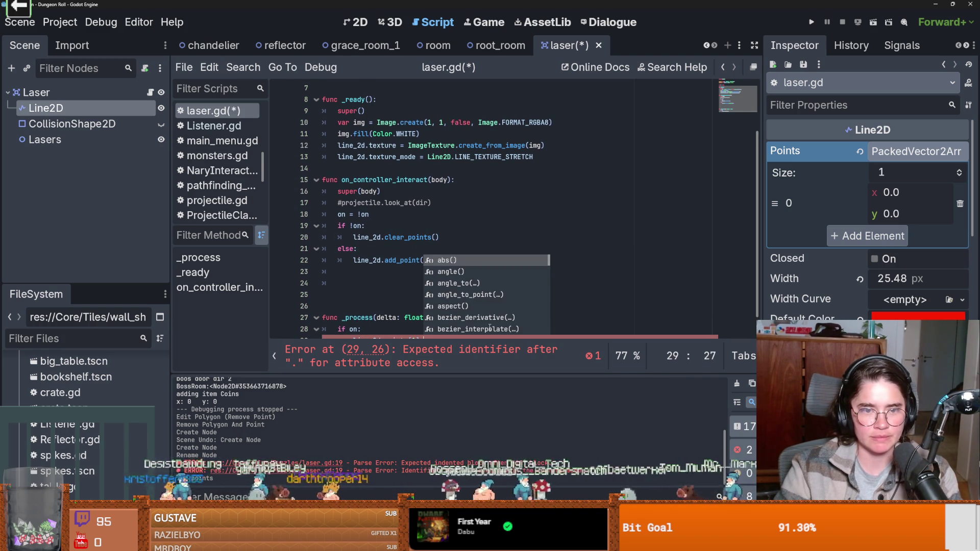
key("Escape")
key("Up")
scroll(405, 312, "up", 3)
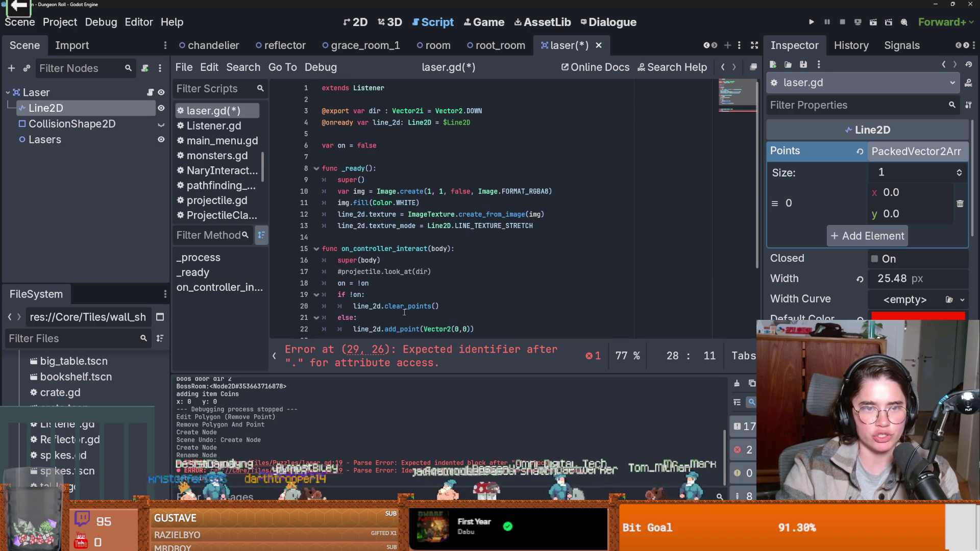
double_click(377, 116)
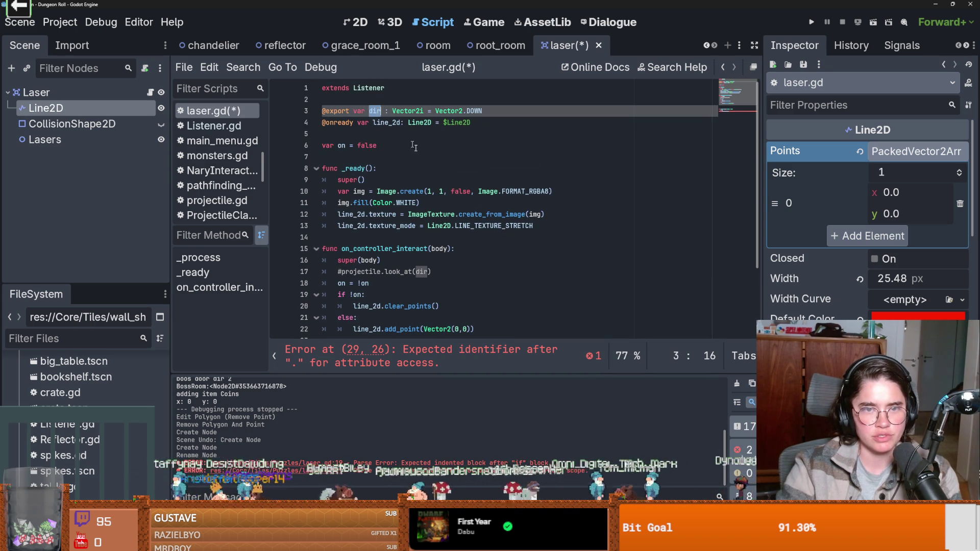
scroll(394, 306, "down", 3)
left_click(394, 307)
key("Return")
type("if x==")
Step: Change the dir default on line 3 from Vector2.DOWN to Vector2.left and copy it
scroll(374, 261, "up", 3)
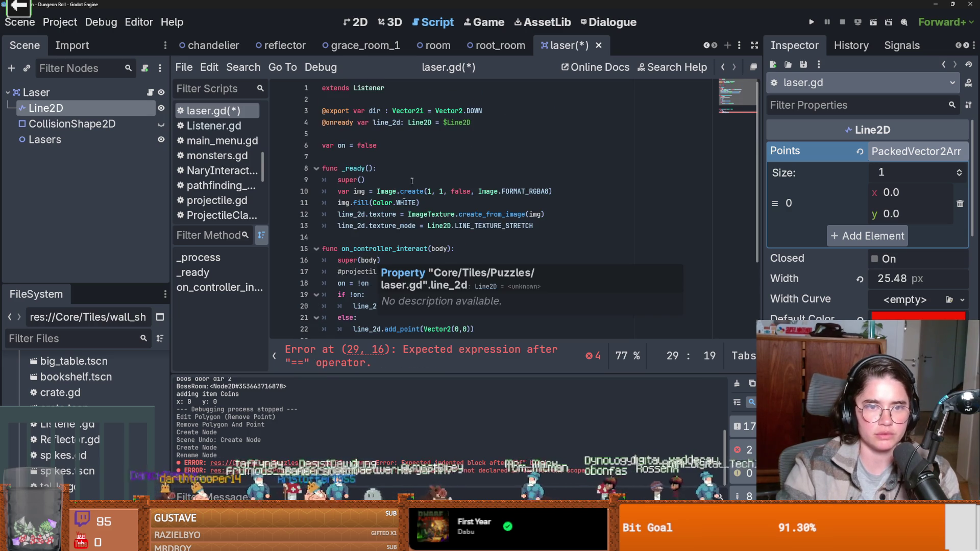
left_click_drag(483, 111, 433, 109)
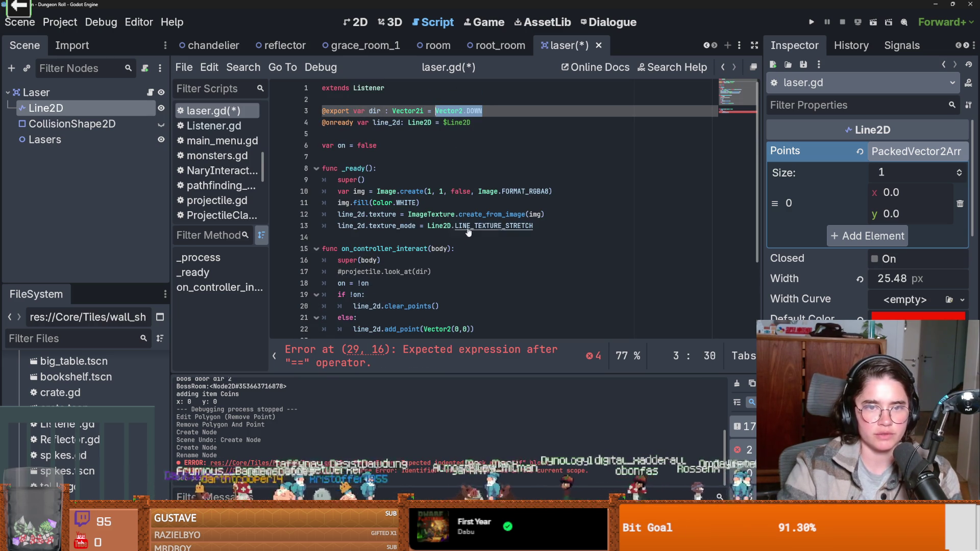
double_click(479, 112)
type("left")
mouse_move(482, 110)
left_mouse_down()
mouse_move(423, 111)
mouse_move(435, 110)
left_mouse_up()
scroll(450, 235, "down", 1)
scroll(450, 235, "up", 1)
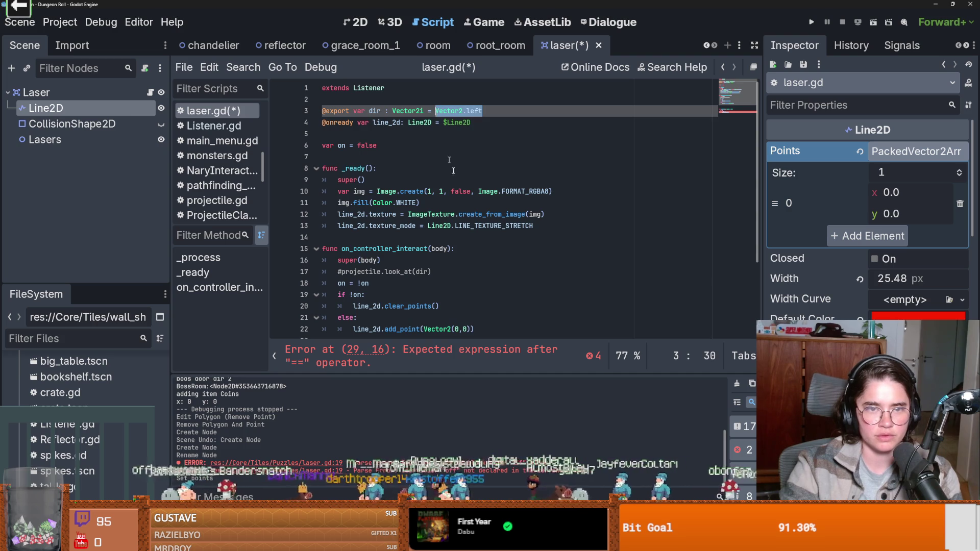
scroll(462, 270, "down", 3)
Step: Finish 'if dir == Vector2.left:' and indent 'line_2d.points[1] = Vector2' beneath it
type("Vector2.left")
type(":")
left_click(354, 319)
key("Tab")
left_click(458, 319)
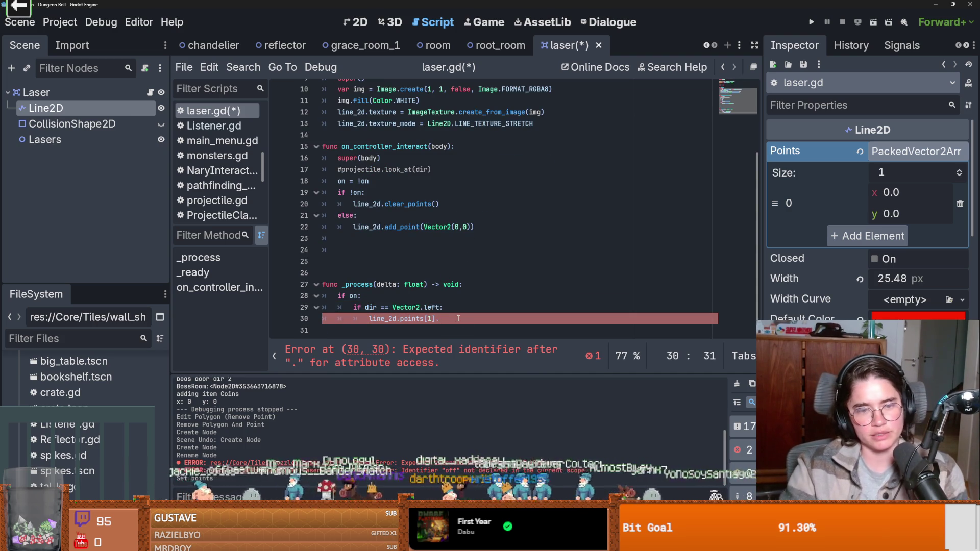
type("Vector2")
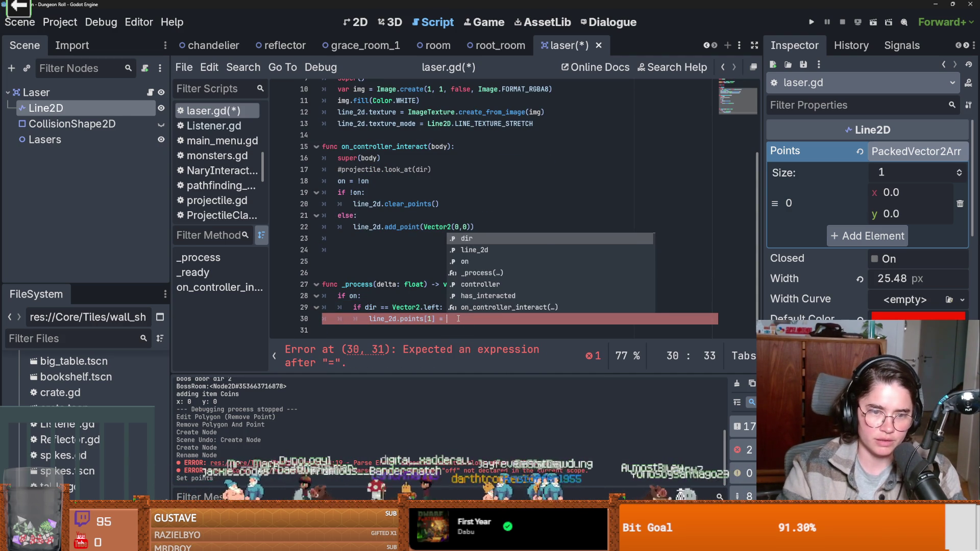